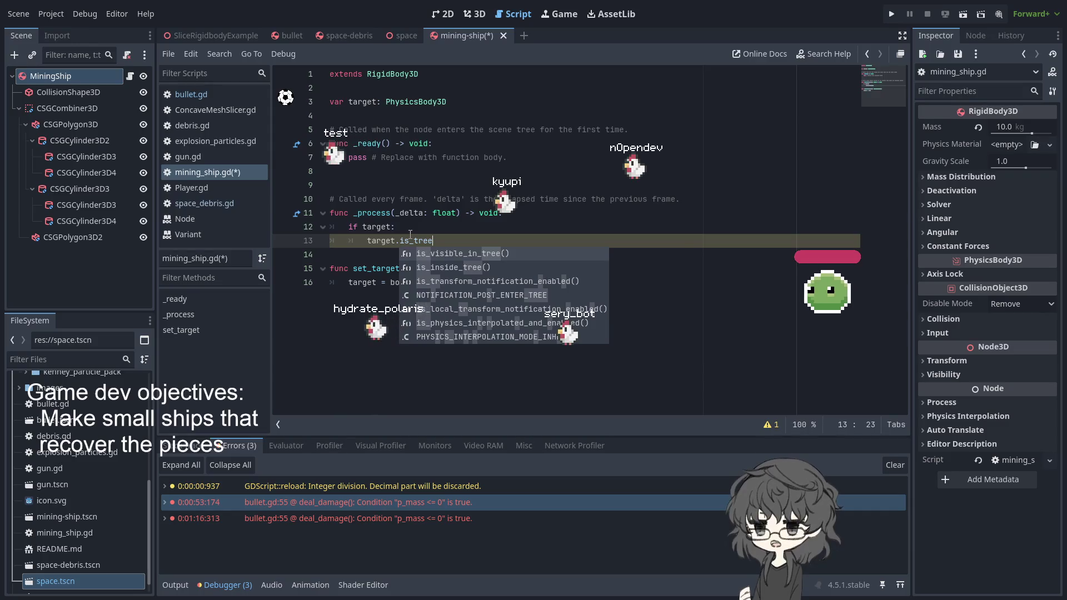
Step: Complete line 13's call as target.is_inside_tree() and remove the stray trailing dot
{"action": "key", "text": "Down"}
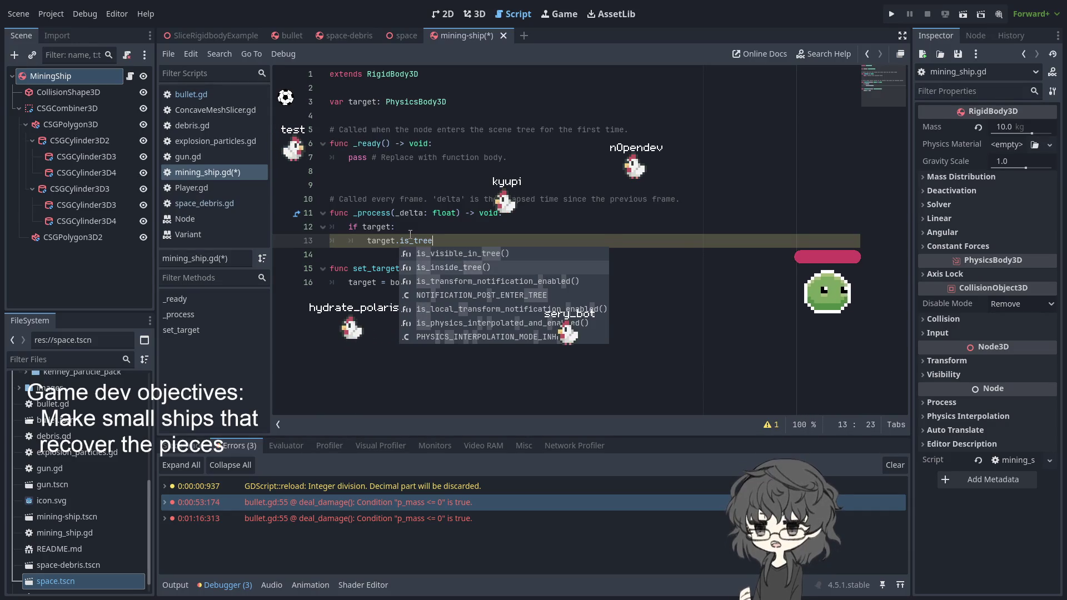
{"action": "key", "text": "Return"}
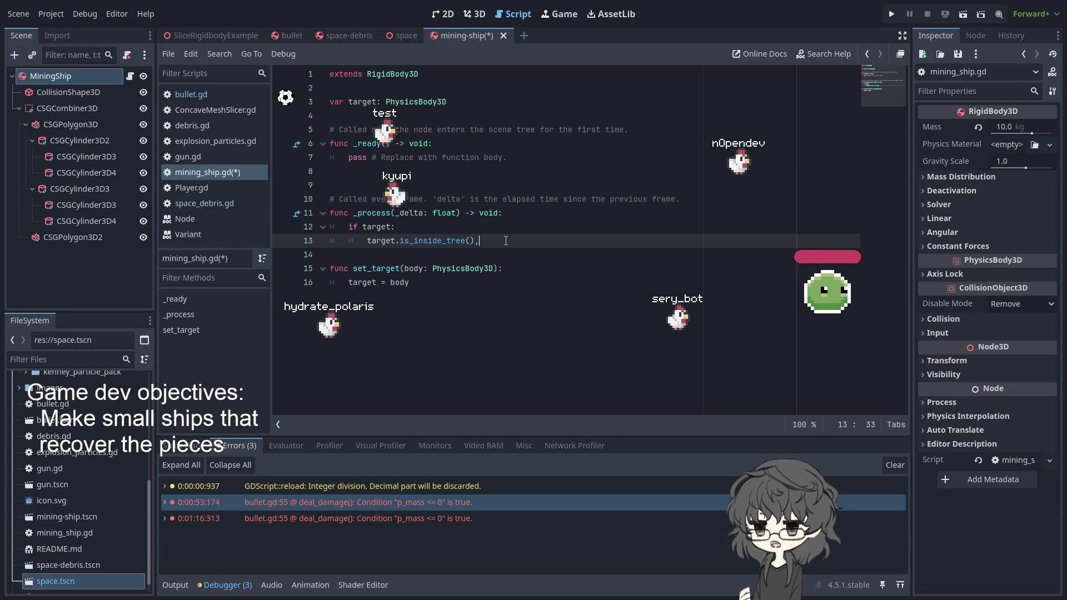
{"action": "type", "text": "."}
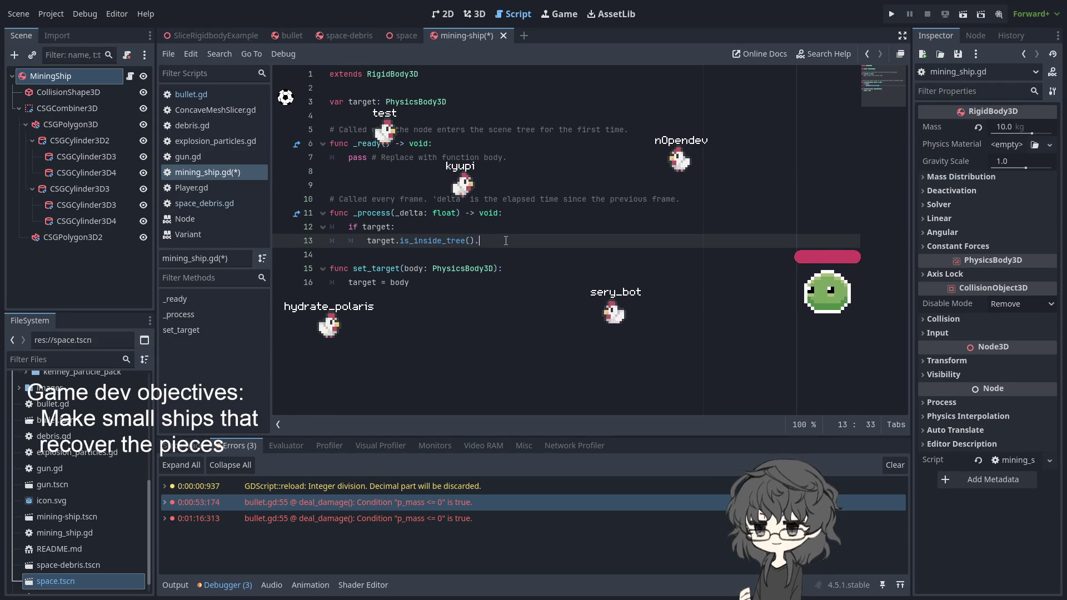
{"action": "key", "text": "BackSpace"}
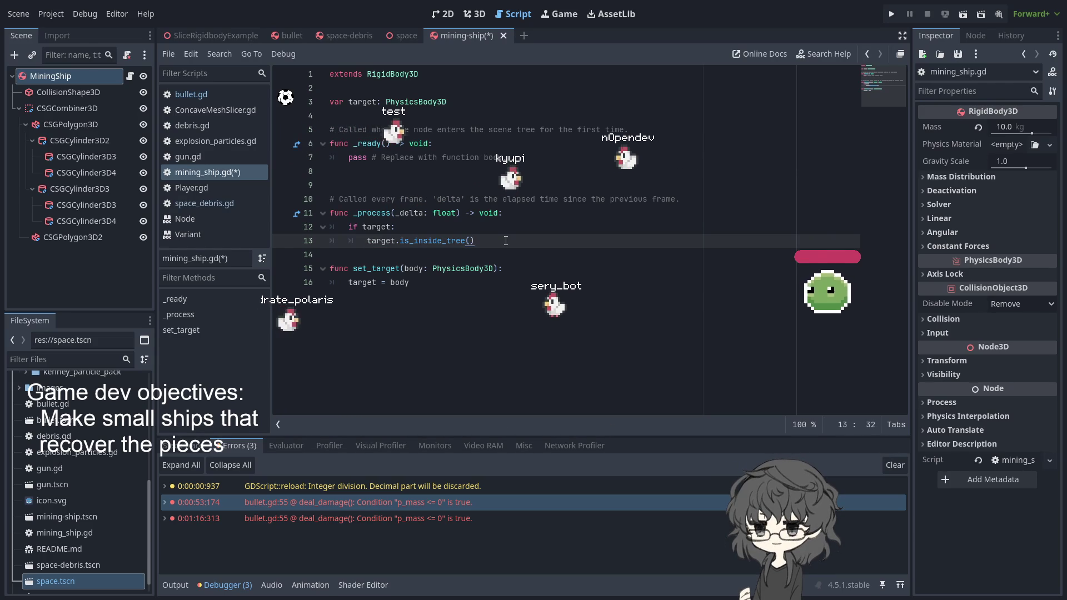
Step: Negate the condition with ! and end line 13 with a colon, opening an indented line
{"action": "key", "text": "ctrl+Left"}
{"action": "key", "text": "ctrl+Left"}
{"action": "key", "text": "ctrl+Left"}
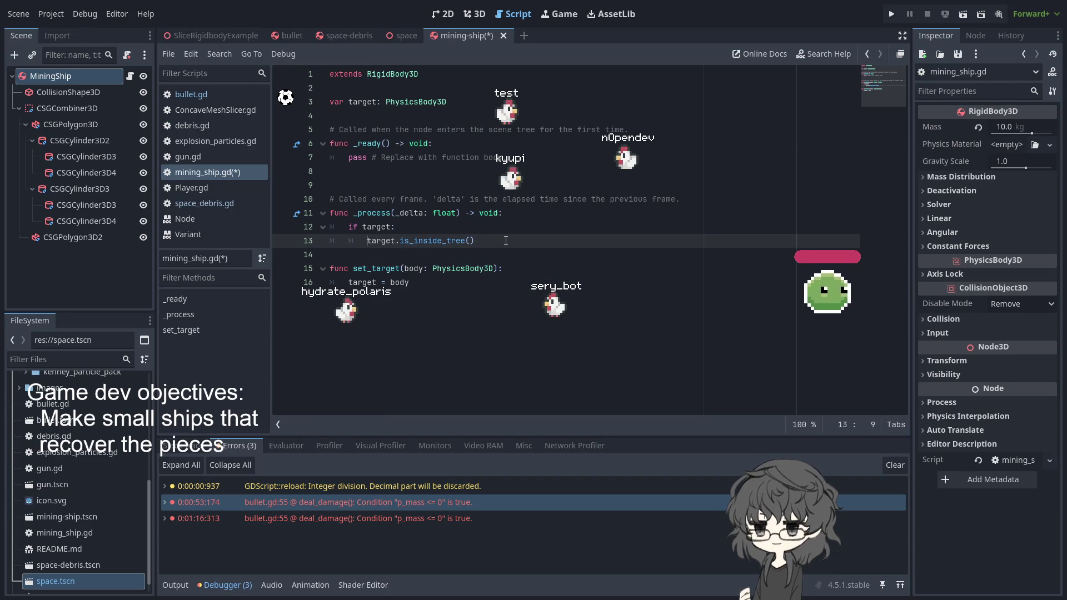
{"action": "key", "text": "shift+End"}
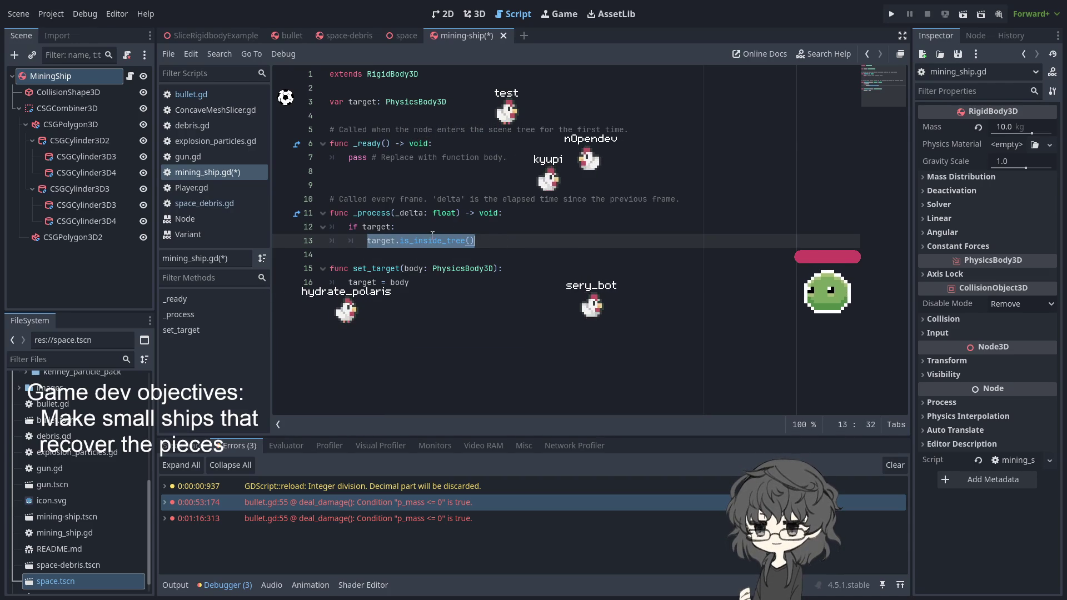
{"action": "key", "text": "End"}
{"action": "type", "text": "!"}
{"action": "key", "text": "End"}
{"action": "type", "text": ":"}
{"action": "key", "text": "Return"}
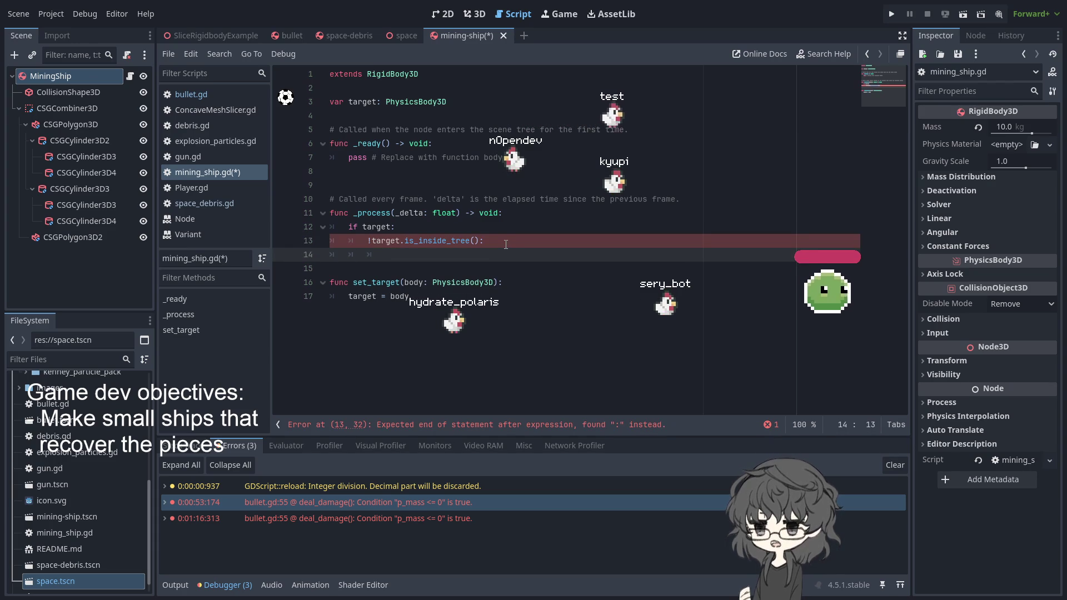
Step: Set target = null on line 14 and fix line 13 to read if !target.is_inside_tree():
{"action": "type", "text": "targe"}
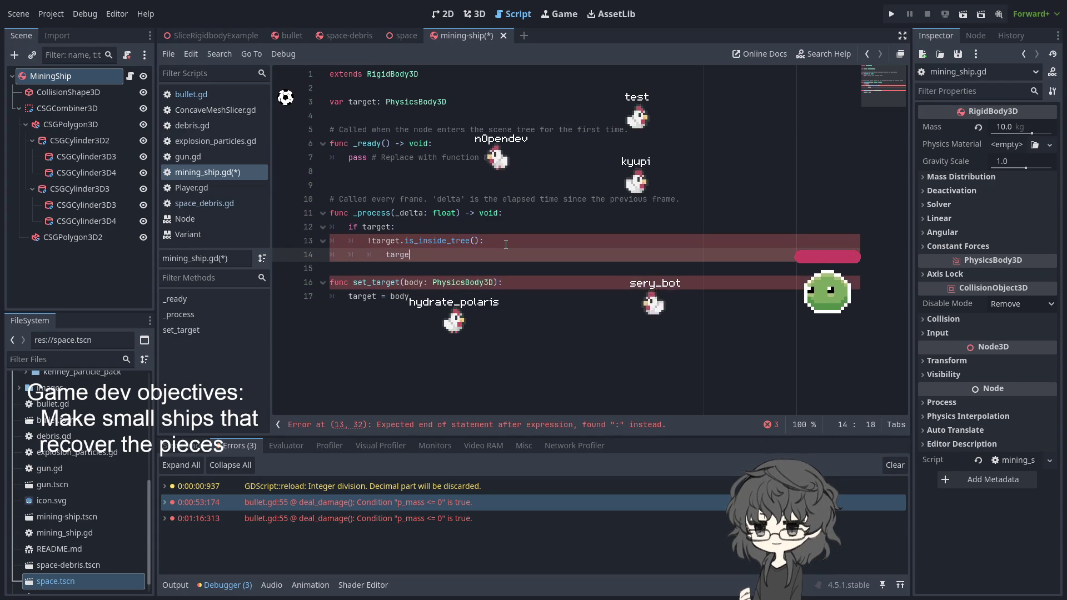
{"action": "type", "text": "t "}
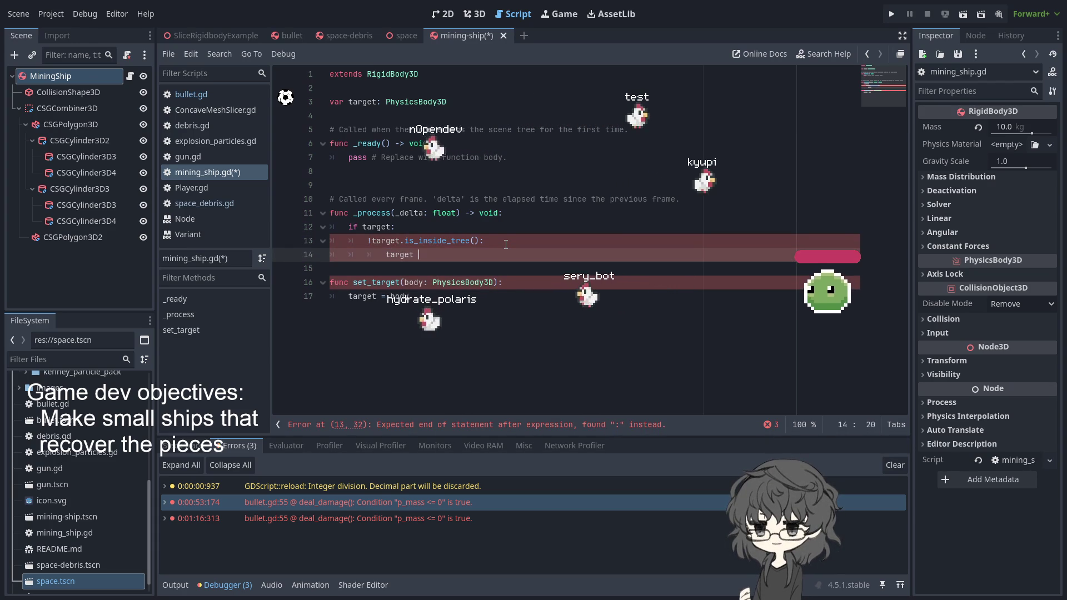
{"action": "type", "text": "= null"}
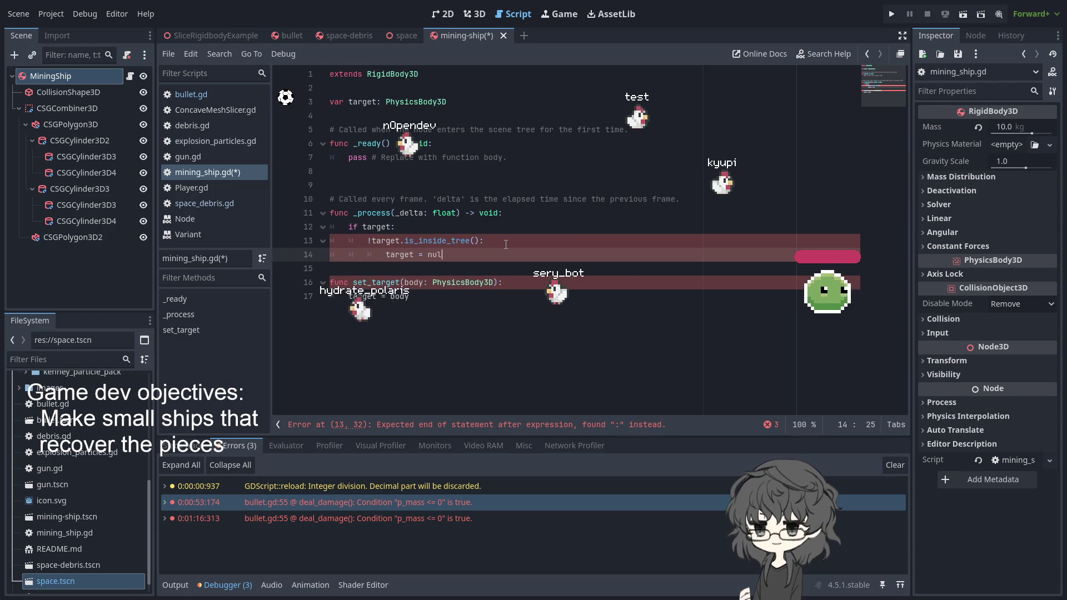
{"action": "left_click", "coordinate": [461, 232]}
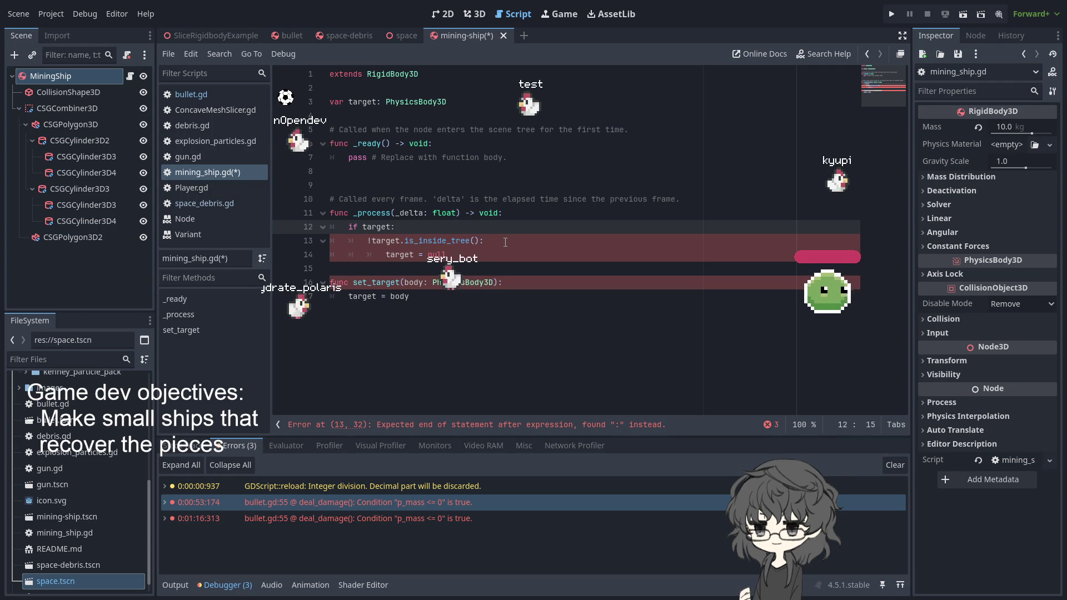
{"action": "left_click", "coordinate": [367, 241]}
{"action": "key", "text": "BackSpace"}
{"action": "type", "text": "if !"}
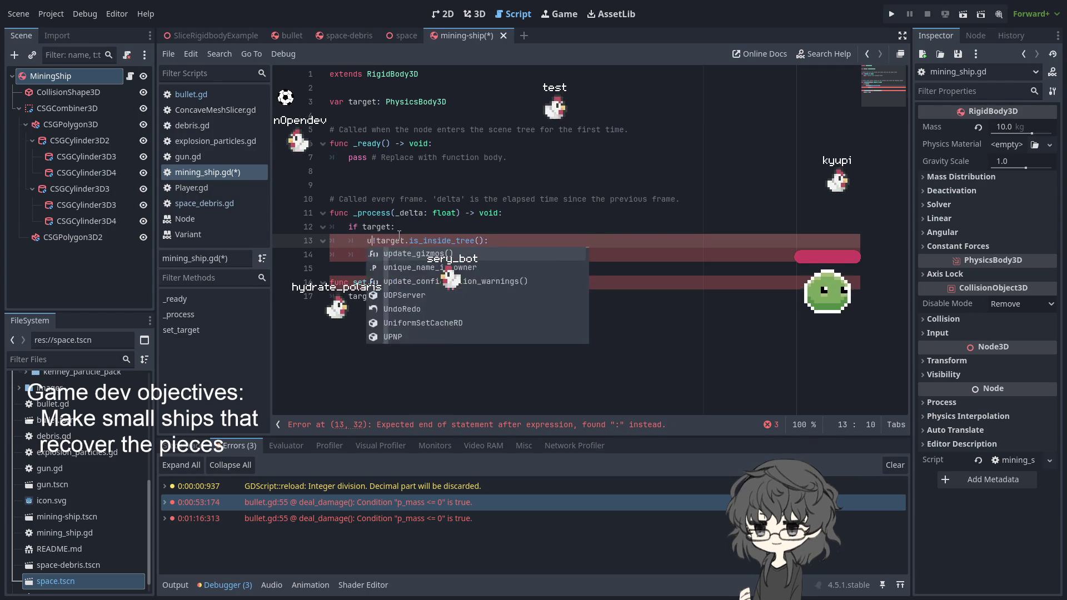
Step: Add an else: line after target = null and start its indented body
{"action": "left_click", "coordinate": [482, 270]}
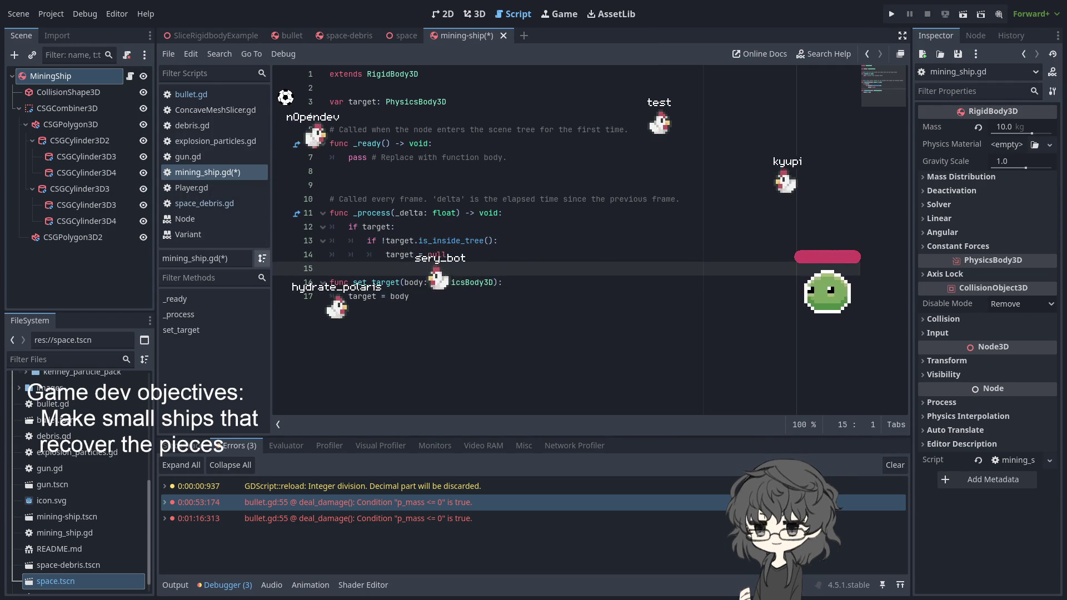
{"action": "left_click", "coordinate": [448, 254]}
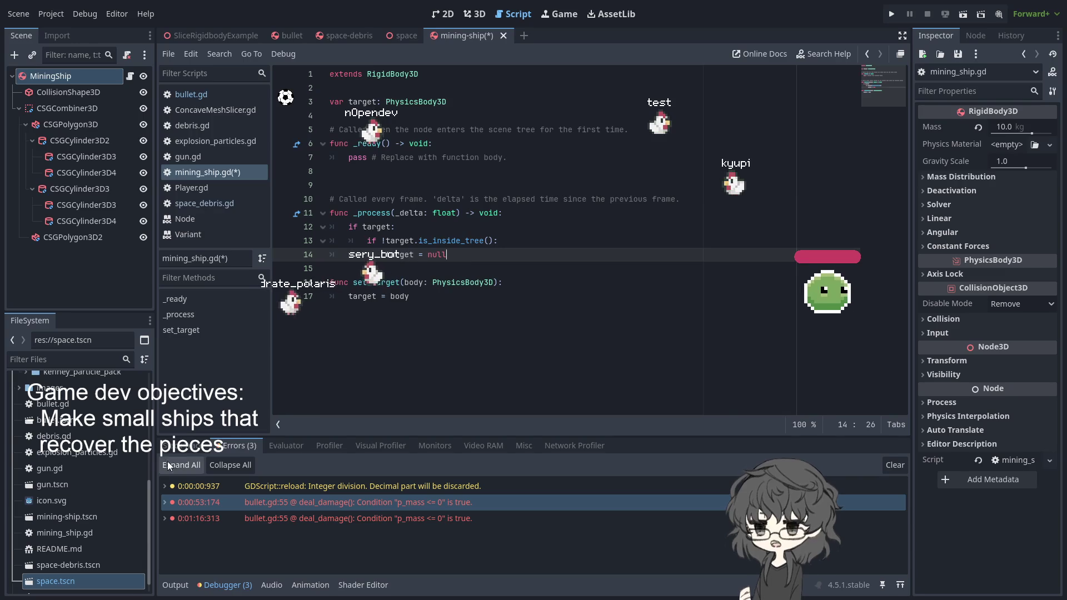
{"action": "key", "text": "Return"}
{"action": "type", "text": "eks"}
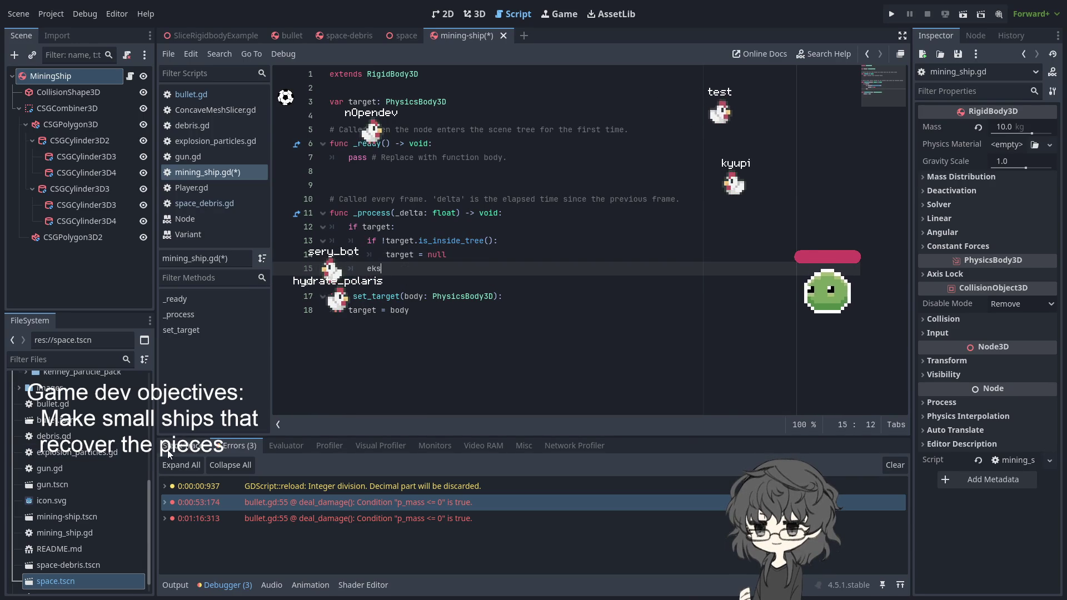
{"action": "key", "text": "BackSpace"}
{"action": "key", "text": "BackSpace"}
{"action": "type", "text": "lse"}
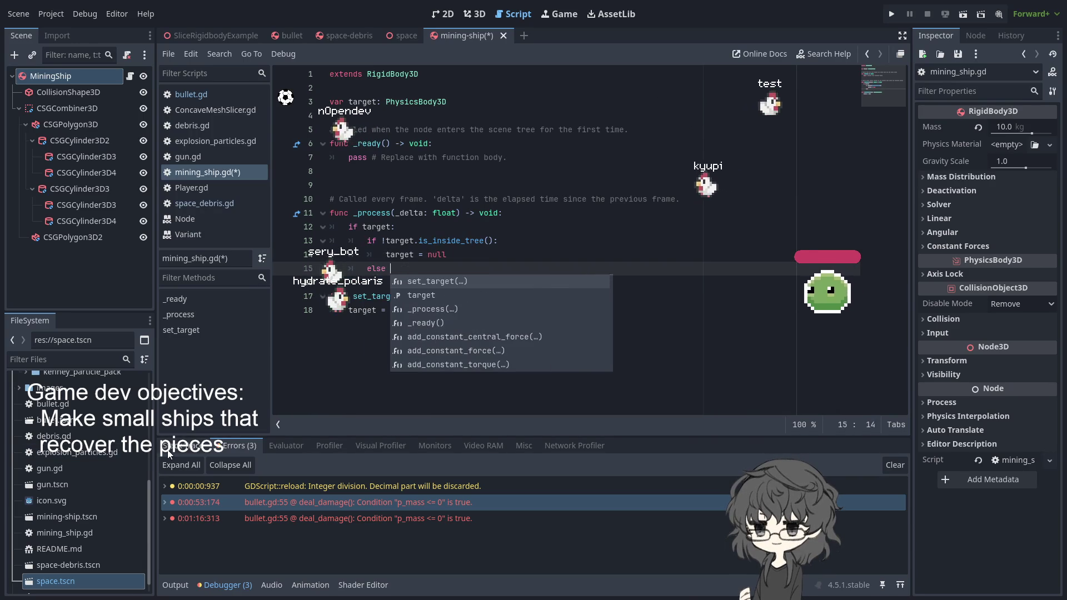
{"action": "type", "text": ":"}
{"action": "key", "text": "Return"}
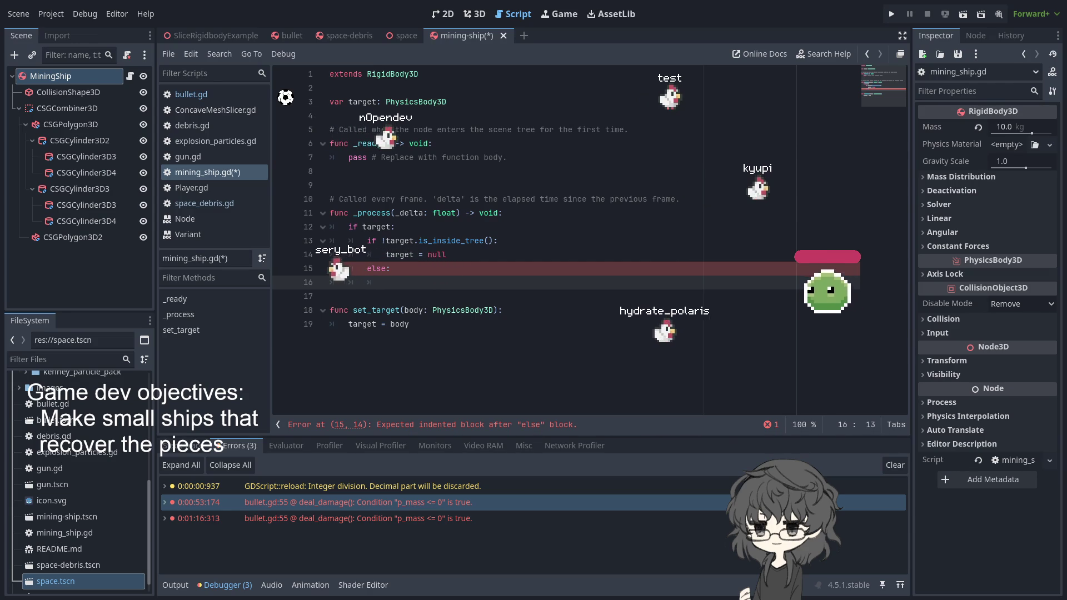
Step: Type apply_ in the else branch and insert apply_torque_impulse() from the suggestions
{"action": "left_click", "coordinate": [149, 267]}
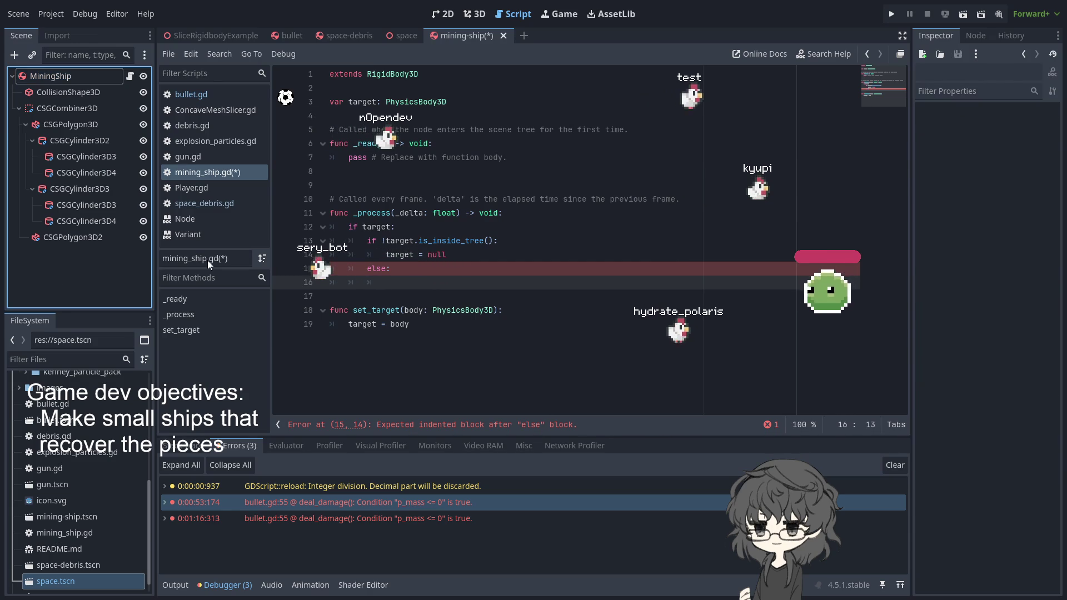
{"action": "left_click", "coordinate": [508, 280]}
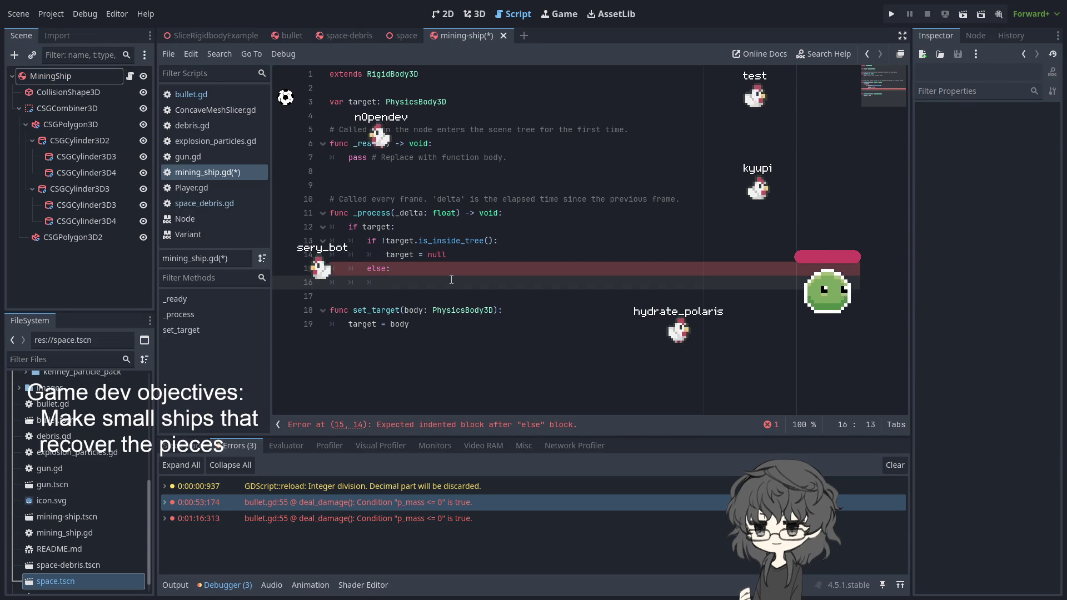
{"action": "type", "text": "app"}
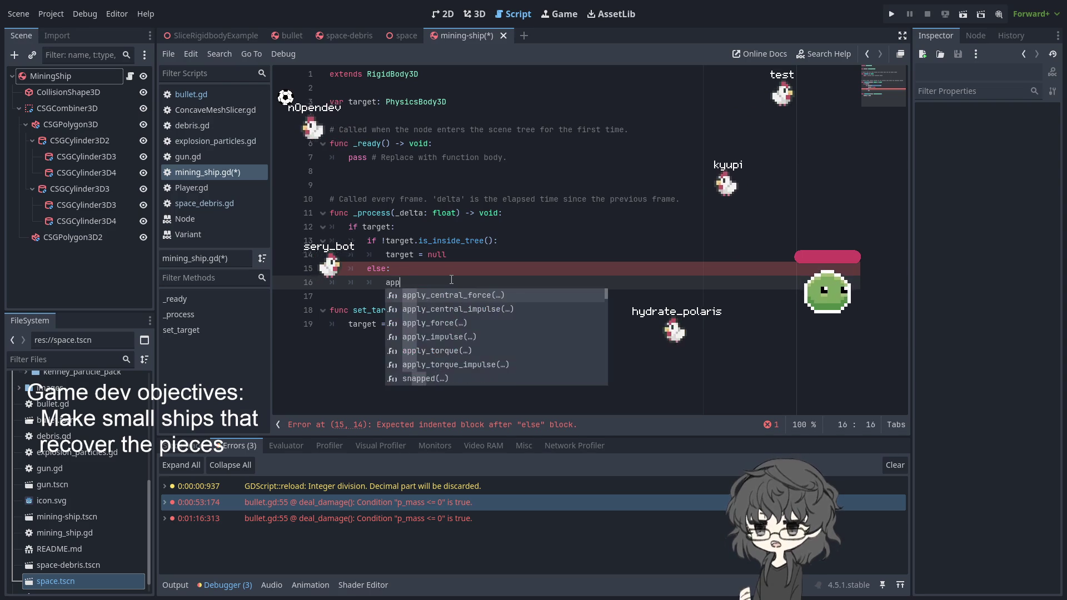
{"action": "type", "text": "ly_"}
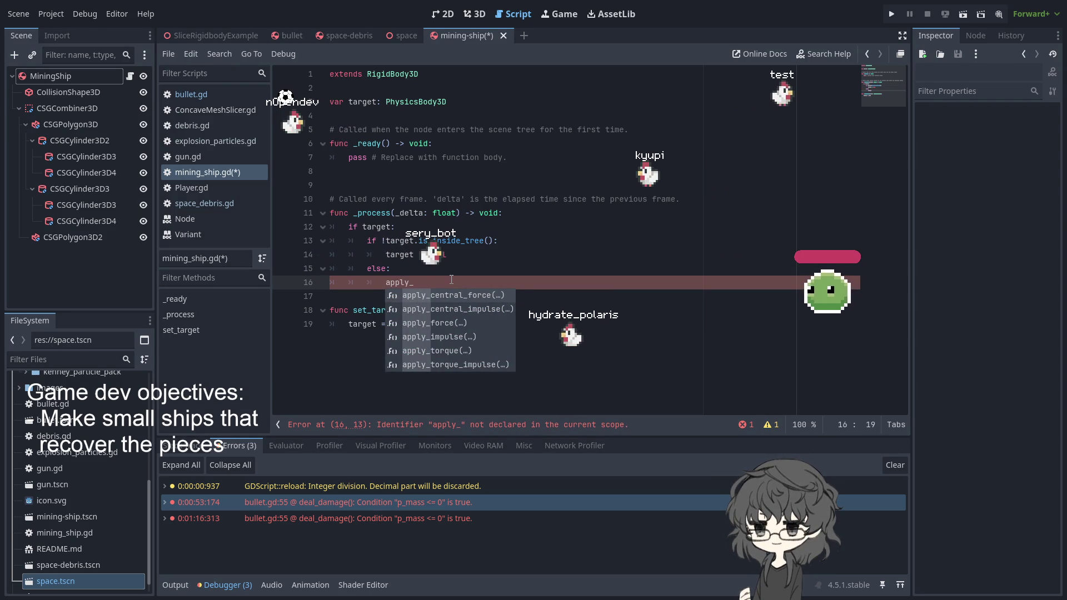
{"action": "left_click", "coordinate": [448, 360]}
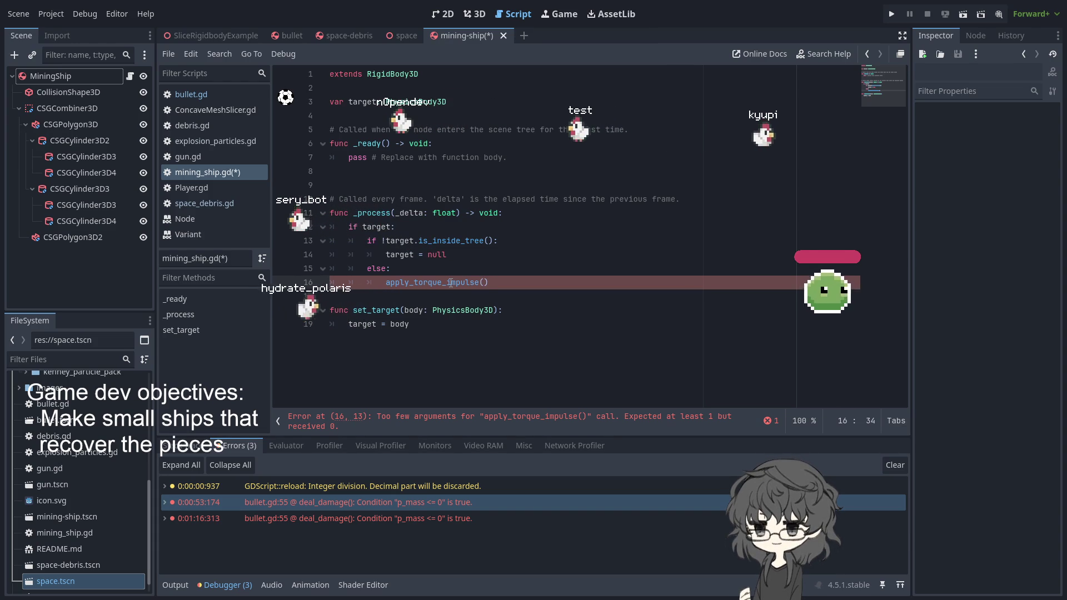
Step: Highlight the apply_torque_impulse name on line 16, then deselect it
{"action": "double_click", "coordinate": [438, 282]}
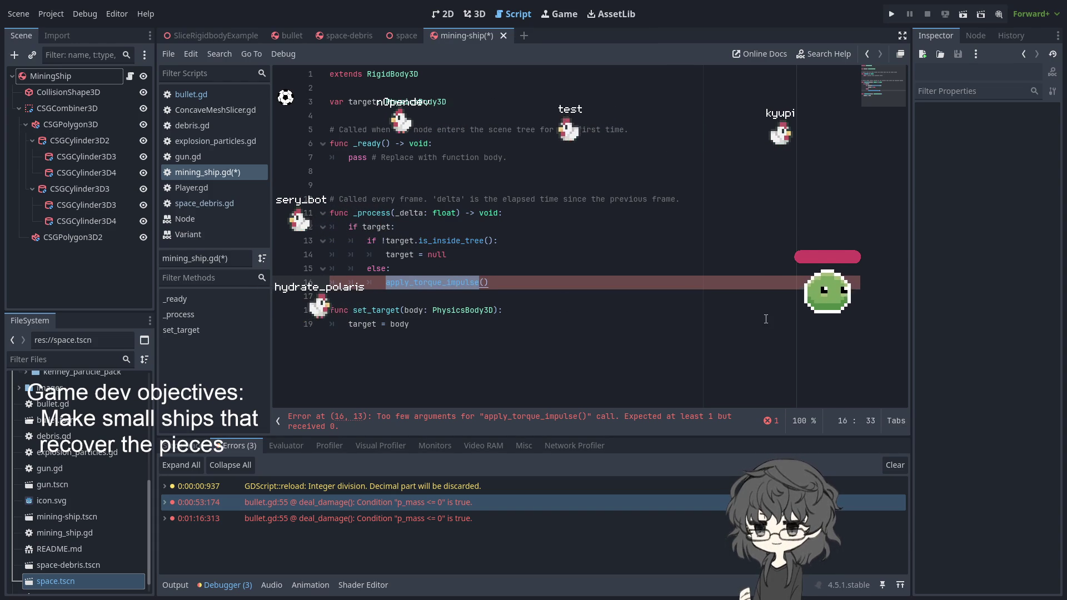
{"action": "key", "text": "Right"}
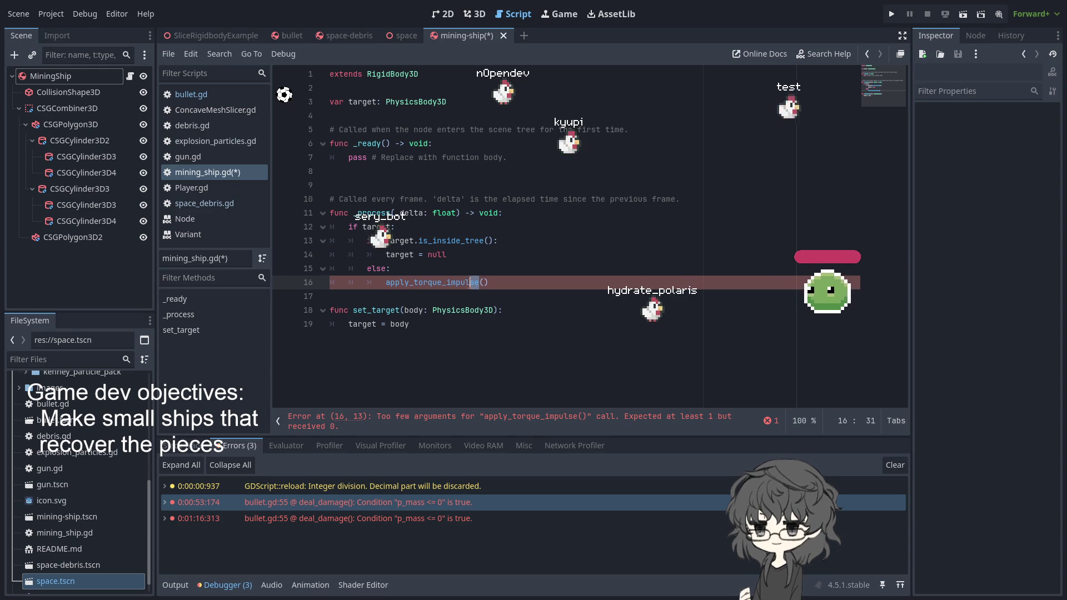
Step: Shorten the call to apply_torque(), then on a new line try get_torq and get_rotat suggestions
{"action": "left_click", "coordinate": [443, 283], "text": "shift"}
{"action": "key", "text": "BackSpace"}
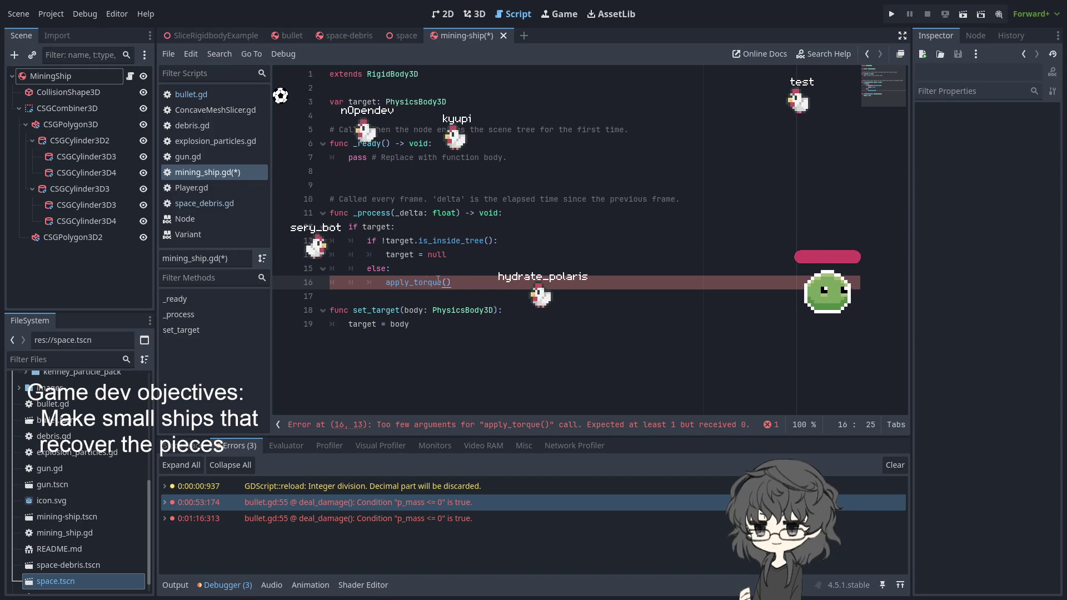
{"action": "key", "text": "Return"}
{"action": "type", "text": "get"}
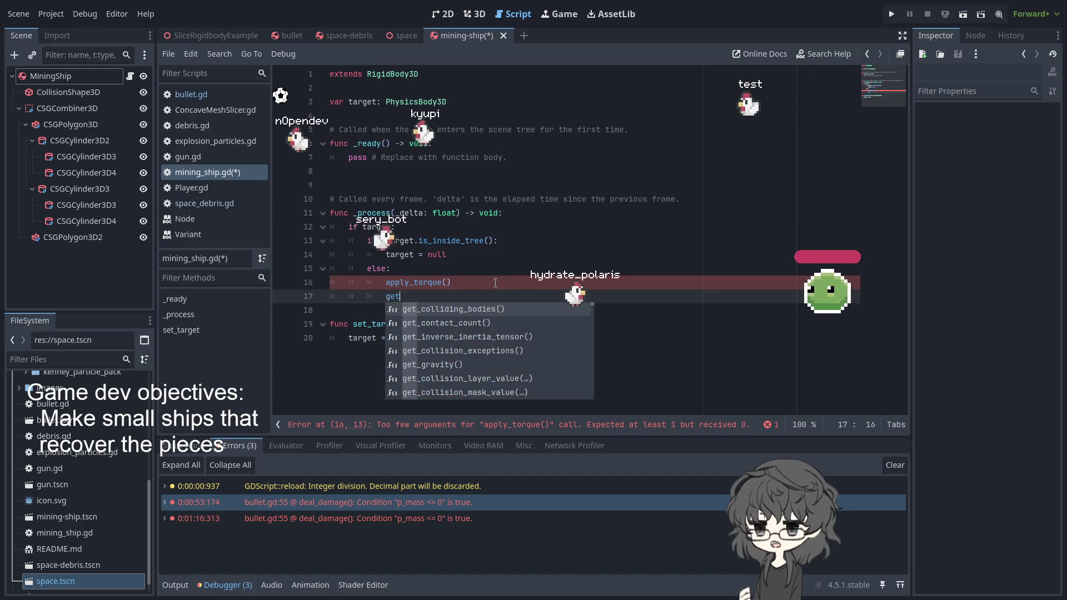
{"action": "type", "text": "_tor"}
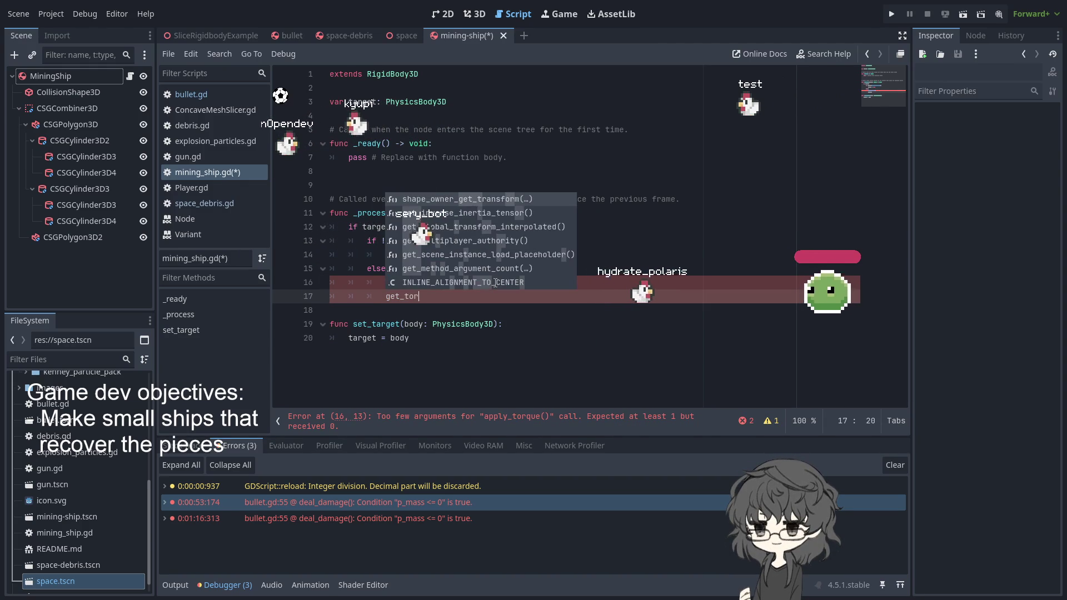
{"action": "type", "text": "q"}
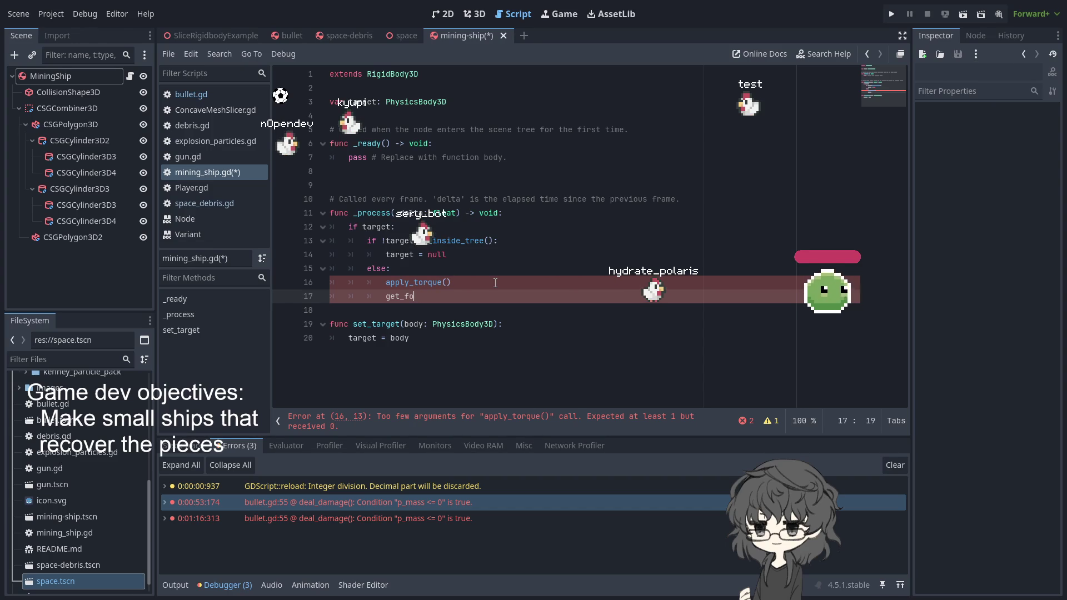
{"action": "key", "text": "BackSpace"}
{"action": "key", "text": "BackSpace"}
{"action": "key", "text": "BackSpace"}
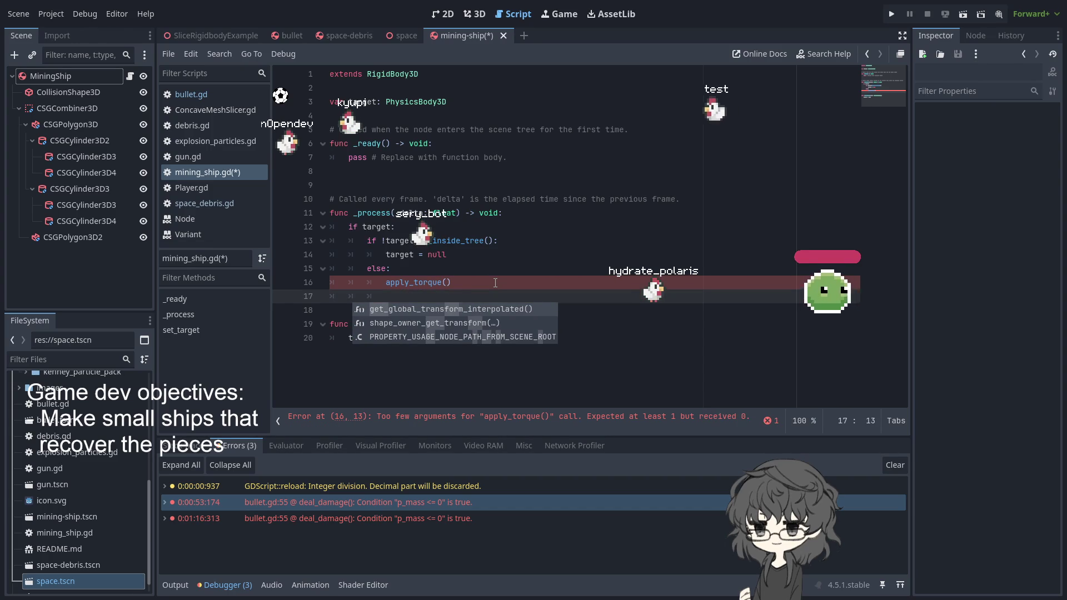
{"action": "type", "text": "get"}
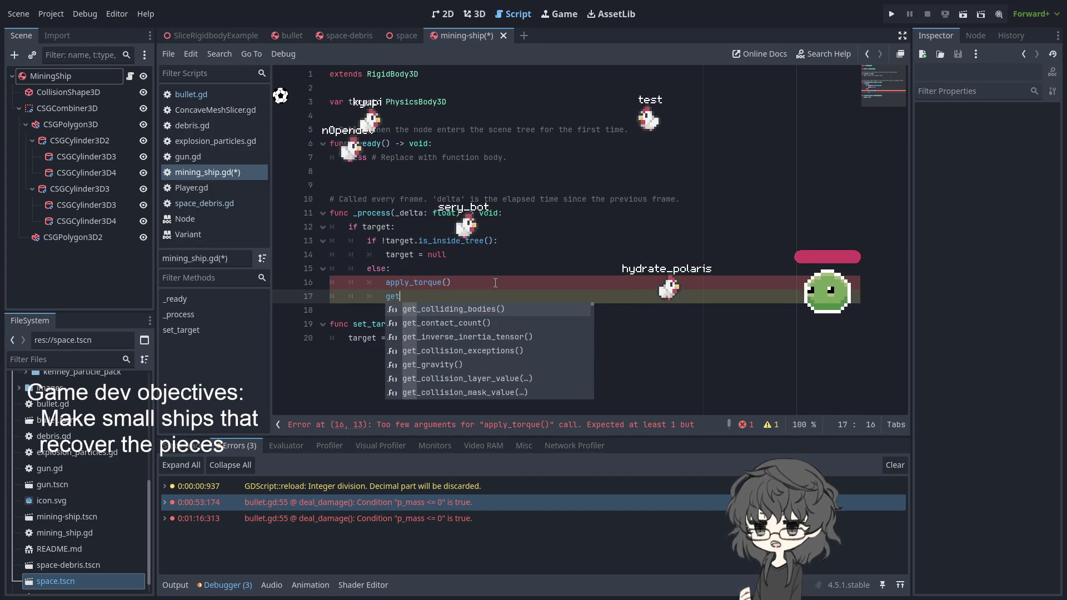
{"action": "type", "text": "_rotat"}
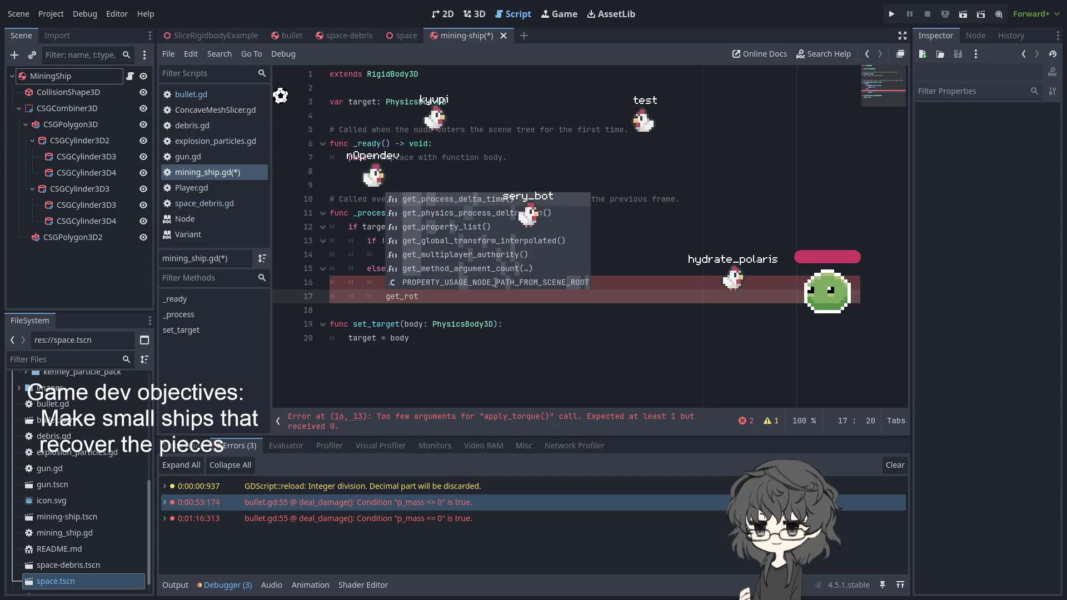
{"action": "key", "text": "BackSpace"}
{"action": "key", "text": "BackSpace"}
{"action": "key", "text": "BackSpace"}
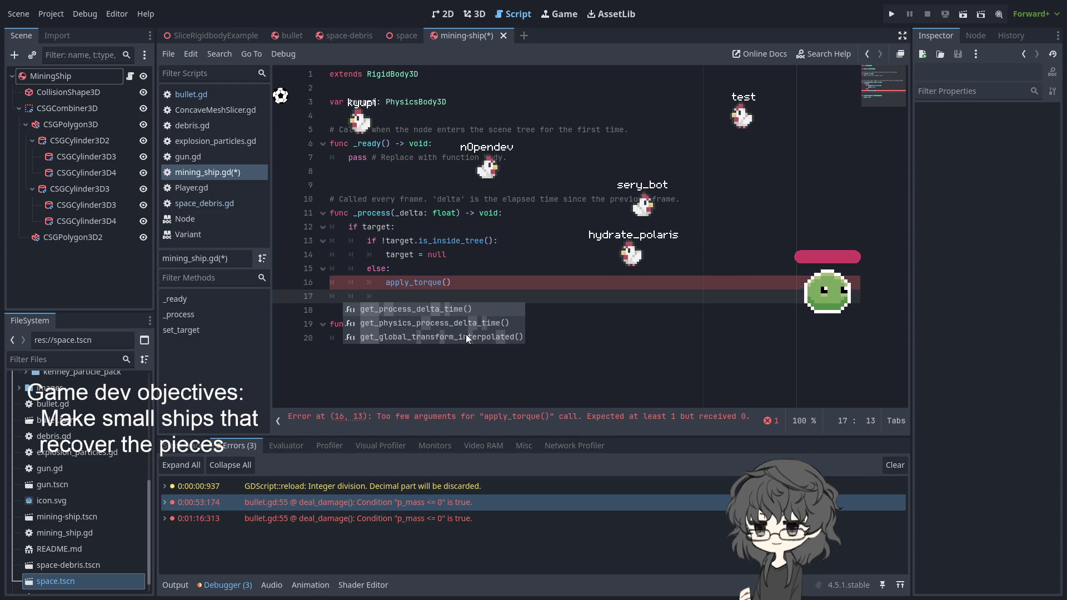
Step: Delete the apply_torque() call on line 16 and discard the trial inertia. text on line 17
{"action": "type", "text": "i"}
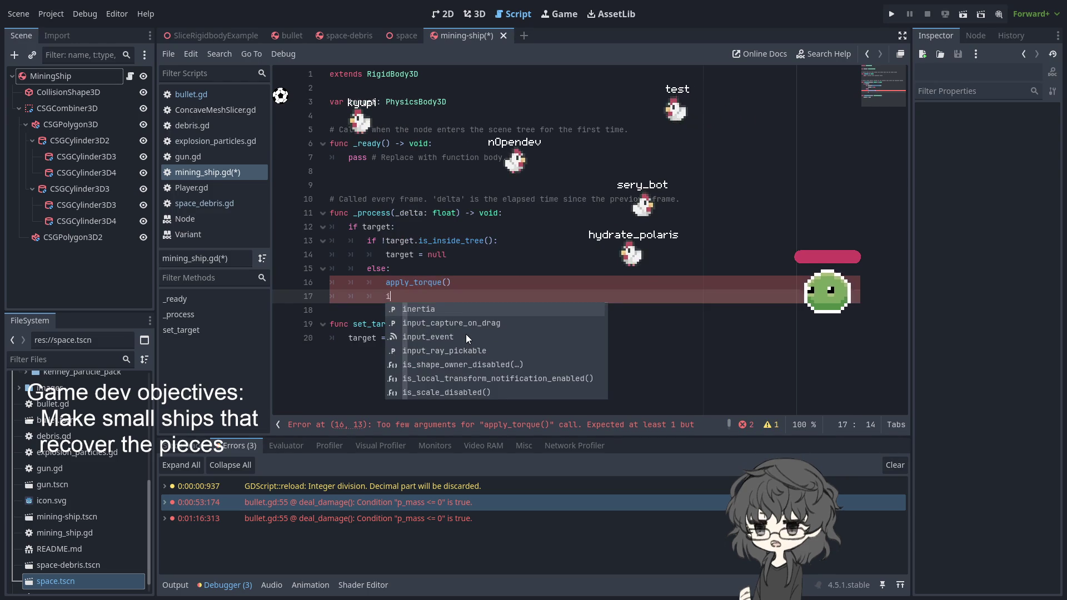
{"action": "type", "text": "nertia."}
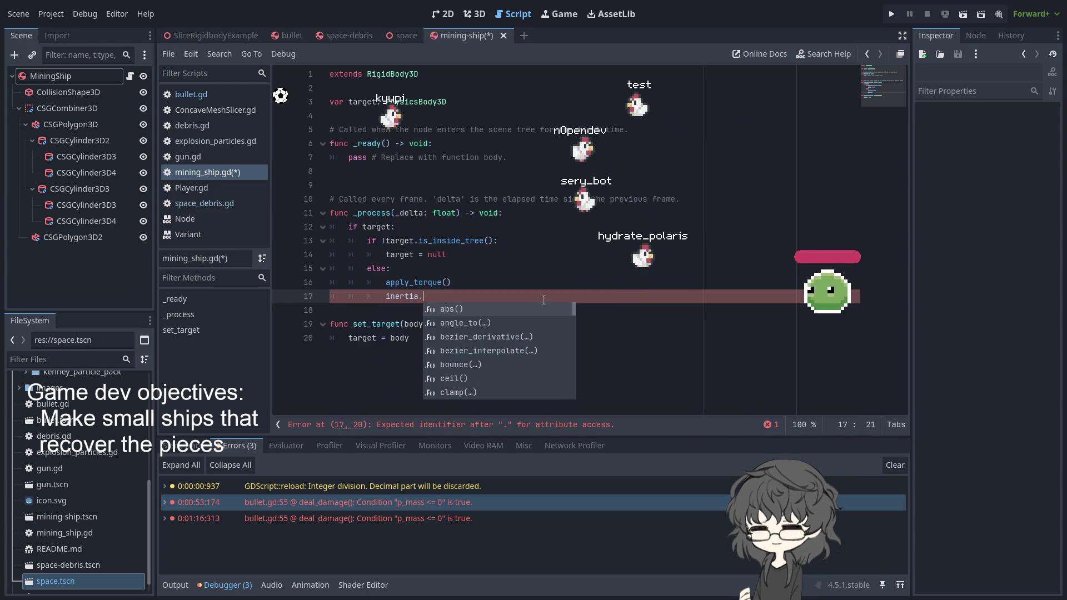
{"action": "left_click", "coordinate": [399, 289]}
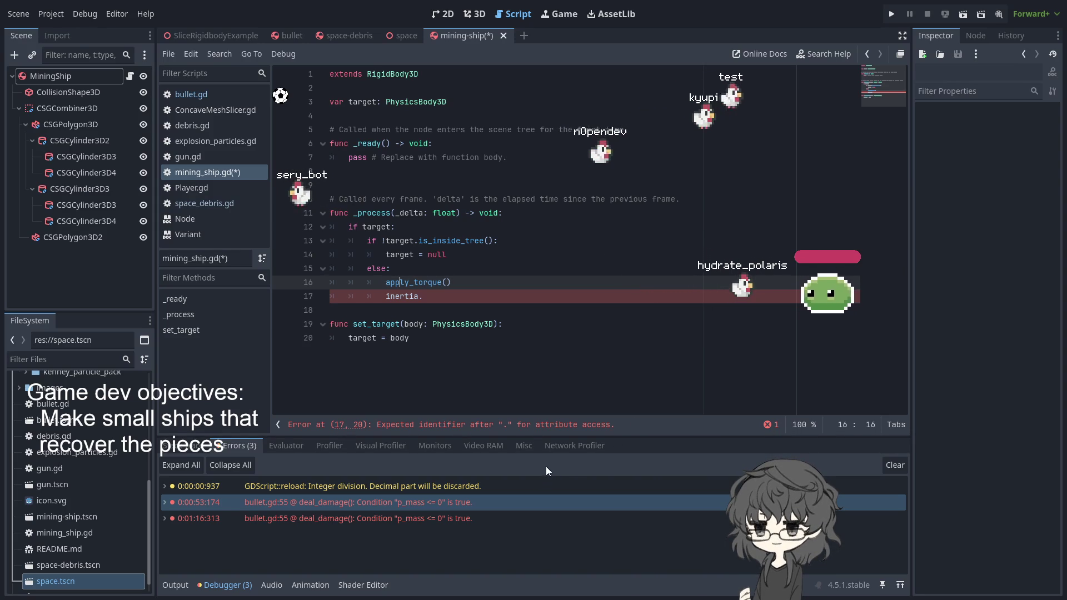
{"action": "left_click_drag", "start_coordinate": [423, 296], "coordinate": [382, 299]}
{"action": "type", "text": "get_diu"}
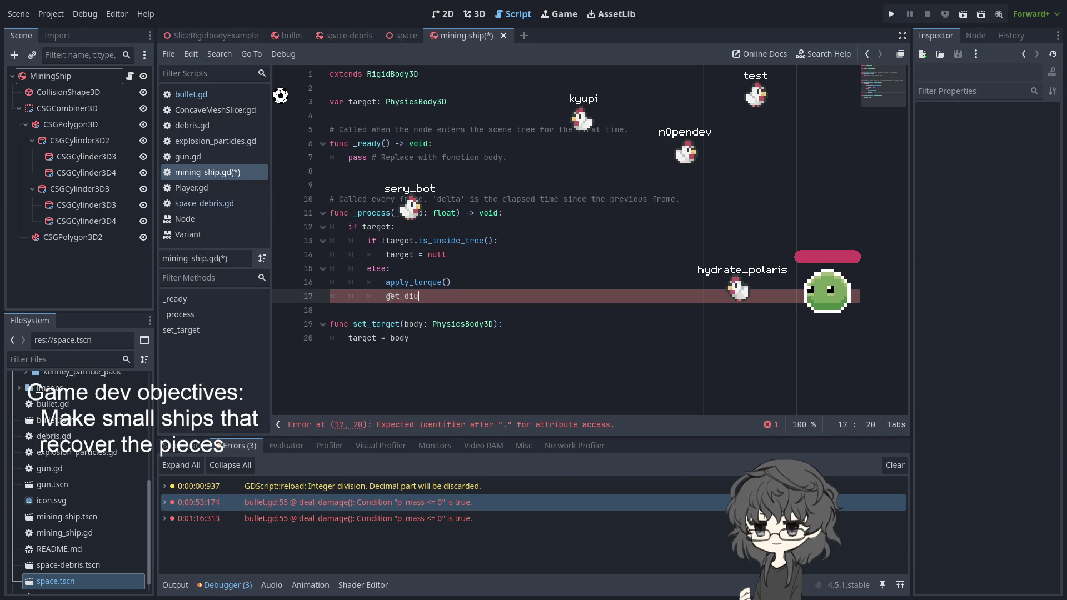
{"action": "key", "text": "BackSpace"}
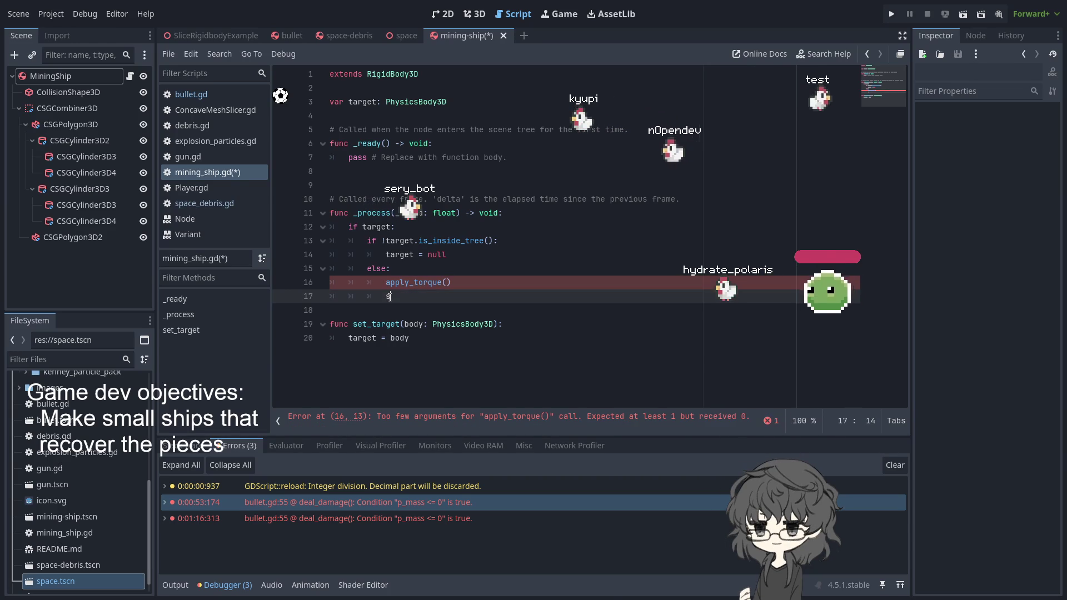
{"action": "type", "text": "state"}
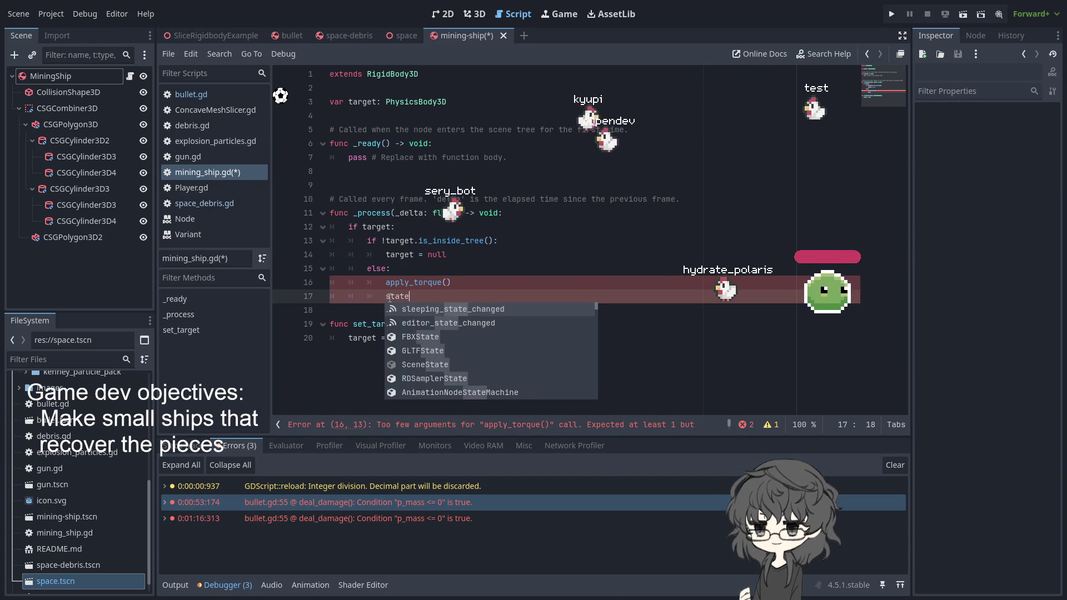
{"action": "left_click_drag", "start_coordinate": [385, 282], "coordinate": [510, 286]}
{"action": "key", "text": "BackSpace"}
Step: Type get_state on line 17 and insert get_inverse_inertia_tensor() from the suggestions
{"action": "key", "text": "Down"}
{"action": "type", "text": "t"}
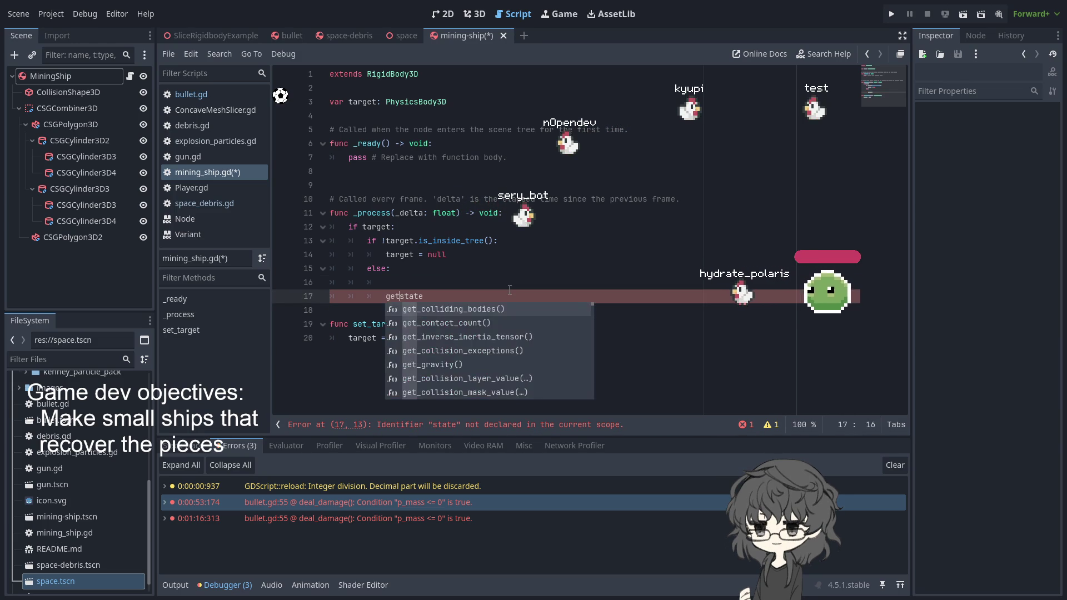
{"action": "key", "text": "BackSpace"}
{"action": "key", "text": "BackSpace"}
{"action": "key", "text": "BackSpace"}
{"action": "key", "text": "Delete"}
{"action": "key", "text": "Delete"}
{"action": "key", "text": "Delete"}
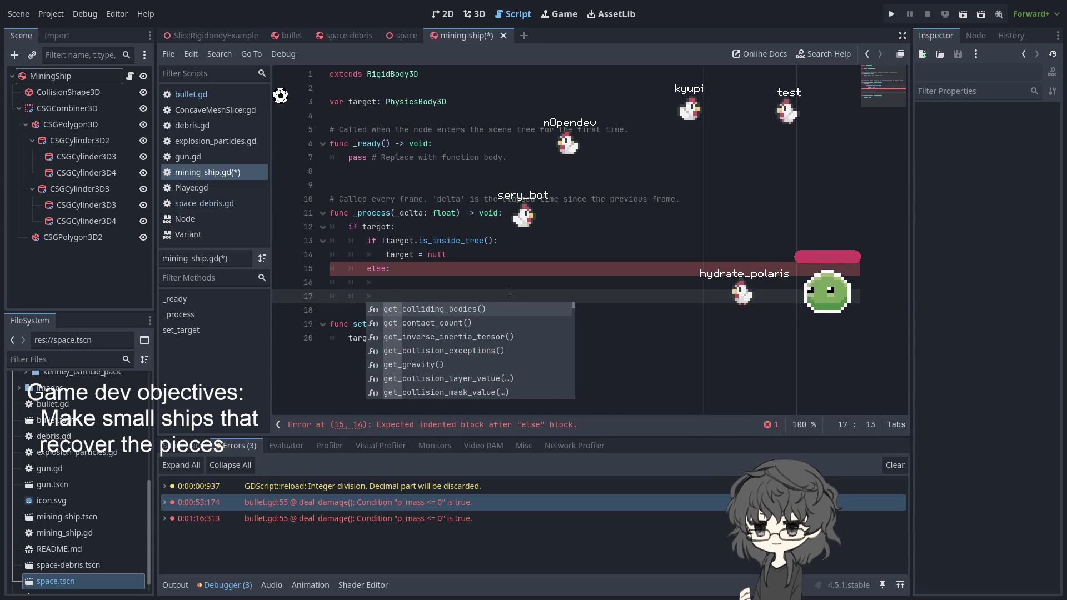
{"action": "type", "text": "get_s"}
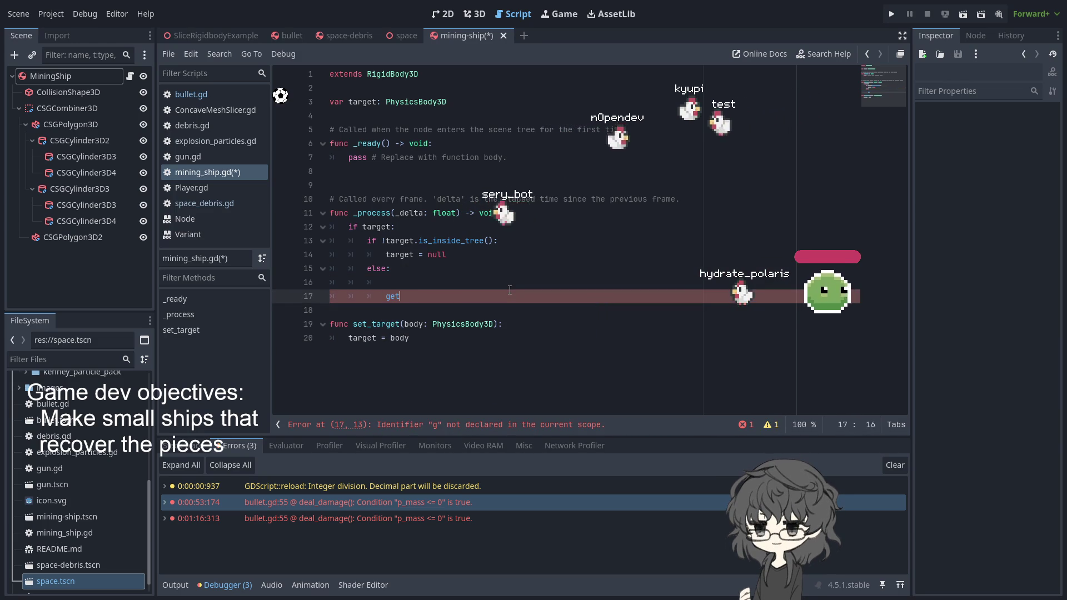
{"action": "type", "text": "tate"}
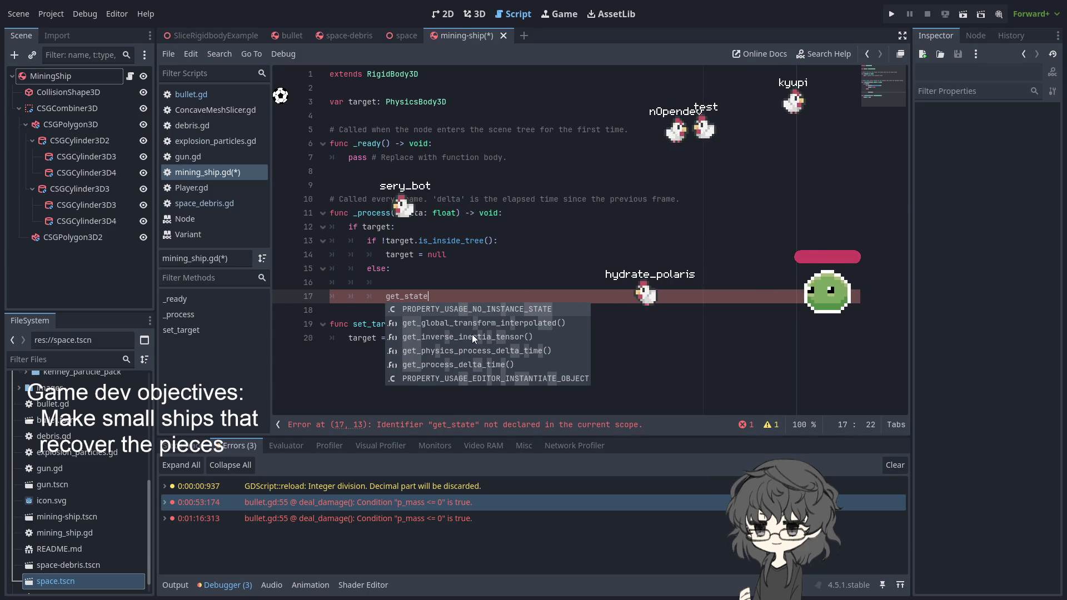
{"action": "left_click", "coordinate": [438, 337]}
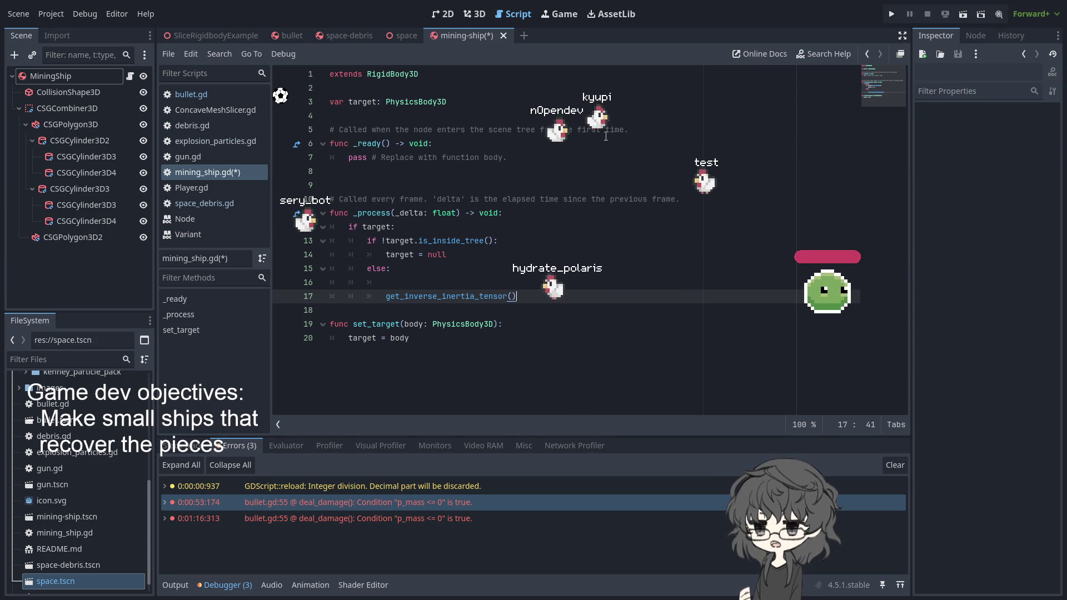
Step: Open the reference documentation for get_inverse_inertia_tensor()
{"action": "left_click", "coordinate": [382, 298], "text": "shift"}
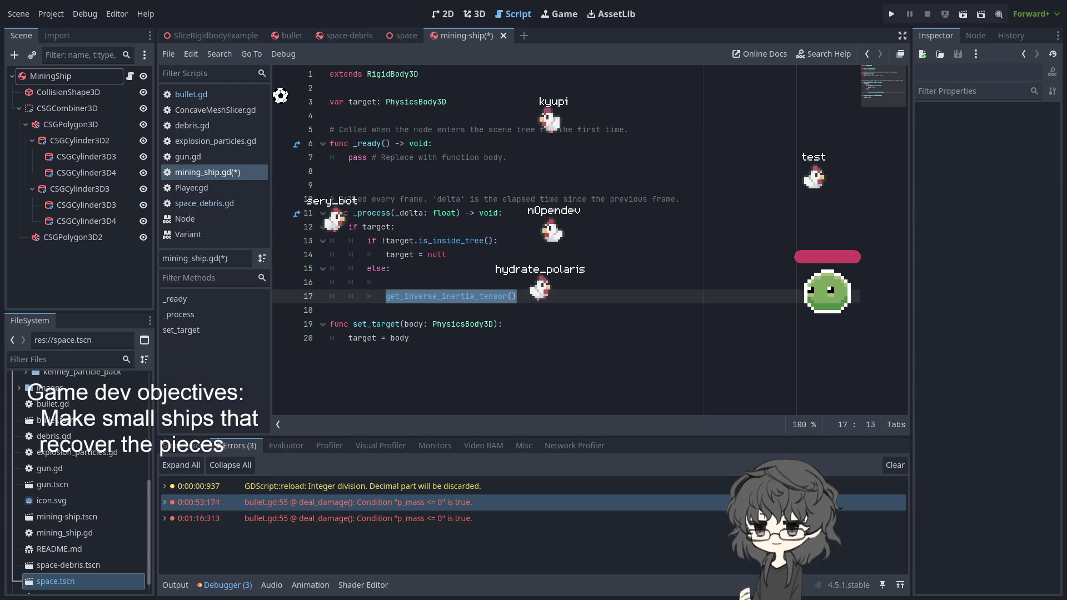
{"action": "key", "text": "ctrl+End"}
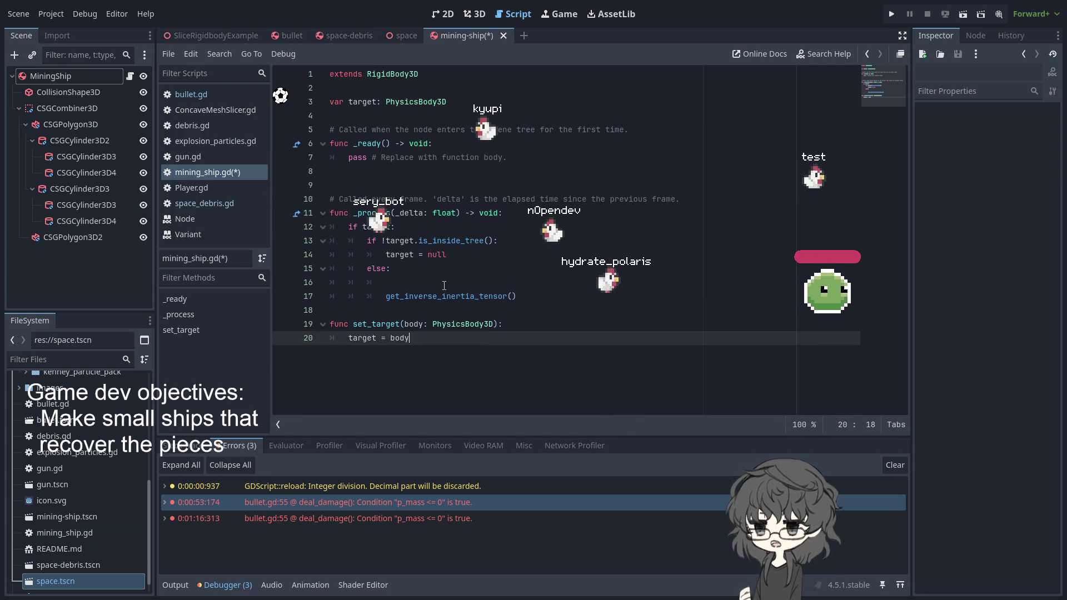
{"action": "left_click", "coordinate": [439, 296], "text": "ctrl"}
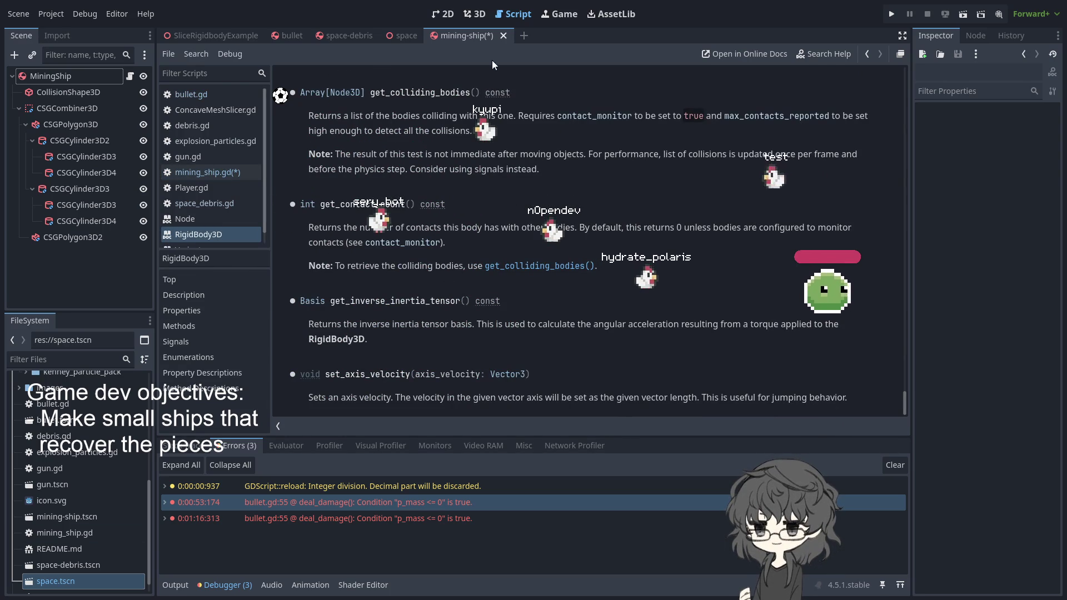
Step: Scroll the RigidBody3D reference up to its Properties list
{"action": "scroll", "coordinate": [452, 218], "scroll_direction": "up", "scroll_amount": 10}
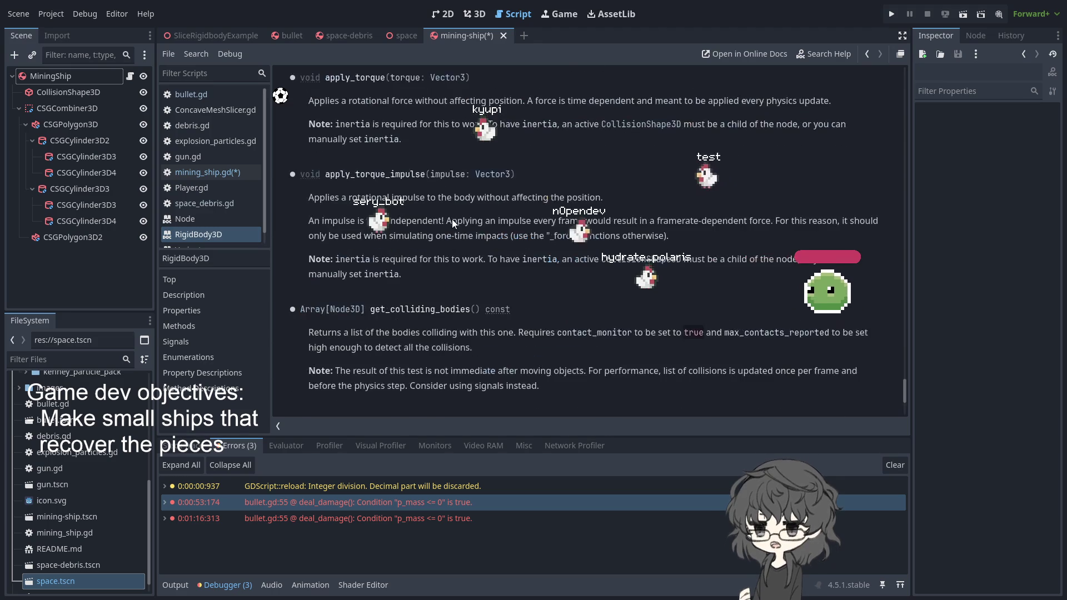
{"action": "scroll", "coordinate": [467, 224], "scroll_direction": "up", "scroll_amount": 15}
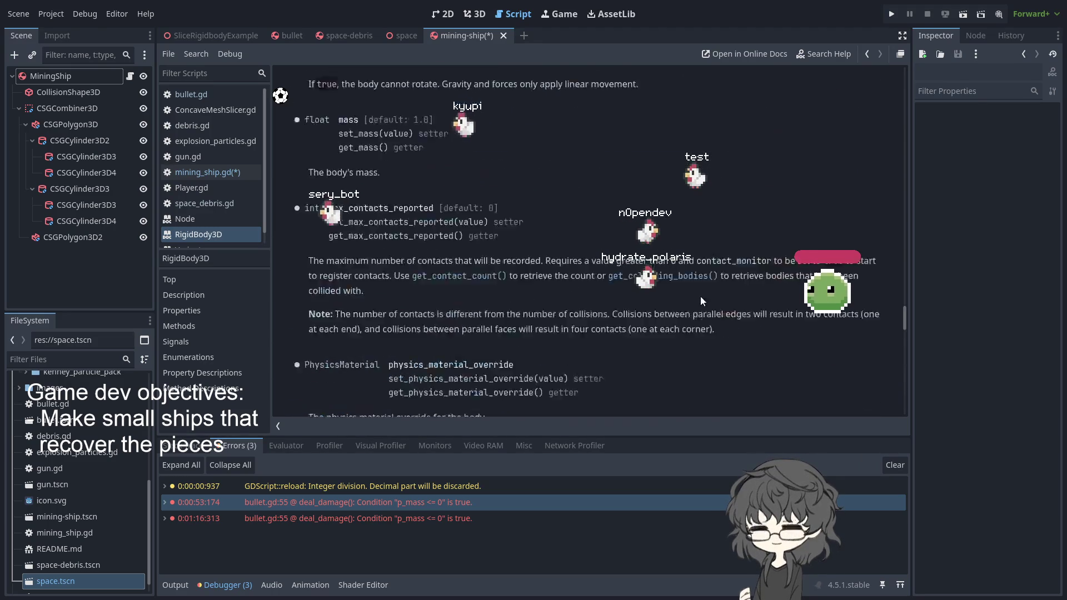
{"action": "scroll", "coordinate": [536, 299], "scroll_direction": "up", "scroll_amount": 20}
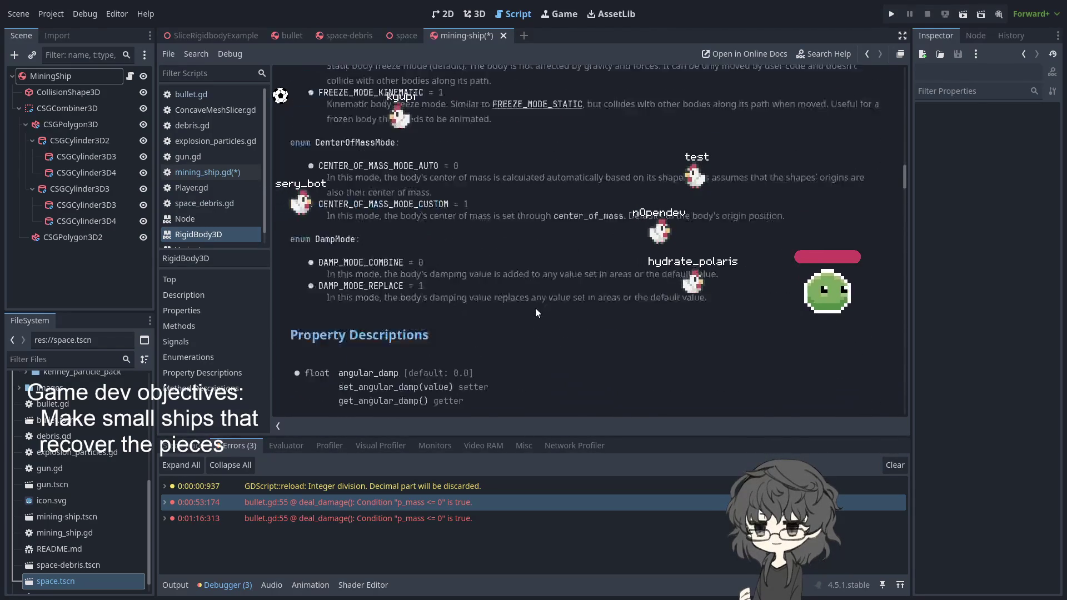
{"action": "scroll", "coordinate": [530, 308], "scroll_direction": "up", "scroll_amount": 6}
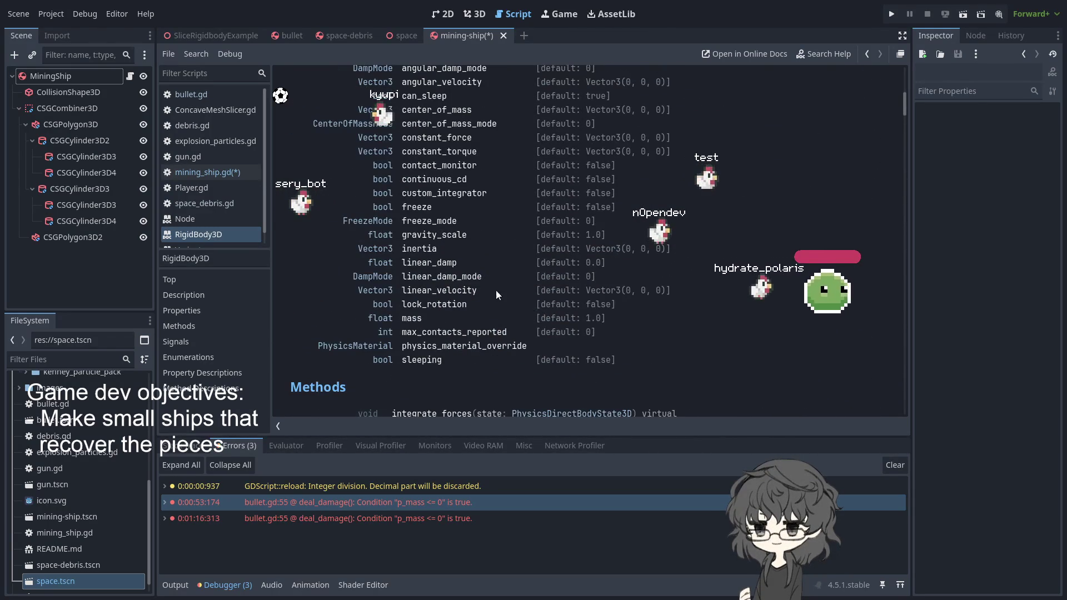
{"action": "scroll", "coordinate": [389, 272], "scroll_direction": "up", "scroll_amount": 2}
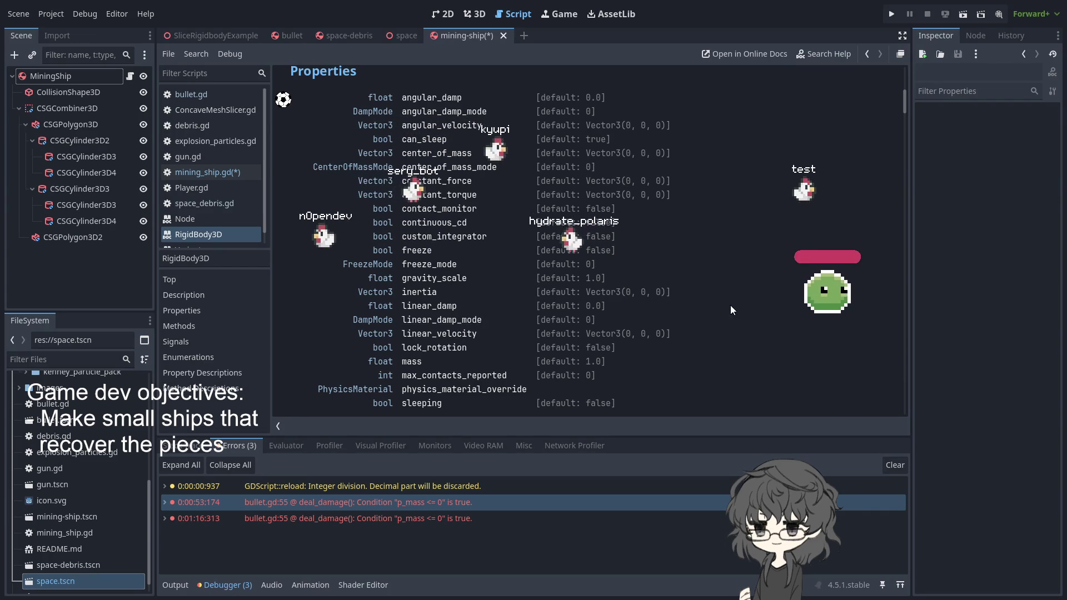
Step: Search the docs for 'damp', then select MiningShip to show its physics properties
{"action": "key", "text": "ctrl+f"}
{"action": "type", "text": "damp"}
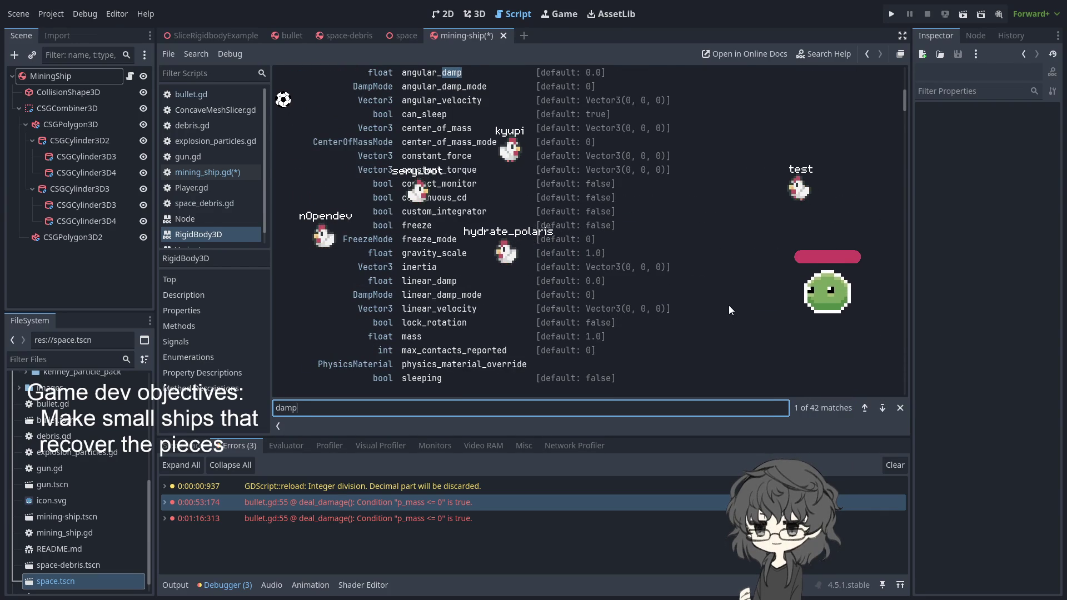
{"action": "key", "text": "Return"}
{"action": "scroll", "coordinate": [554, 310], "scroll_direction": "up", "scroll_amount": 2}
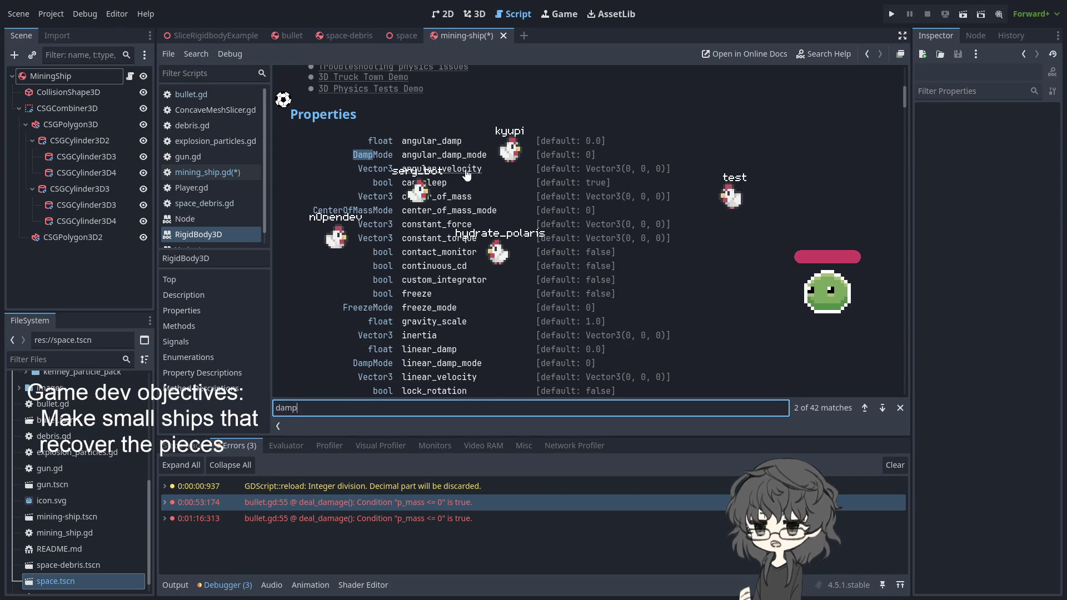
{"action": "left_click", "coordinate": [67, 76]}
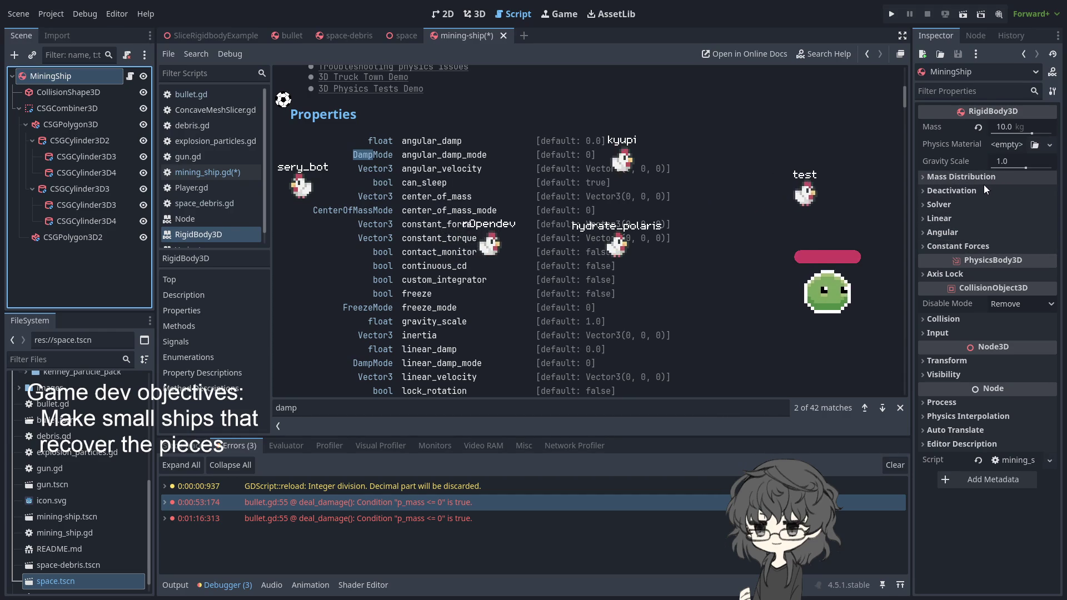
Step: Set MiningShip's angular Damp Mode to Replace with Damp 2.913, then save mining_ship.gd
{"action": "left_click", "coordinate": [956, 234]}
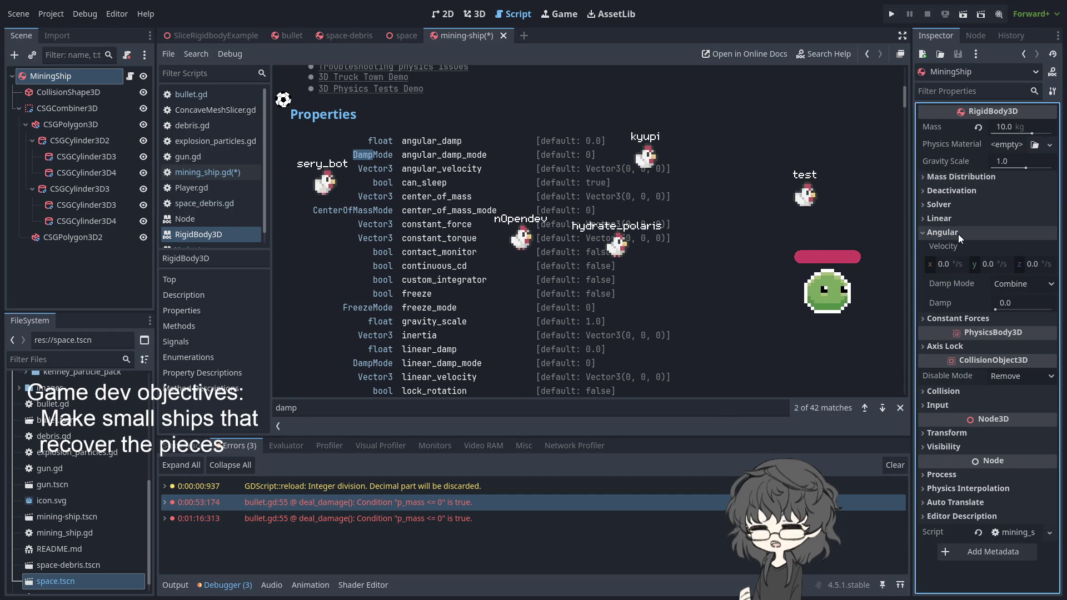
{"action": "left_click", "coordinate": [1021, 285]}
{"action": "left_click", "coordinate": [1019, 322]}
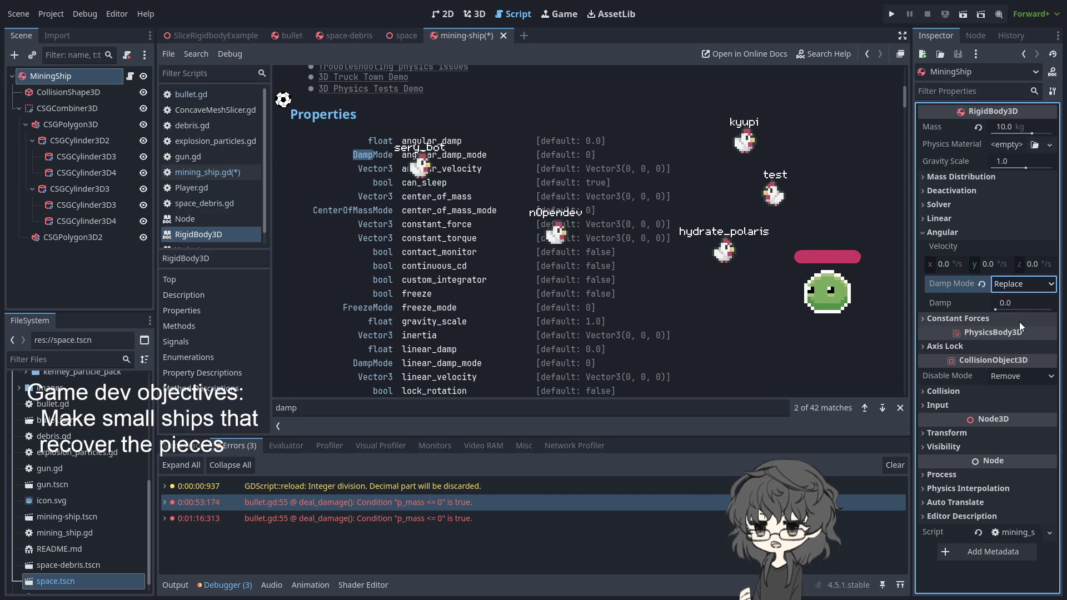
{"action": "left_click_drag", "start_coordinate": [989, 309], "coordinate": [948, 305]}
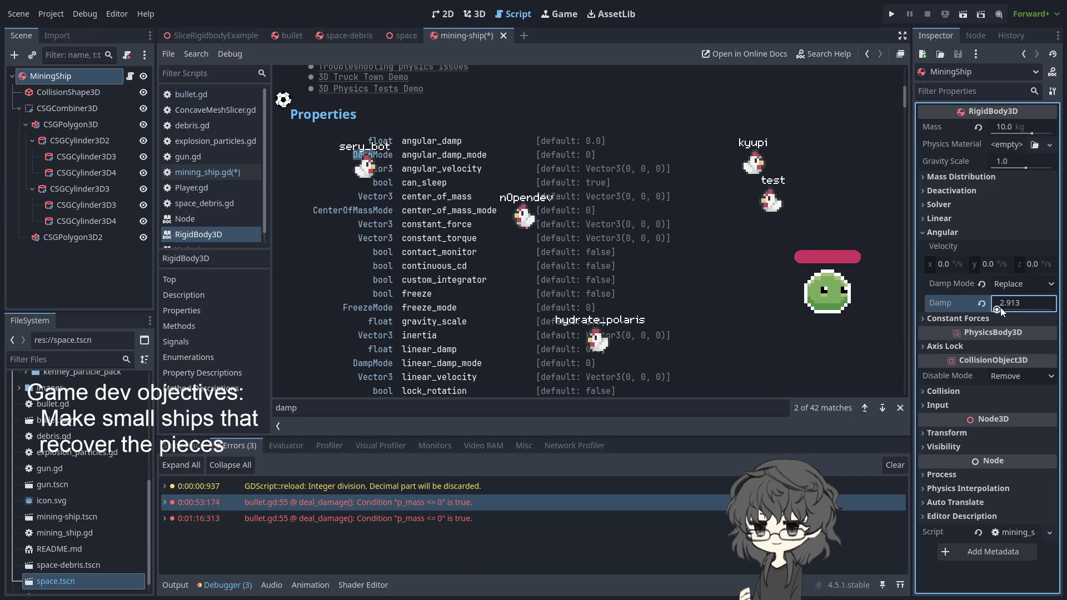
{"action": "key", "text": "ctrl+s"}
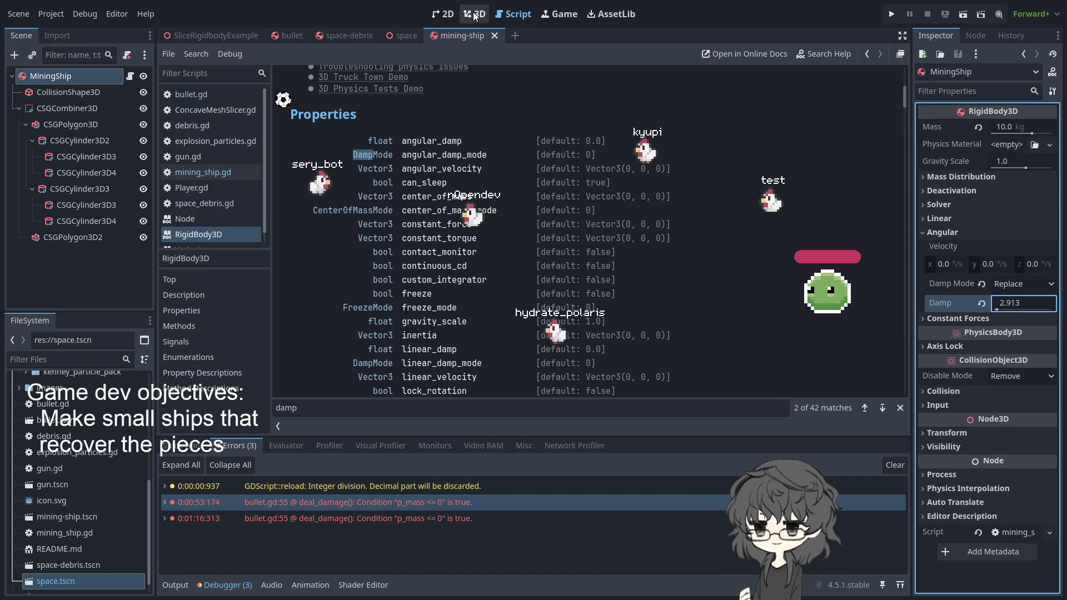
Step: Open the space scene in the 3D view and select its root Node3D
{"action": "left_click", "coordinate": [475, 16]}
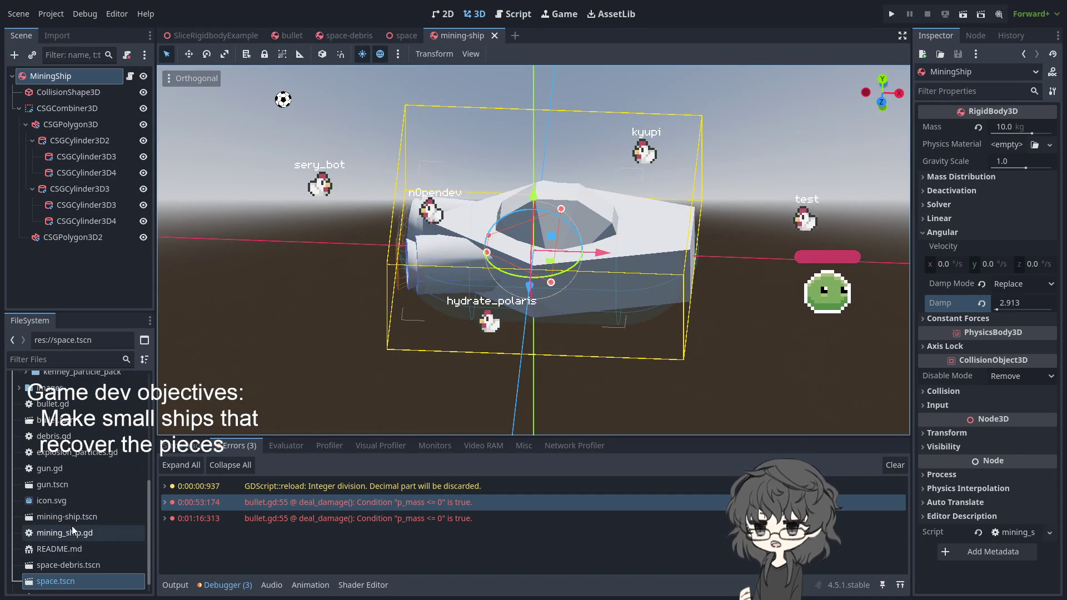
{"action": "left_click", "coordinate": [399, 37]}
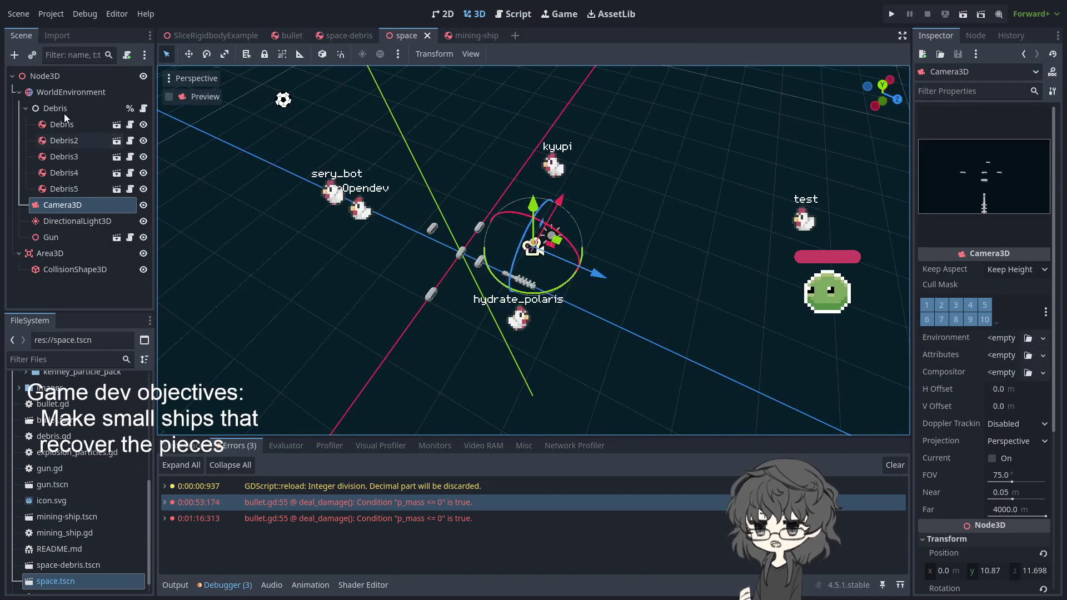
{"action": "left_click", "coordinate": [56, 82]}
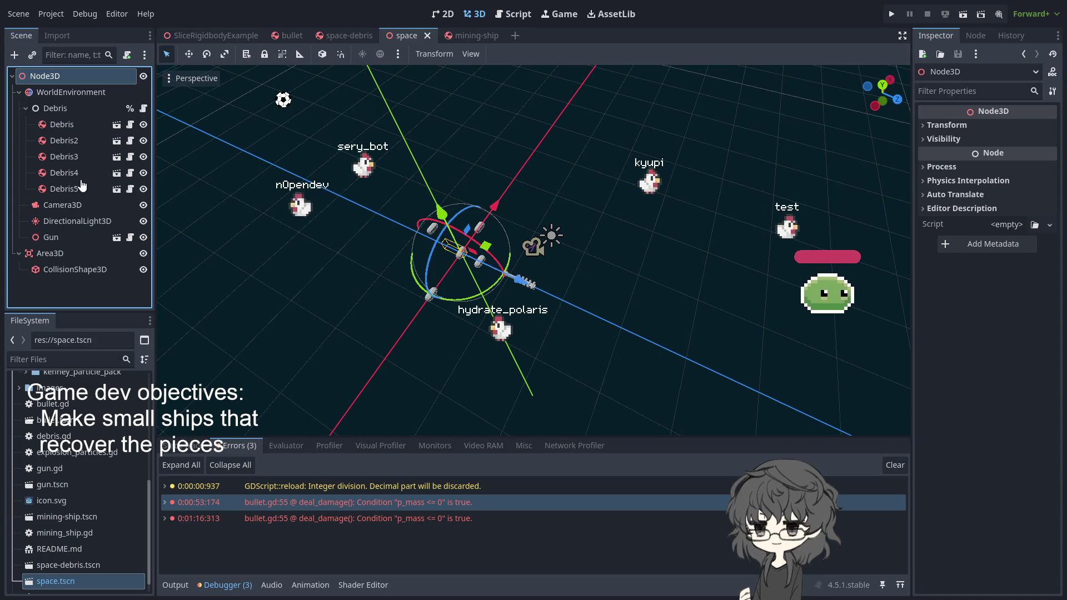
Step: Paste a SliceRigidbodyExample instance under Node3D, look it over, then undo the paste
{"action": "key", "text": "ctrl+v"}
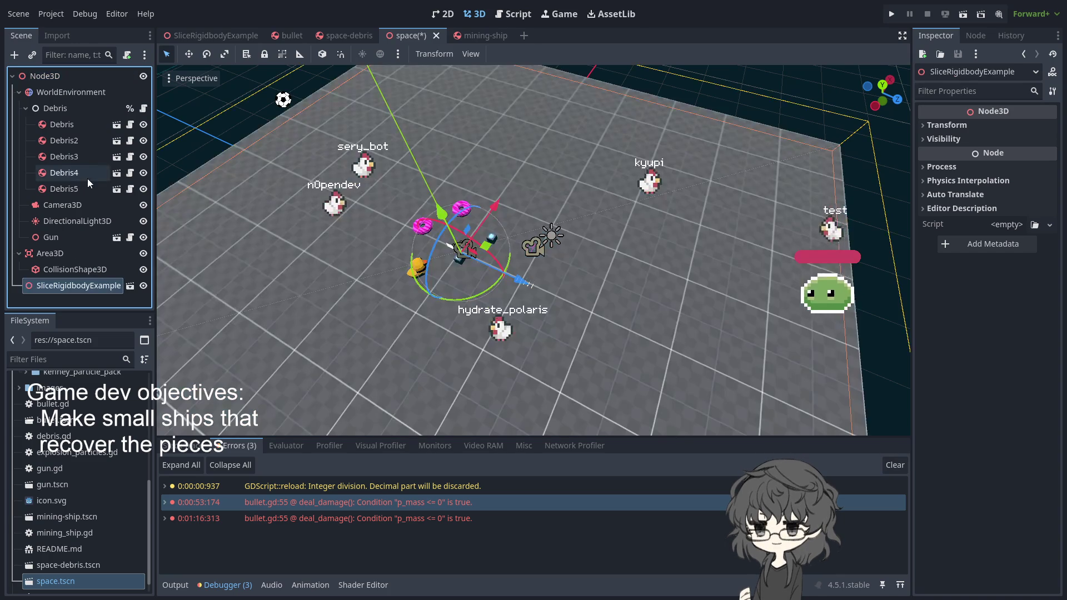
{"action": "scroll", "coordinate": [539, 239], "scroll_direction": "up", "scroll_amount": 3}
{"action": "scroll", "coordinate": [538, 238], "scroll_direction": "down", "scroll_amount": 3}
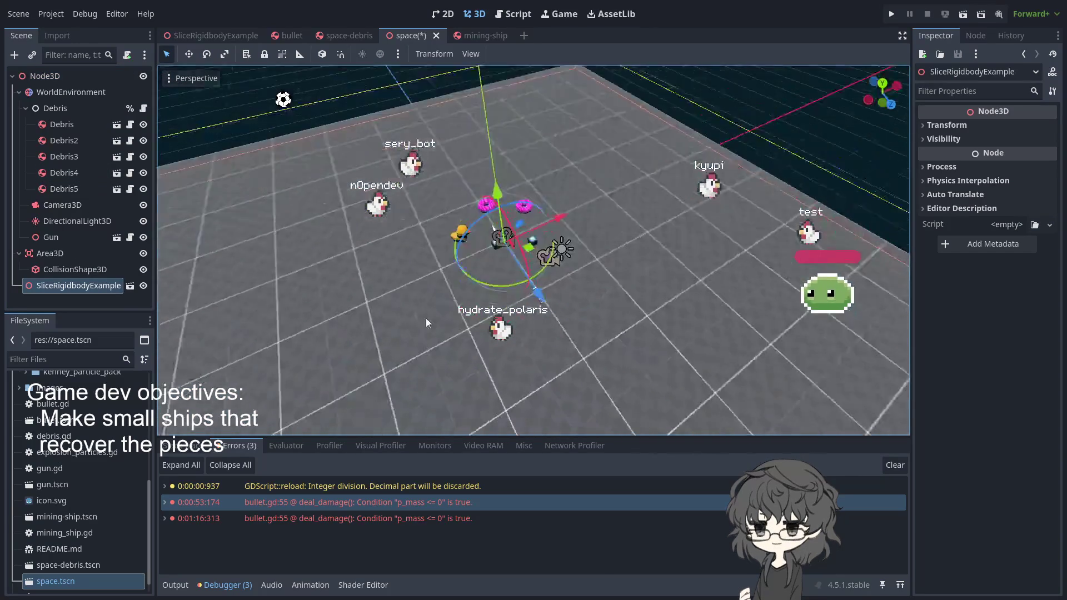
{"action": "scroll", "coordinate": [454, 269], "scroll_direction": "up", "scroll_amount": 3}
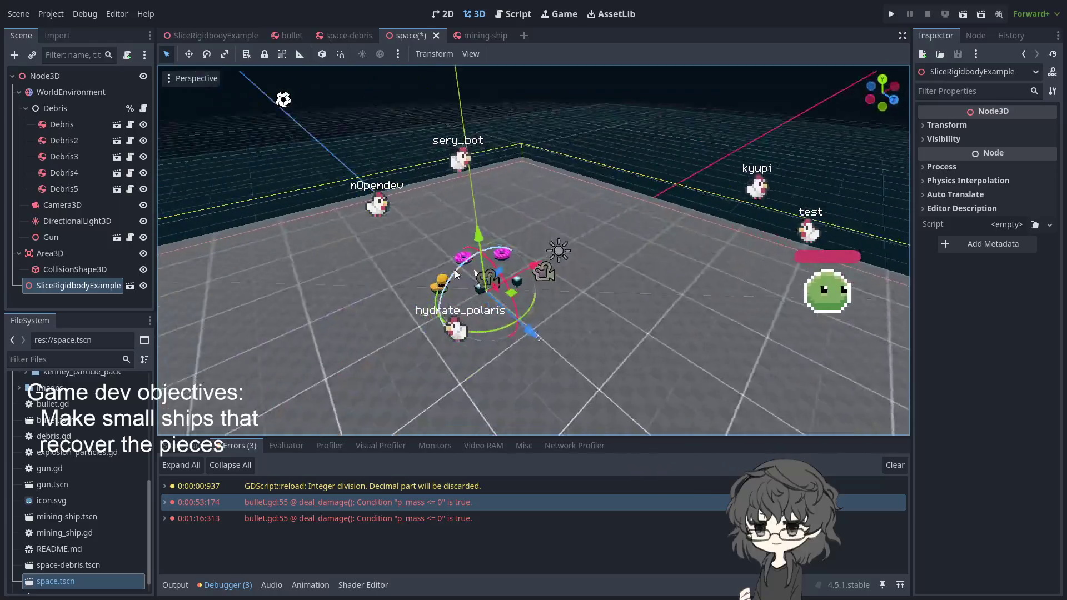
{"action": "mouse_move", "coordinate": [454, 269]}
{"action": "left_mouse_down"}
{"action": "mouse_move", "coordinate": [435, 299]}
{"action": "mouse_move", "coordinate": [452, 296]}
{"action": "left_mouse_up"}
{"action": "key", "text": "ctrl+z"}
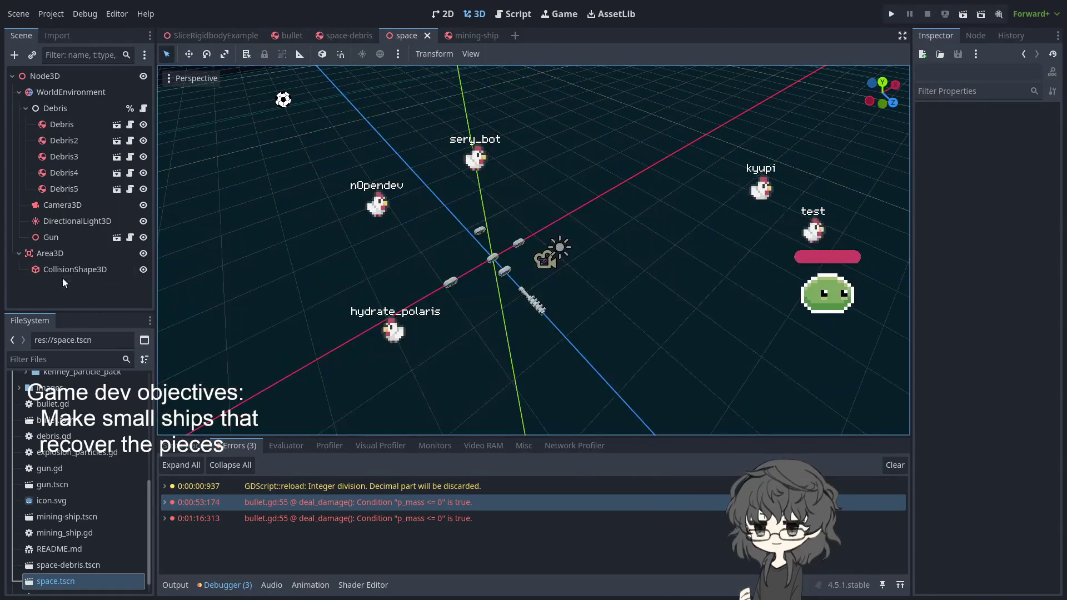
{"action": "left_click", "coordinate": [52, 81]}
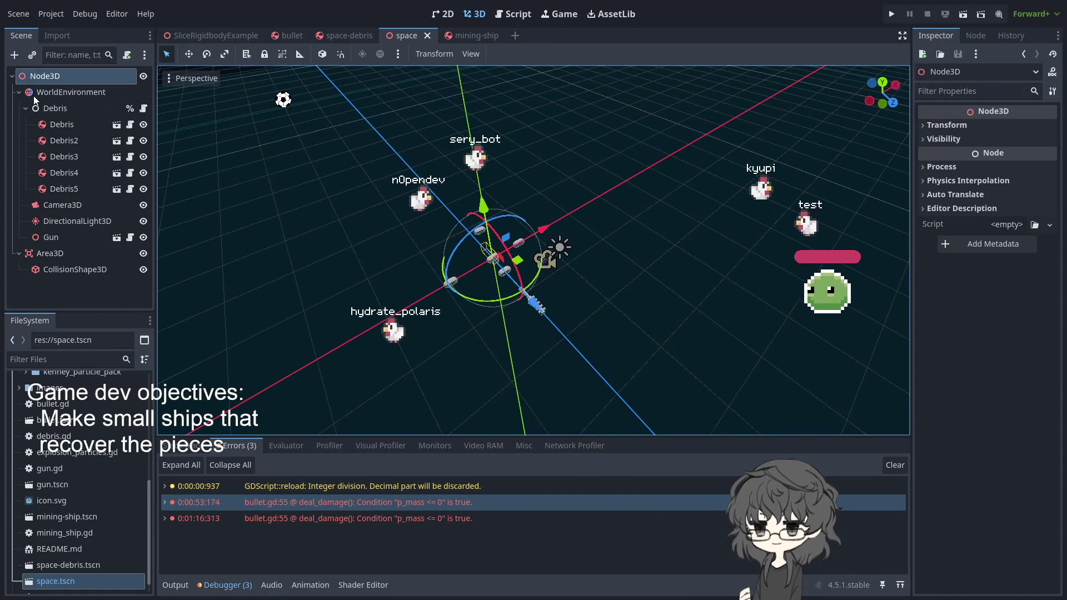
Step: Inspect the WorldEnvironment and Area3D nodes and collapse the Debris node's children
{"action": "left_click", "coordinate": [71, 94]}
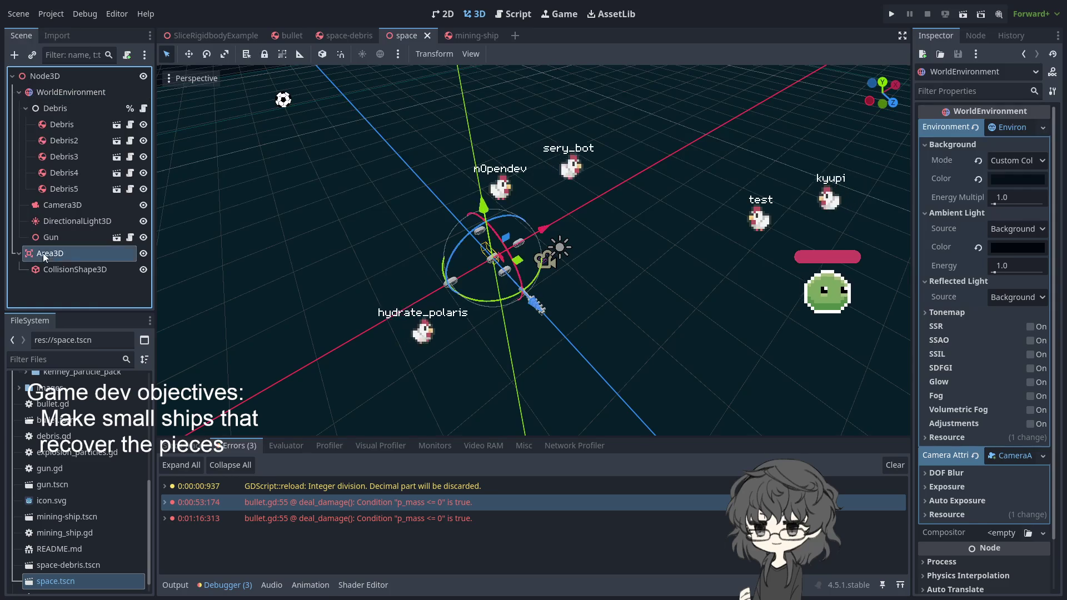
{"action": "left_click", "coordinate": [42, 252]}
{"action": "left_click", "coordinate": [52, 107]}
{"action": "left_click", "coordinate": [25, 107]}
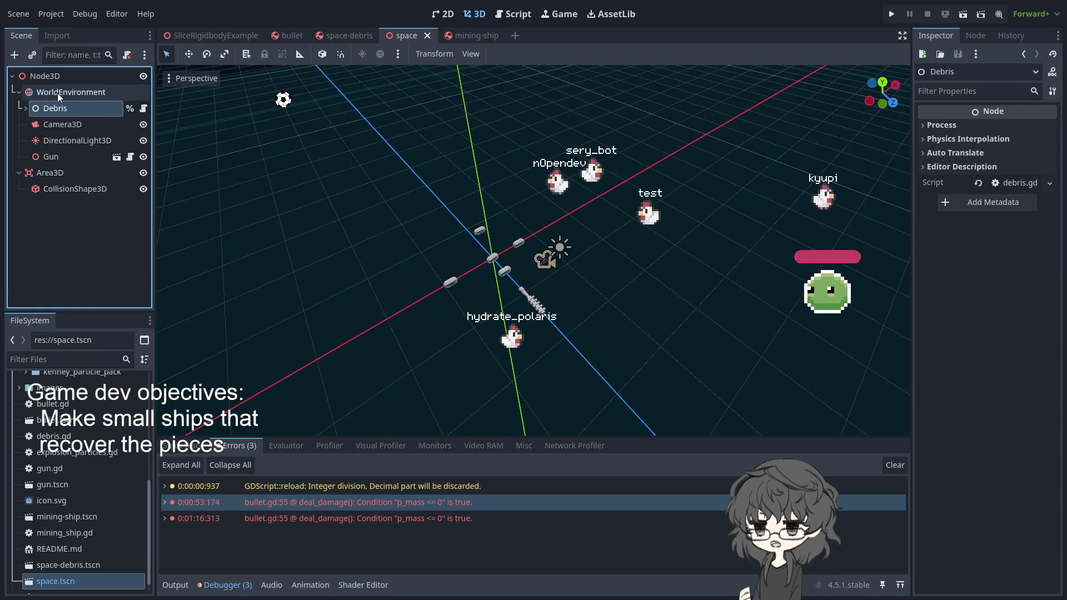
{"action": "left_click", "coordinate": [27, 107]}
{"action": "left_click", "coordinate": [26, 108]}
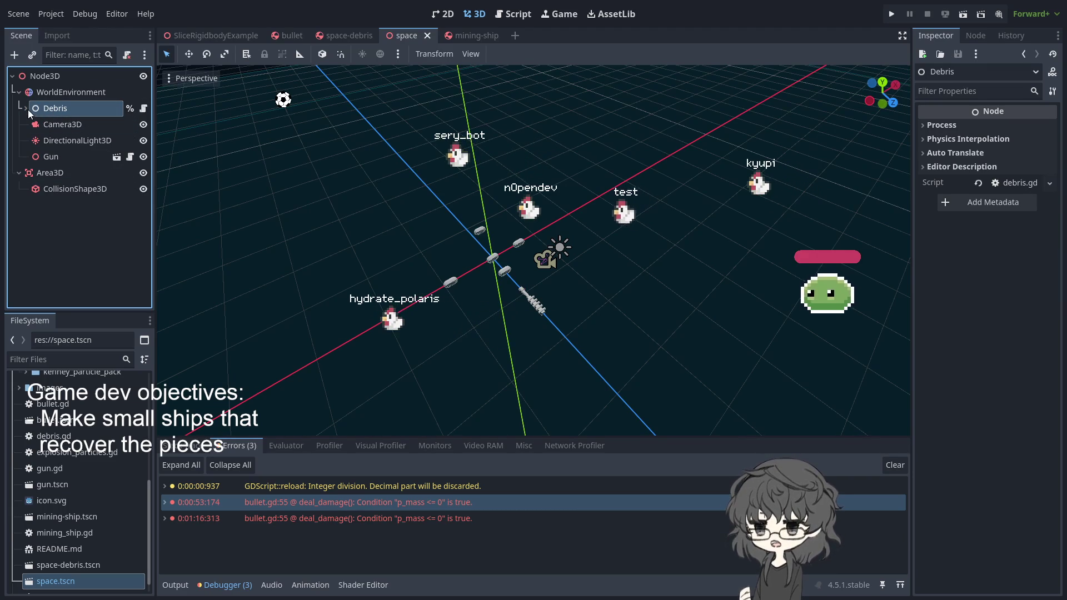
{"action": "left_click", "coordinate": [84, 93]}
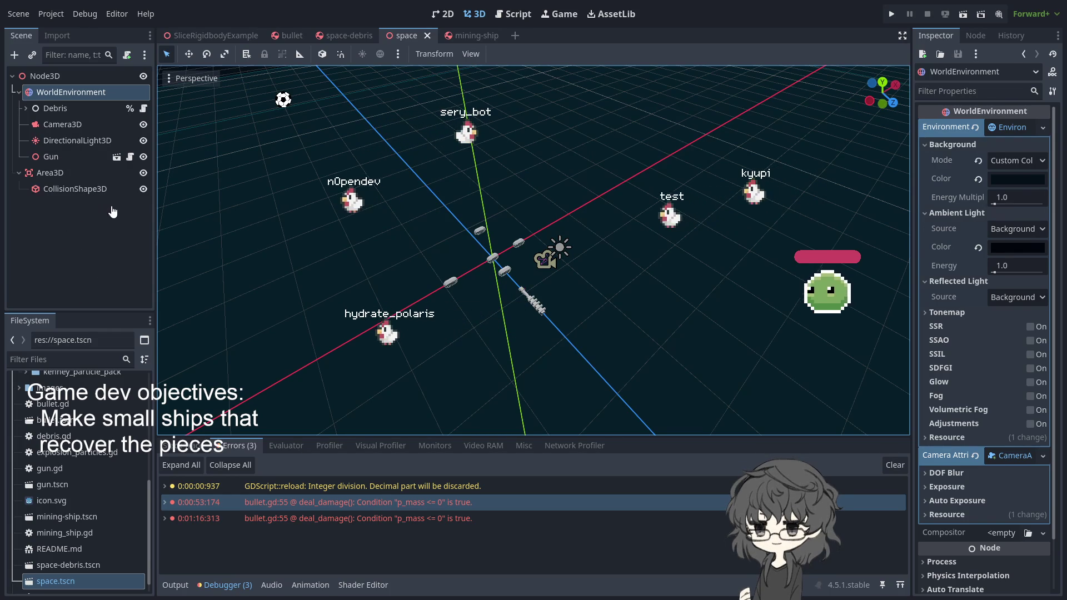
Step: Drag mining-ship.tscn under Node3D as MiningShip and move it forward along Z
{"action": "left_click_drag", "start_coordinate": [396, 489], "coordinate": [138, 162]}
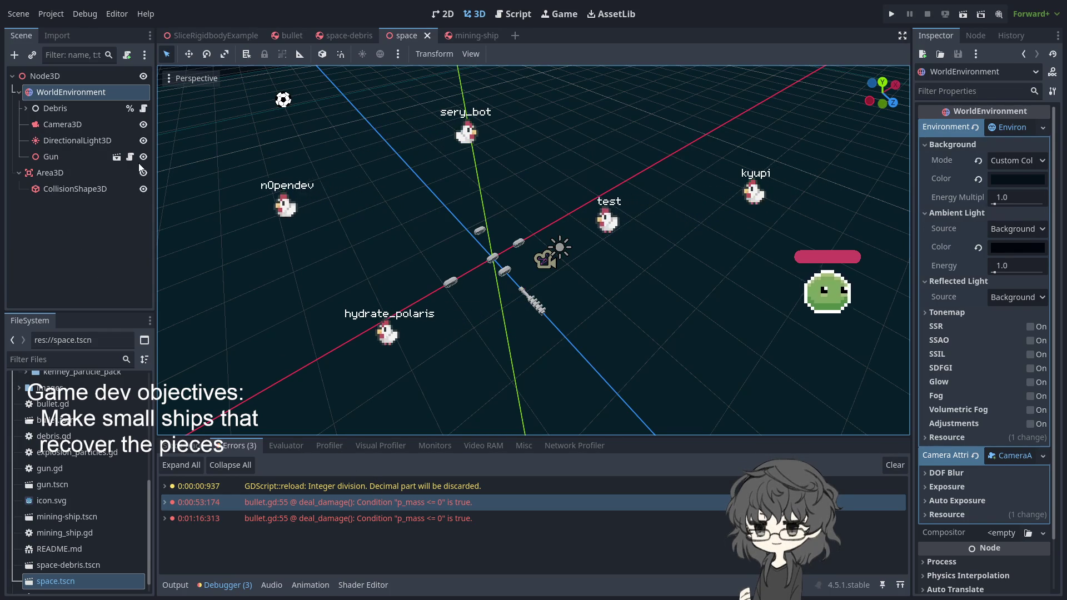
{"action": "scroll", "coordinate": [455, 318], "scroll_direction": "up", "scroll_amount": 3}
{"action": "mouse_move", "coordinate": [460, 316]}
{"action": "left_mouse_down"}
{"action": "mouse_move", "coordinate": [561, 389]}
{"action": "mouse_move", "coordinate": [207, 296]}
{"action": "mouse_move", "coordinate": [301, 341]}
{"action": "mouse_move", "coordinate": [522, 416]}
{"action": "mouse_move", "coordinate": [482, 346]}
{"action": "mouse_move", "coordinate": [284, 268]}
{"action": "mouse_move", "coordinate": [378, 251]}
{"action": "left_mouse_up"}
Step: Move the MiningShip along its X and Z axes, then run the space scene
{"action": "scroll", "coordinate": [377, 251], "scroll_direction": "down", "scroll_amount": 10}
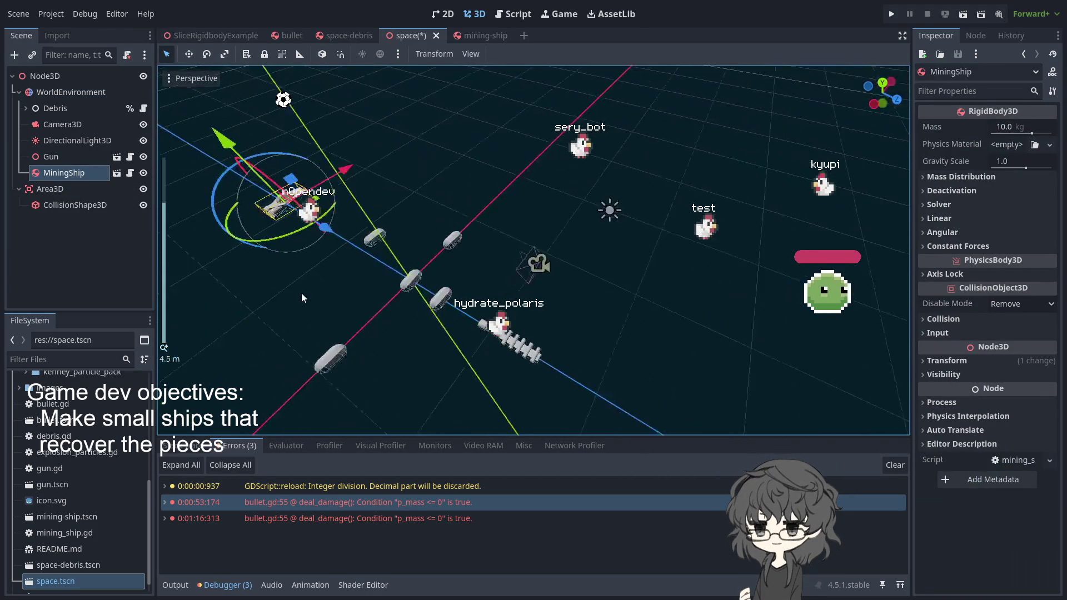
{"action": "left_click_drag", "start_coordinate": [457, 193], "coordinate": [443, 233]}
{"action": "left_click_drag", "start_coordinate": [438, 288], "coordinate": [505, 313]}
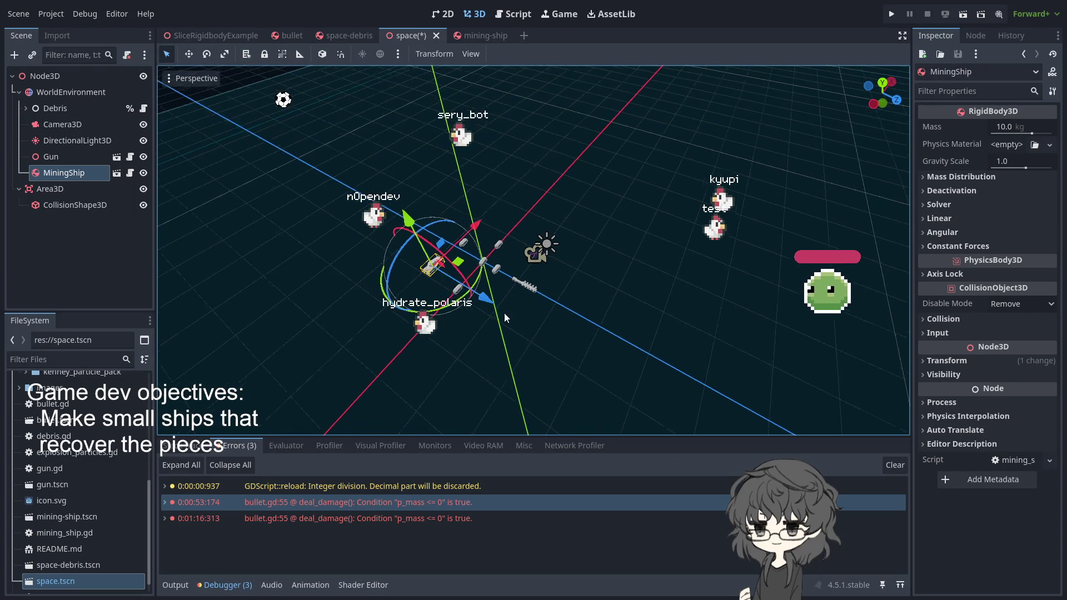
{"action": "left_click", "coordinate": [892, 15]}
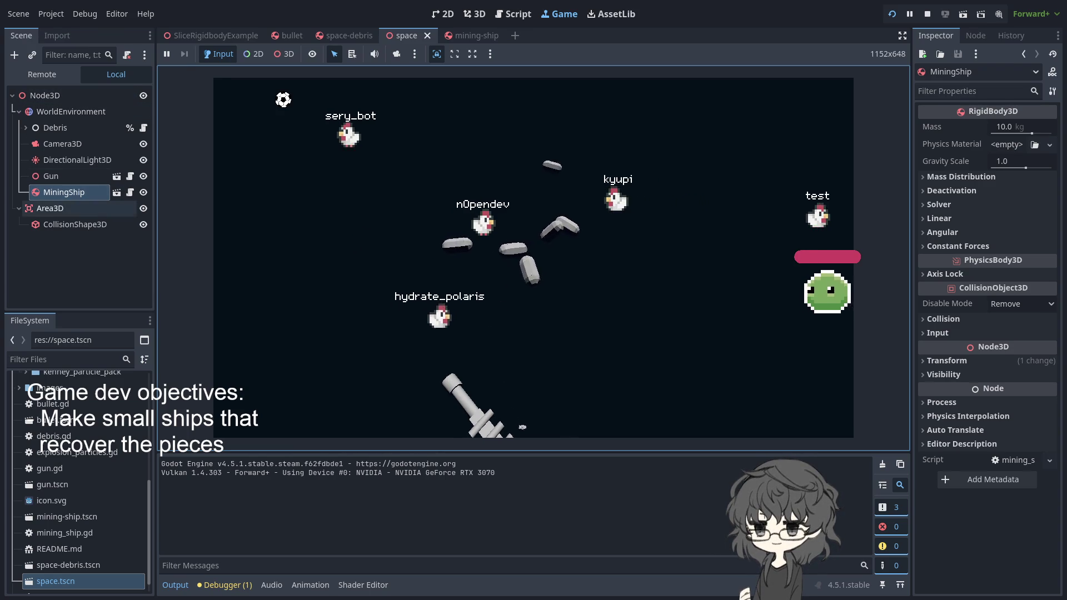
Step: Set the Area3D gravity Space Override to Replace with direction y of 0
{"action": "left_click", "coordinate": [64, 224]}
{"action": "left_click", "coordinate": [66, 210]}
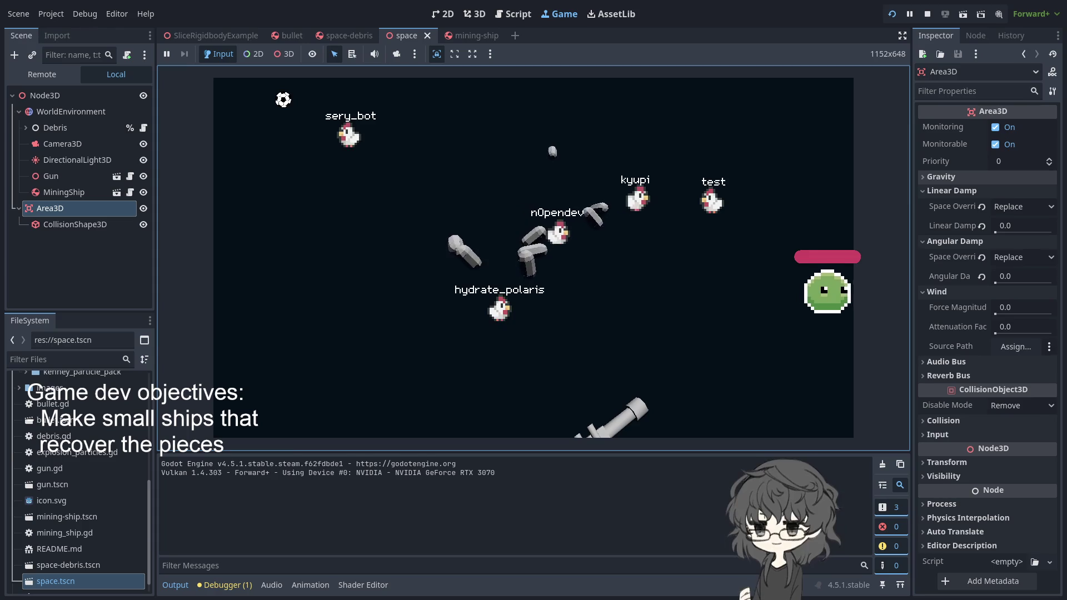
{"action": "left_click", "coordinate": [964, 177]}
{"action": "left_click", "coordinate": [990, 189]}
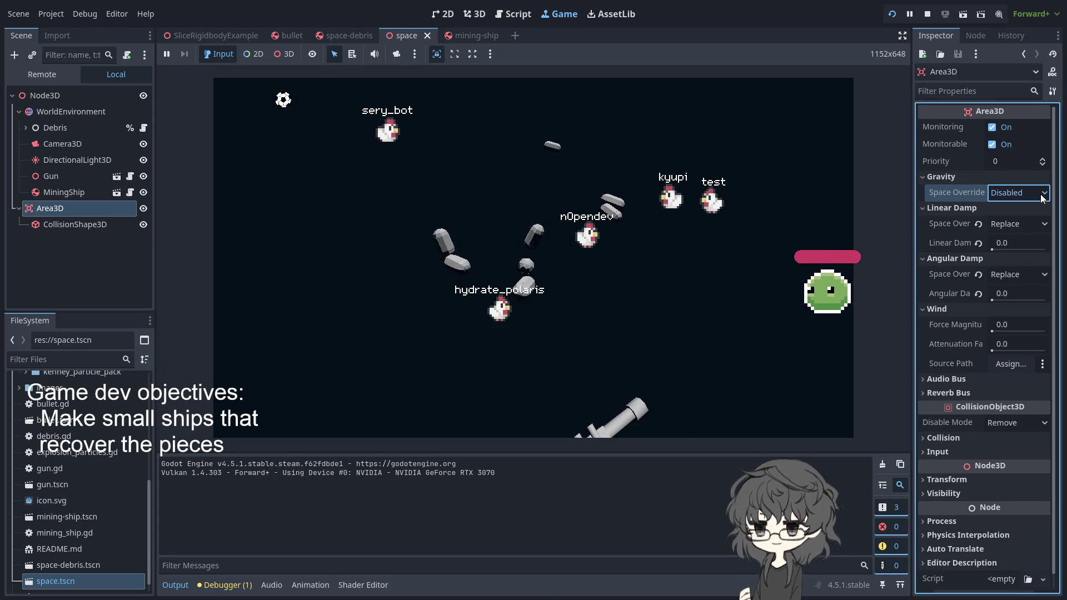
{"action": "left_click", "coordinate": [1018, 260]}
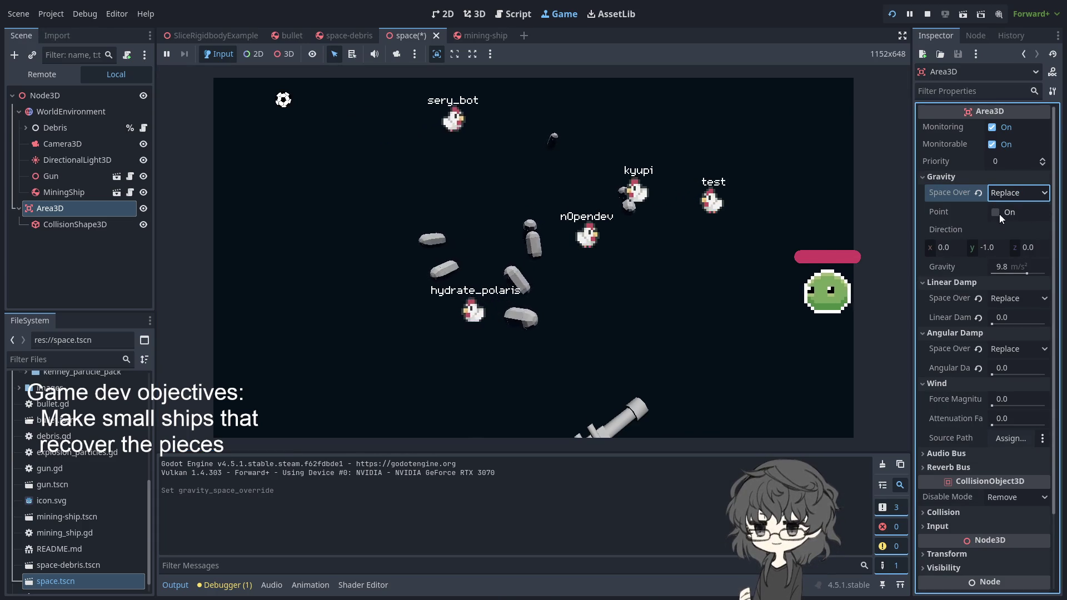
{"action": "left_click", "coordinate": [1002, 251]}
{"action": "type", "text": "0"}
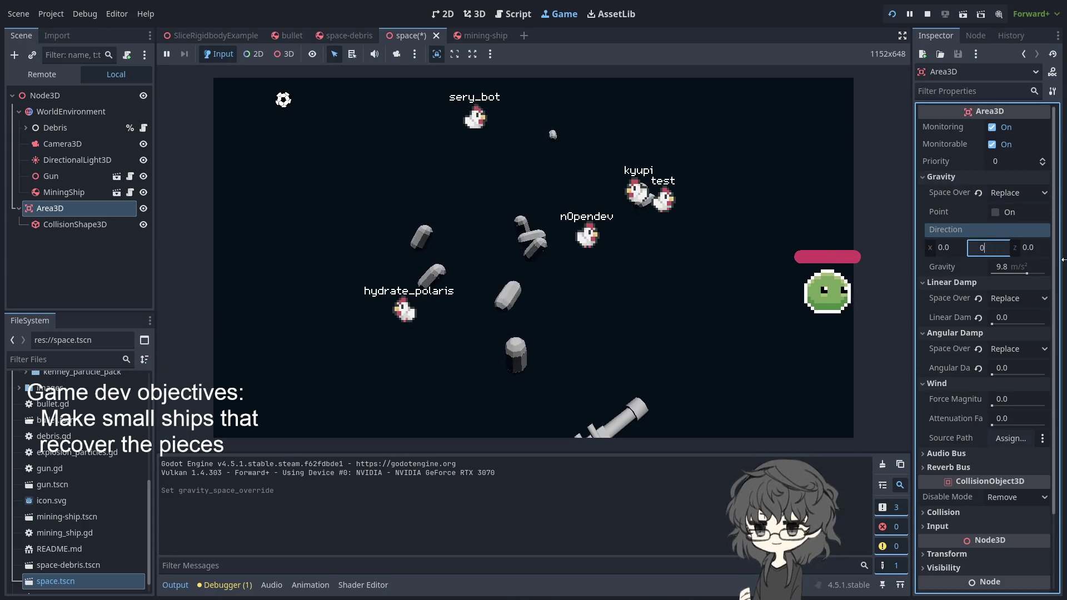
{"action": "left_click", "coordinate": [891, 15]}
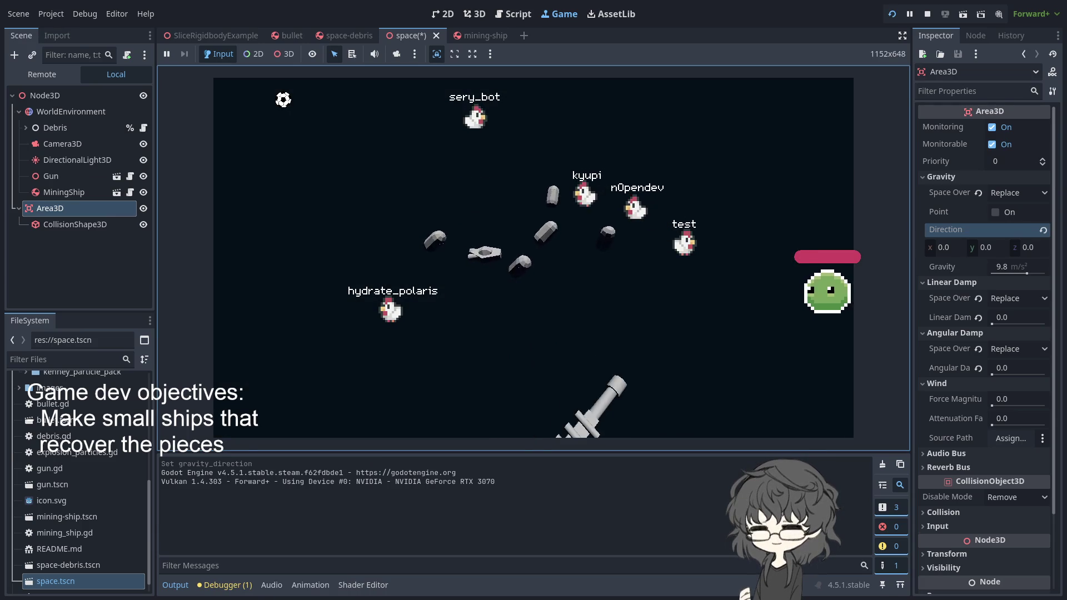
Step: Set the Area3D gravity strength to 0.0 and rerun the scene
{"action": "left_click", "coordinate": [58, 212]}
{"action": "left_click", "coordinate": [71, 226]}
{"action": "left_click", "coordinate": [72, 212]}
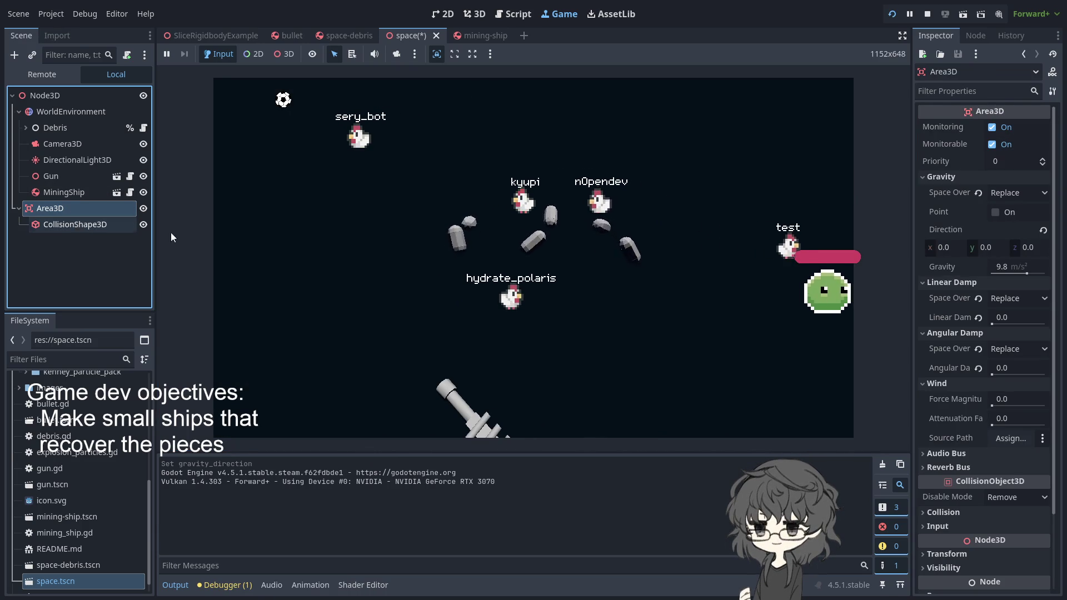
{"action": "left_click", "coordinate": [666, 388]}
{"action": "left_click", "coordinate": [1008, 267]}
{"action": "type", "text": "0"}
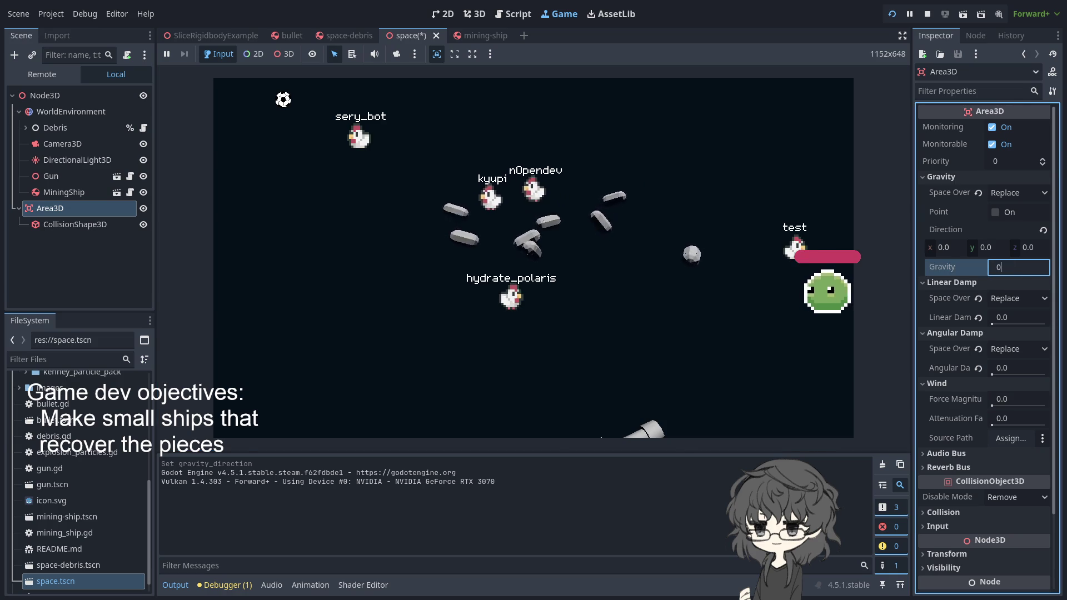
{"action": "key", "text": "Return"}
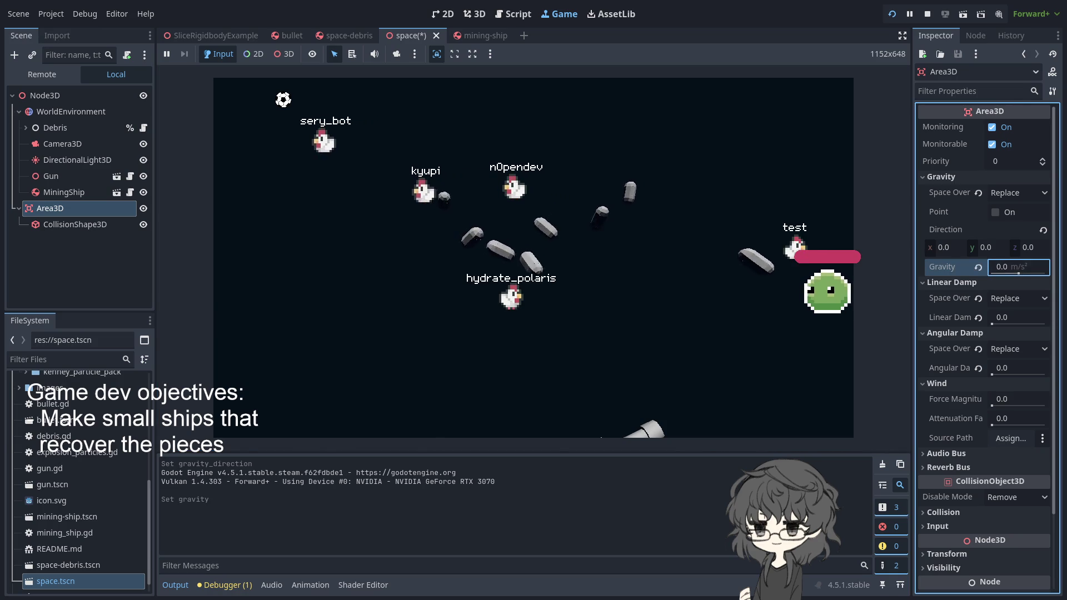
{"action": "left_click", "coordinate": [891, 15]}
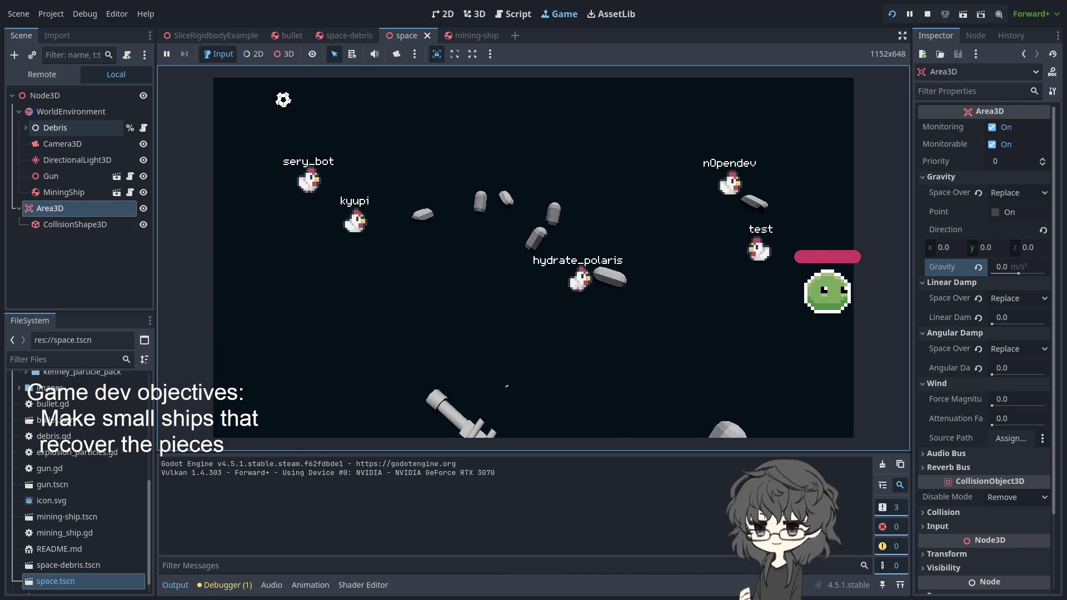
Step: Restart the game and compare the Area3D with its collision shape
{"action": "left_click", "coordinate": [892, 14]}
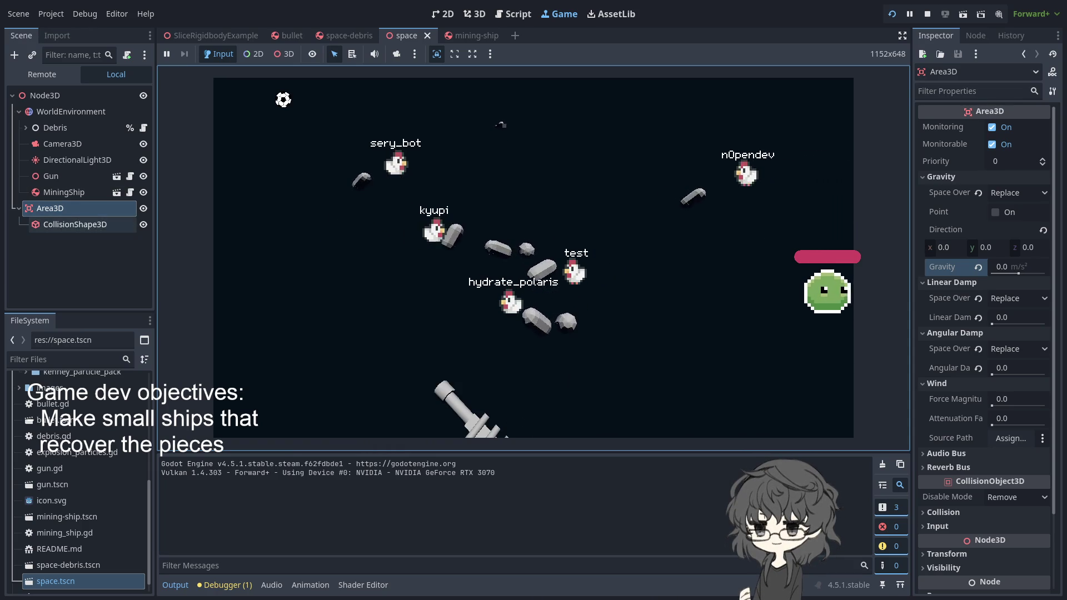
{"action": "left_click", "coordinate": [72, 230]}
{"action": "left_click", "coordinate": [66, 211]}
{"action": "left_click", "coordinate": [75, 225]}
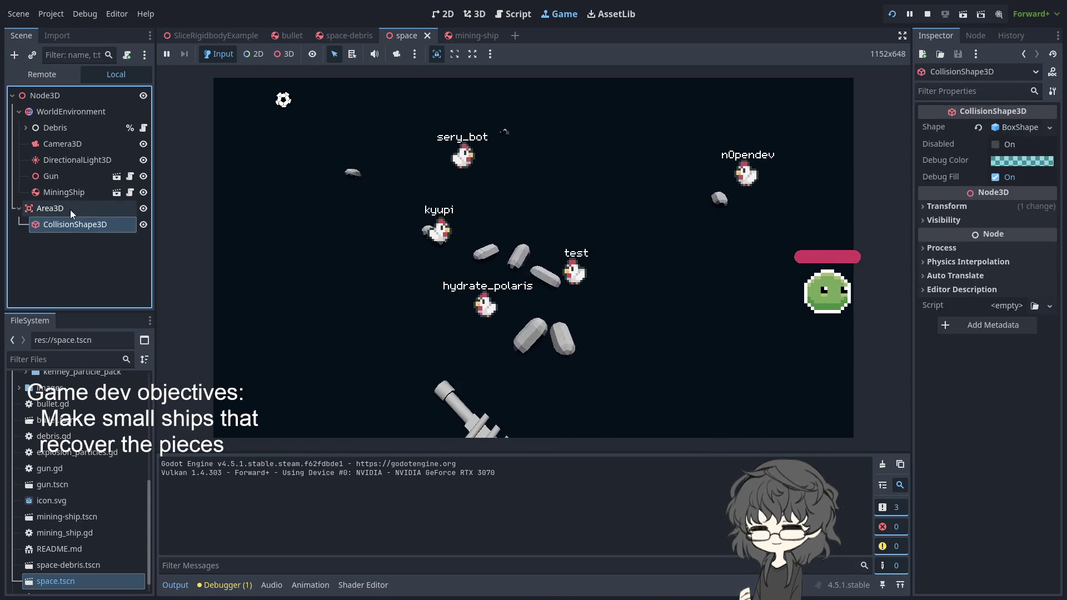
Step: Review the WorldEnvironment, Area3D and Debris nodes, then switch to the mining-ship scene
{"action": "left_click", "coordinate": [71, 207]}
{"action": "left_click", "coordinate": [66, 113]}
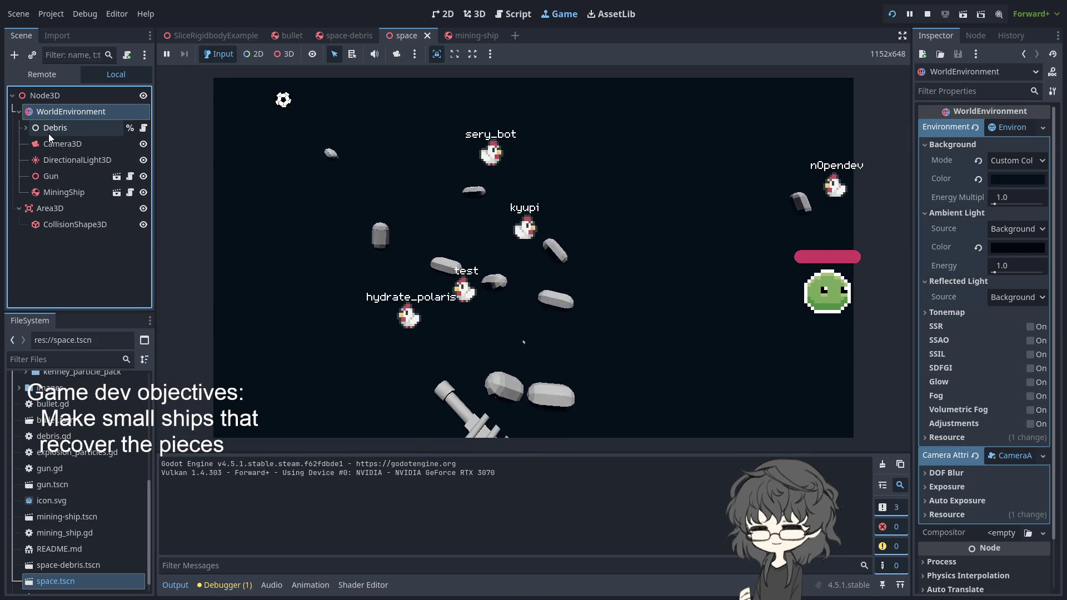
{"action": "left_click", "coordinate": [409, 142]}
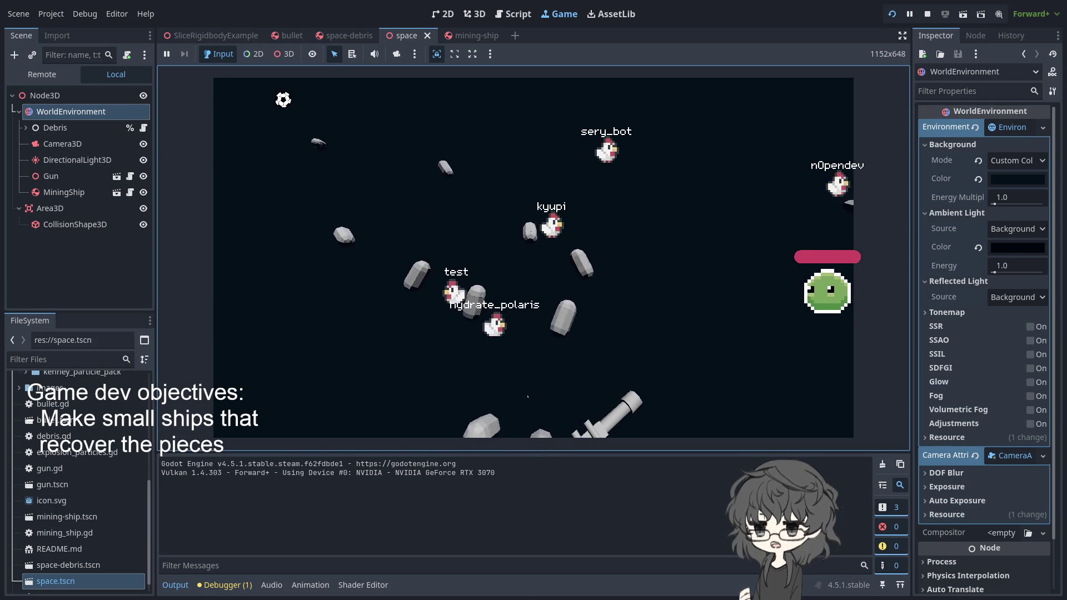
{"action": "left_click", "coordinate": [942, 149]}
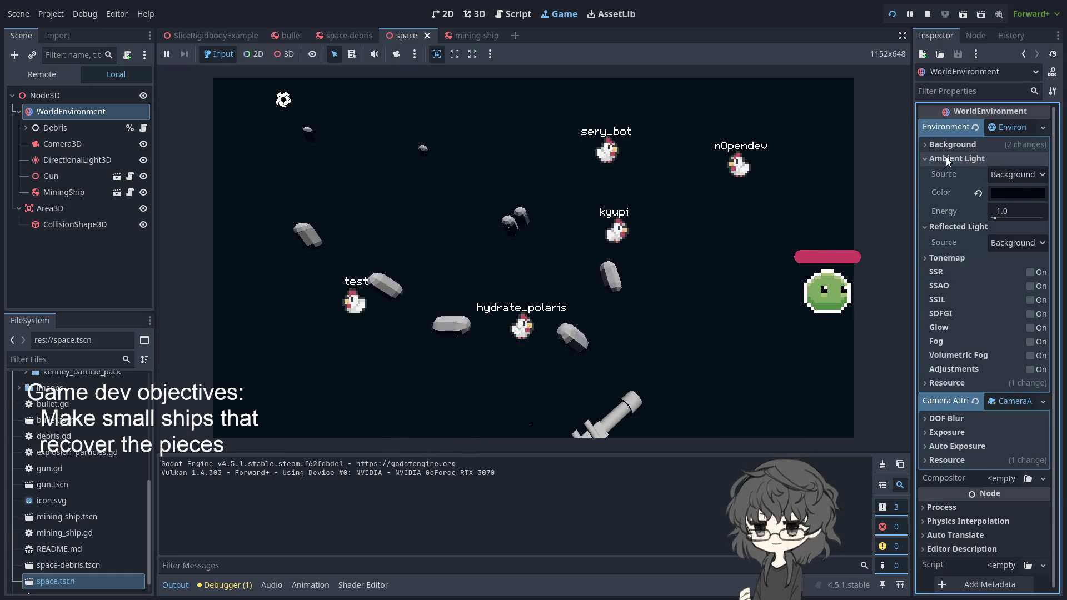
{"action": "left_click", "coordinate": [50, 208]}
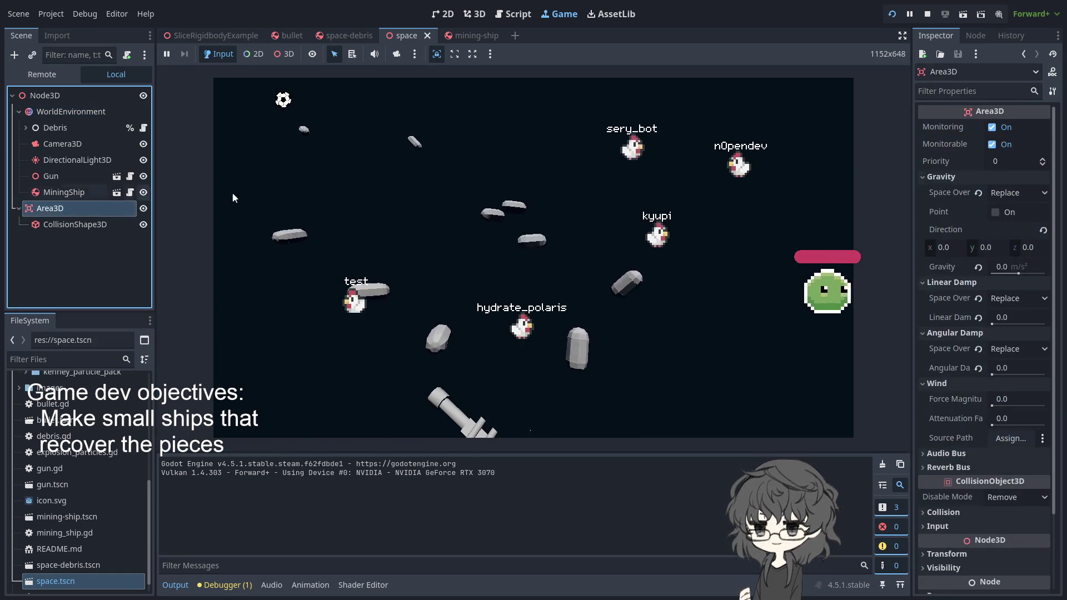
{"action": "key", "text": "Down"}
{"action": "left_click", "coordinate": [62, 114]}
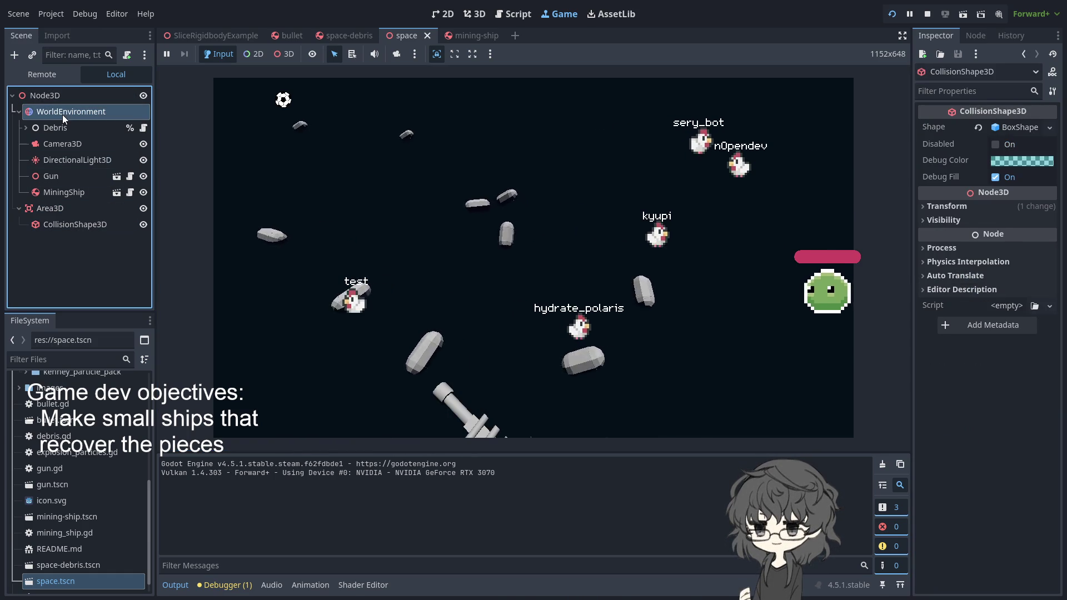
{"action": "left_click", "coordinate": [62, 125]}
{"action": "left_click", "coordinate": [71, 109]}
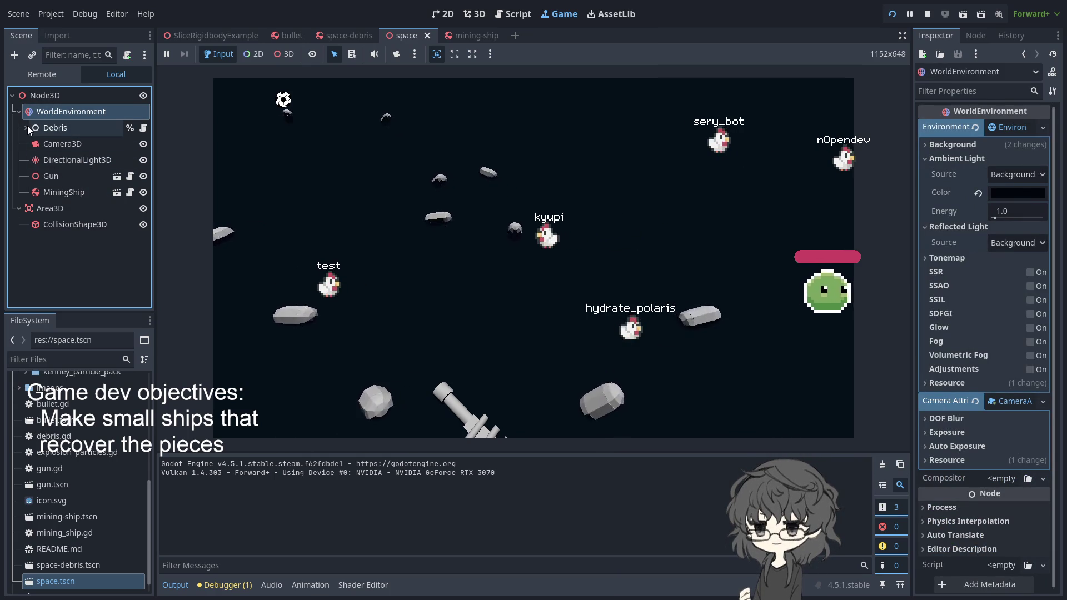
{"action": "left_click", "coordinate": [476, 38]}
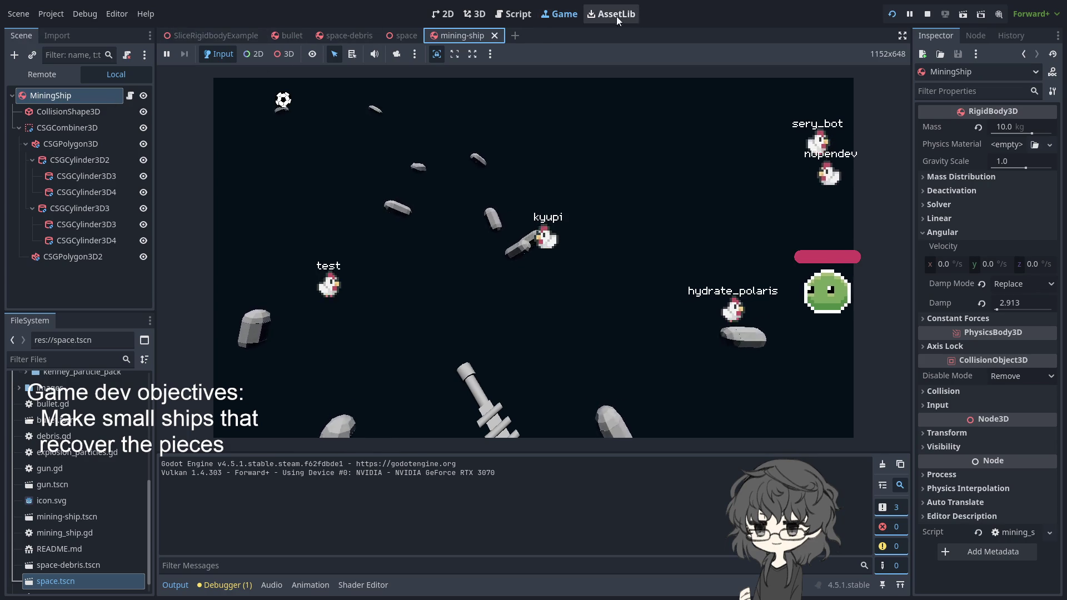
Step: In the mining ship script, complete angular_velocity from the autocomplete list
{"action": "left_click", "coordinate": [517, 15]}
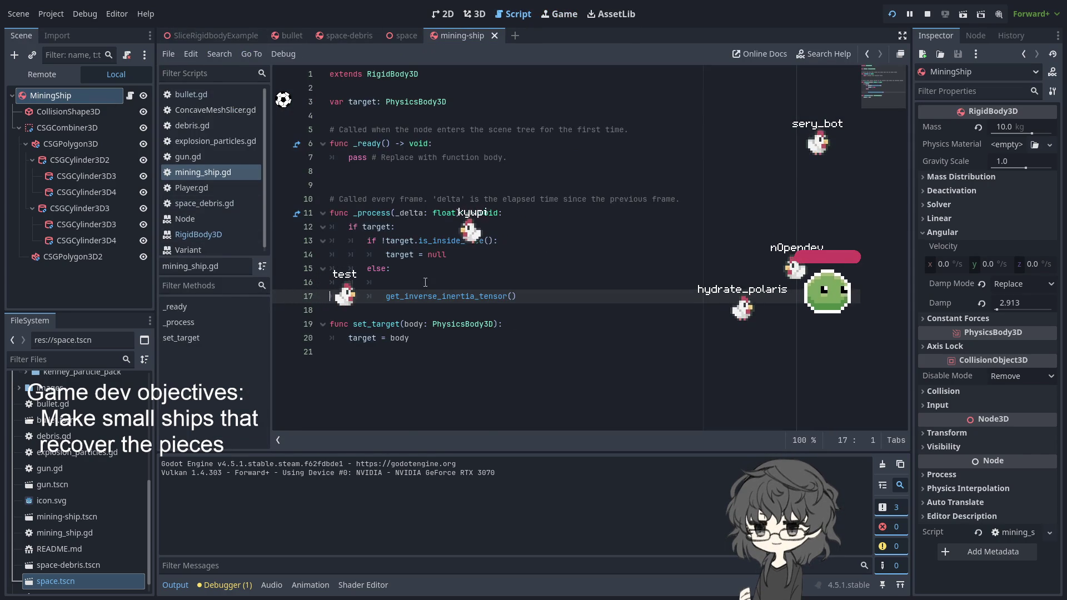
{"action": "type", "text": "angu"}
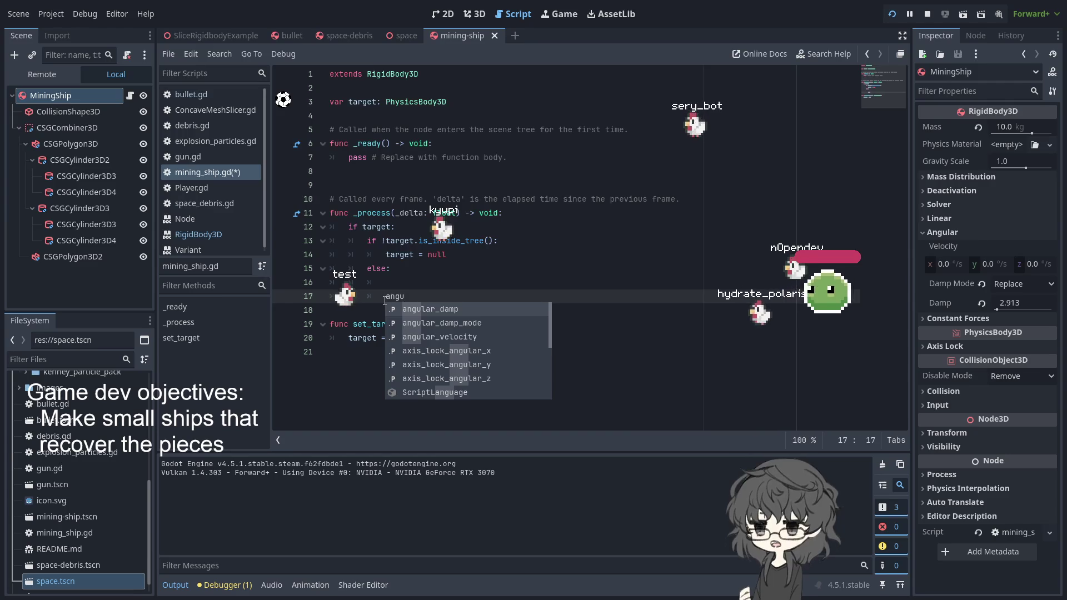
{"action": "key", "text": "Down"}
{"action": "key", "text": "Down"}
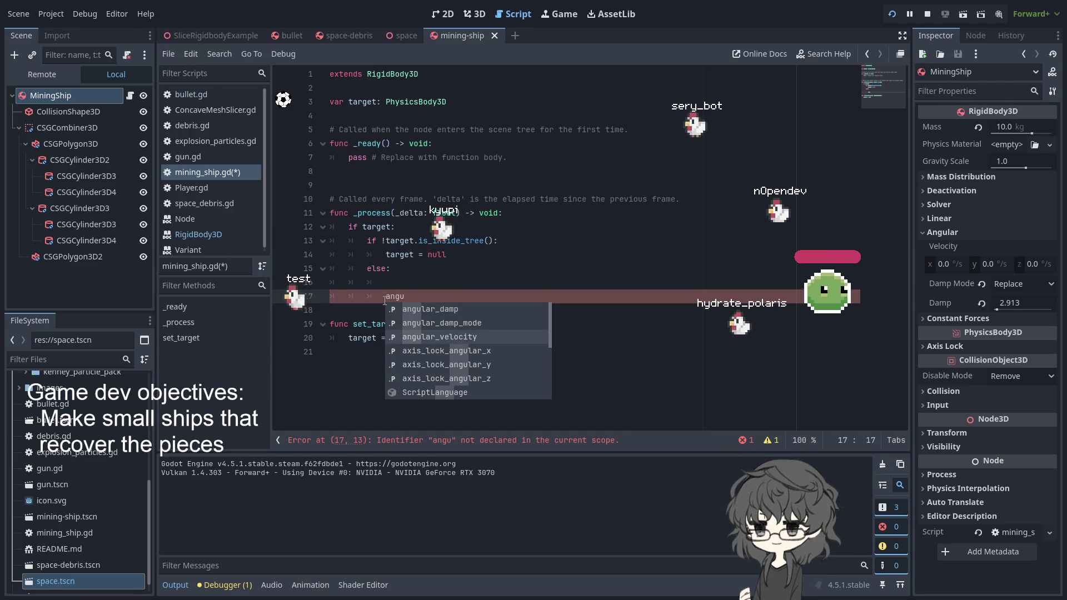
{"action": "key", "text": "Return"}
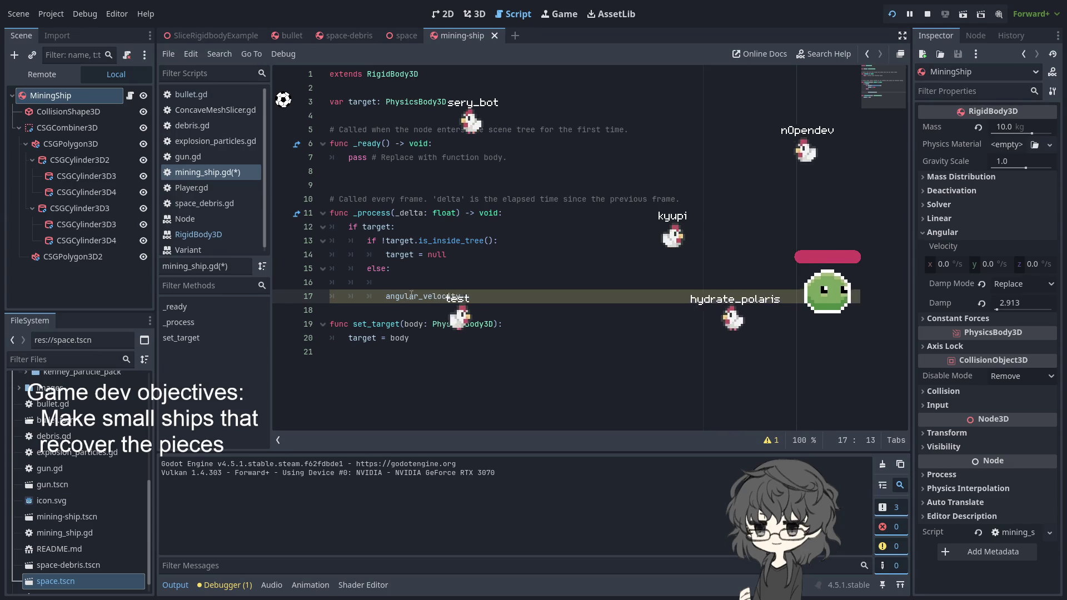
Step: Add a line below angular_velocity, try global_ang, then remove it
{"action": "left_click", "coordinate": [481, 294]}
{"action": "key", "text": "Return"}
{"action": "type", "text": "g"}
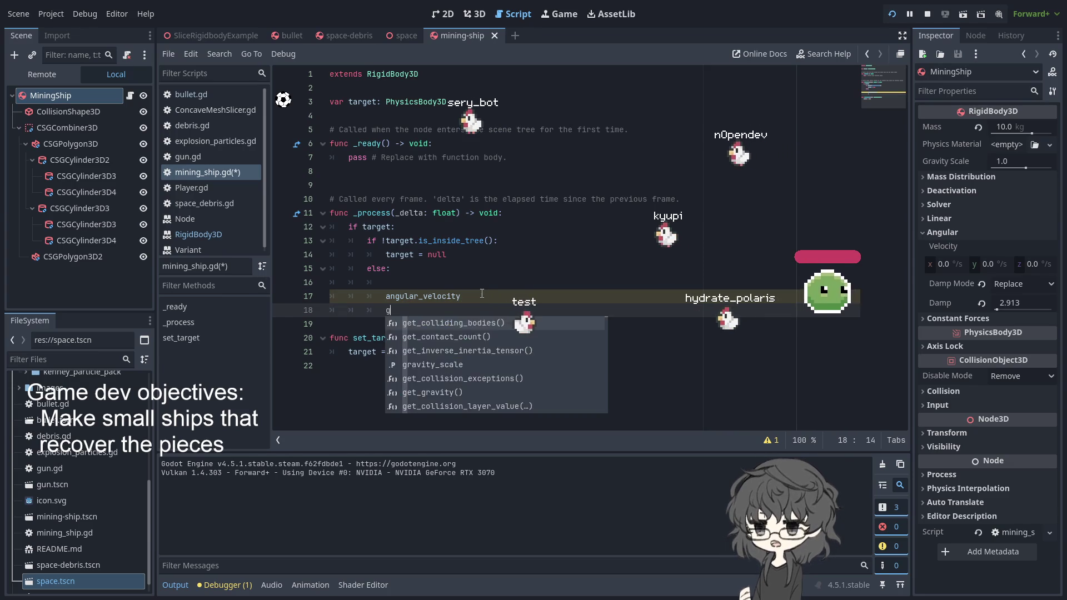
{"action": "type", "text": "lobal_ang"}
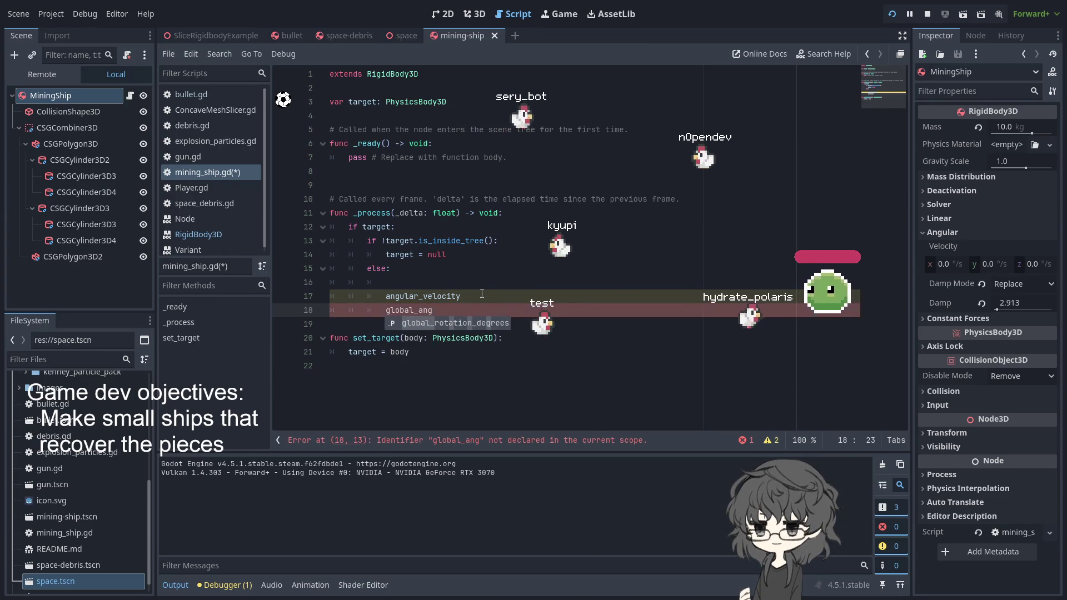
{"action": "key", "text": "BackSpace"}
{"action": "key", "text": "BackSpace"}
{"action": "key", "text": "BackSpace"}
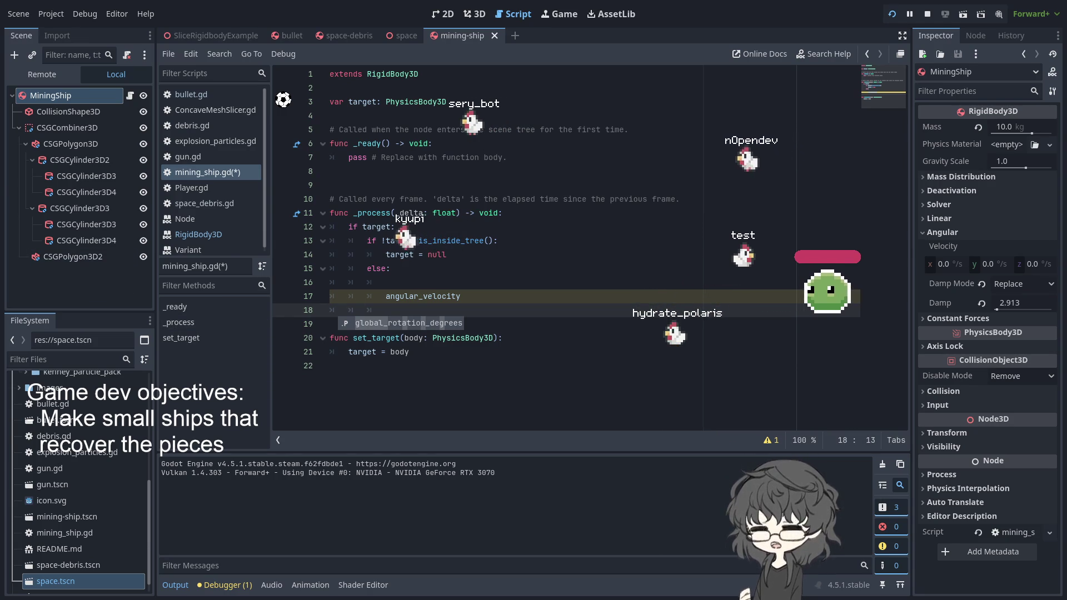
{"action": "key", "text": "Escape"}
{"action": "key", "text": "Up"}
{"action": "key", "text": "End"}
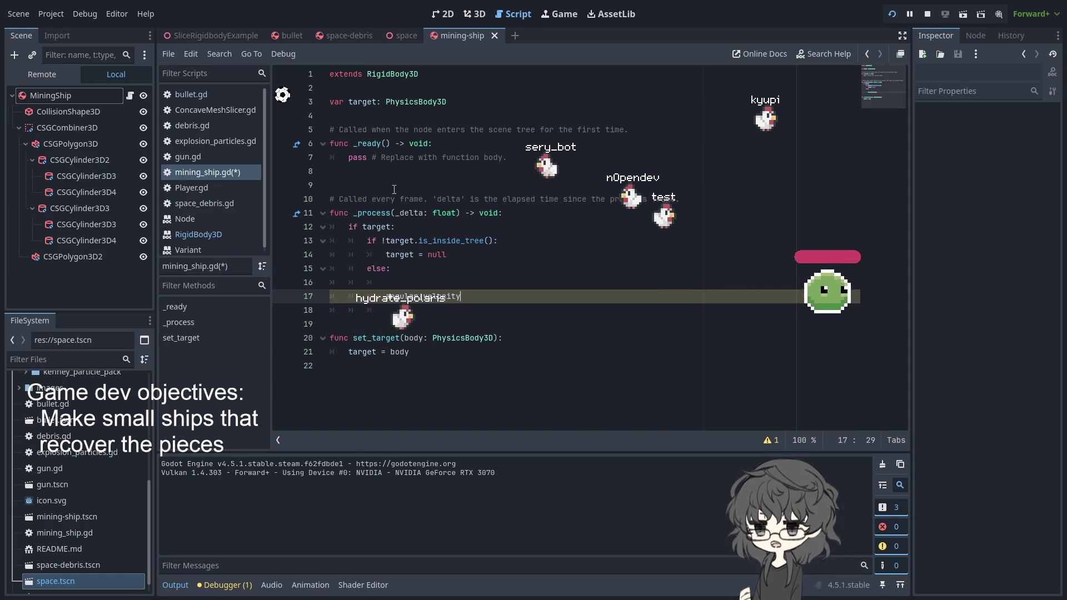
Step: Leave an empty indented line after trying steer and apply completions
{"action": "key", "text": "Return"}
{"action": "type", "text": "s"}
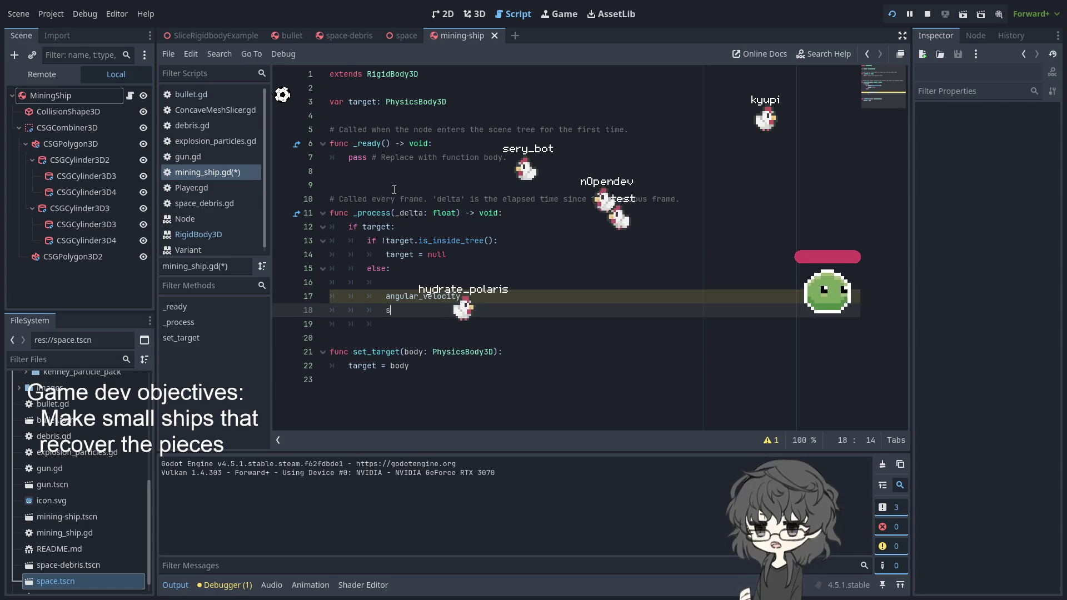
{"action": "type", "text": "teer"}
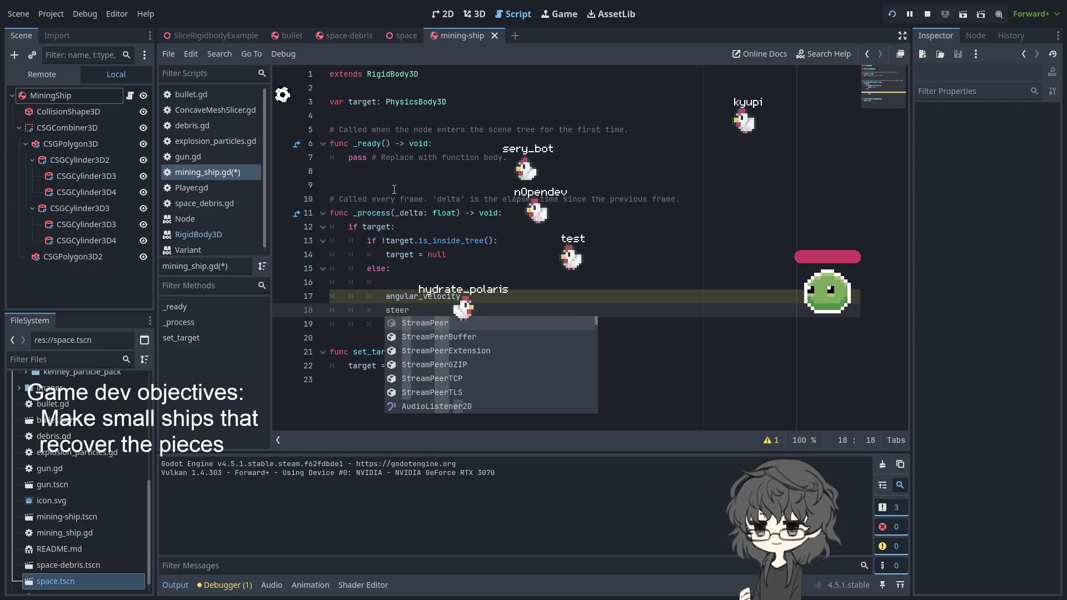
{"action": "key", "text": "BackSpace"}
{"action": "key", "text": "BackSpace"}
{"action": "key", "text": "BackSpace"}
{"action": "type", "text": "an"}
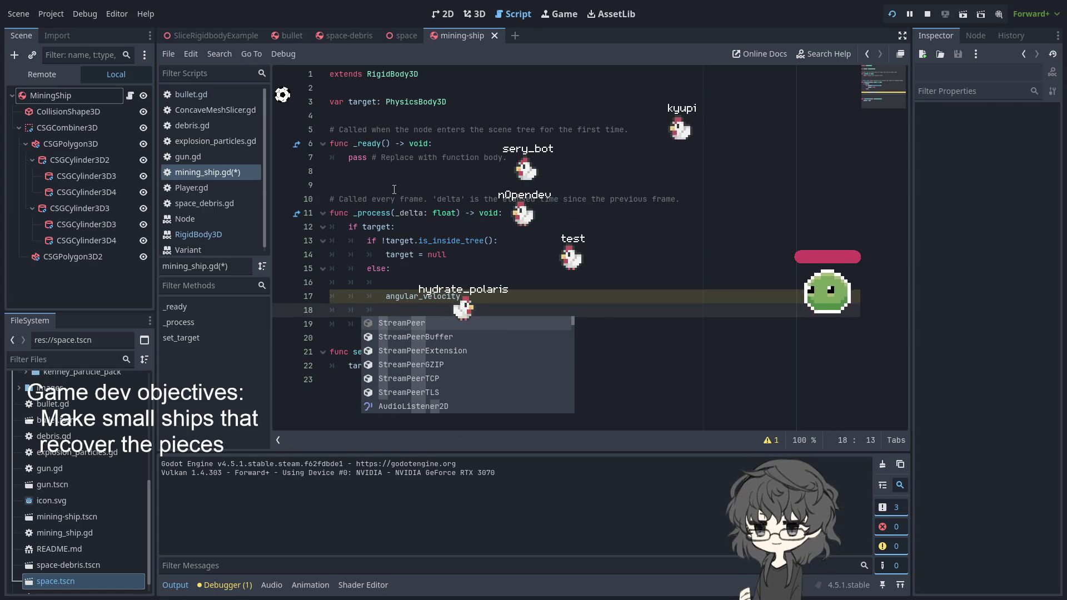
{"action": "key", "text": "BackSpace"}
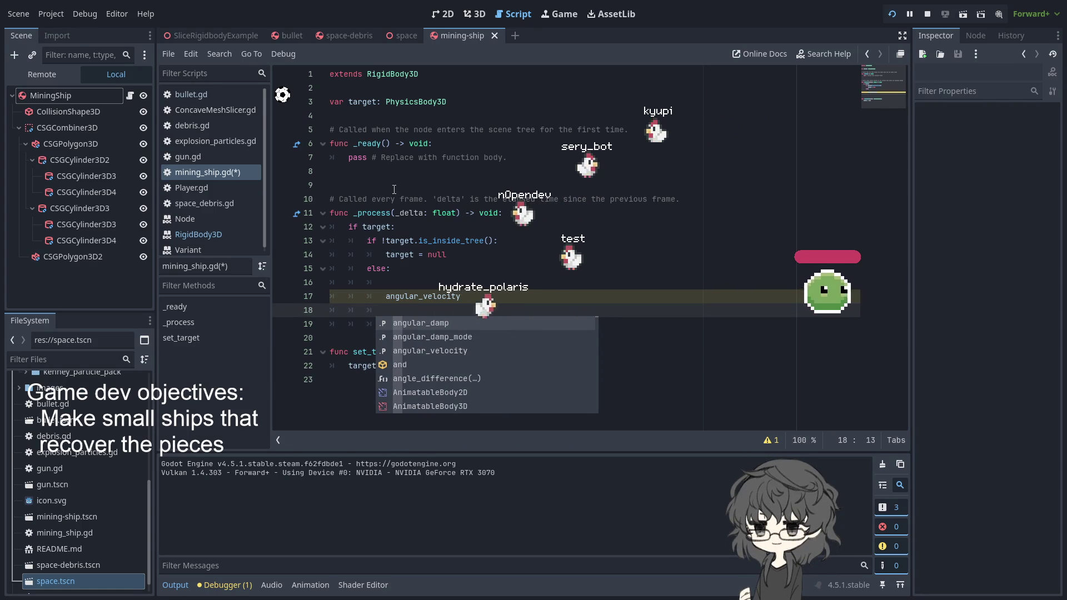
{"action": "type", "text": "apply"}
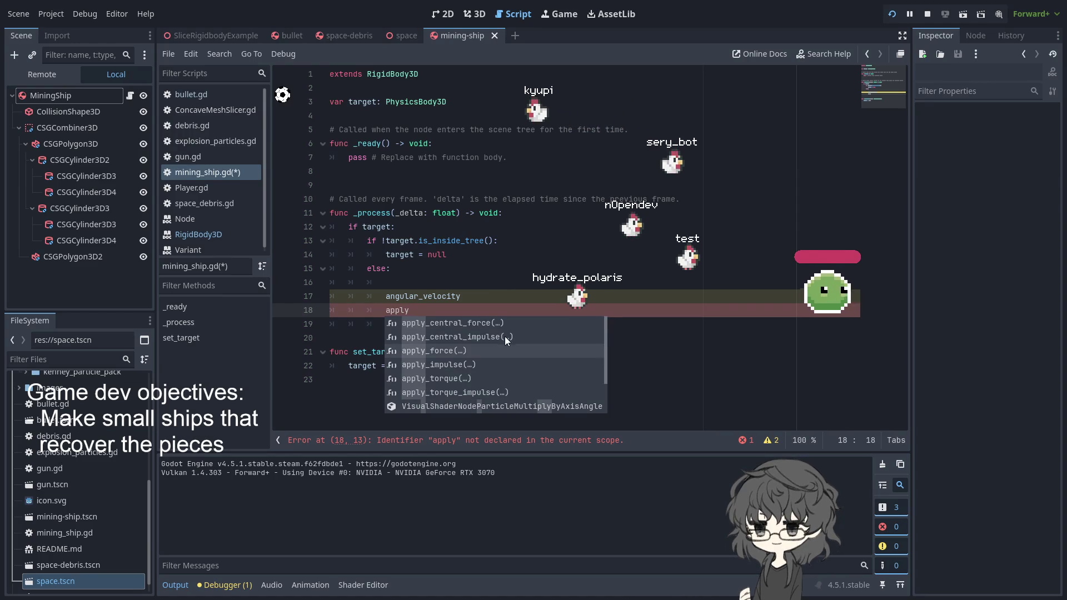
{"action": "key", "text": "ctrl+BackSpace"}
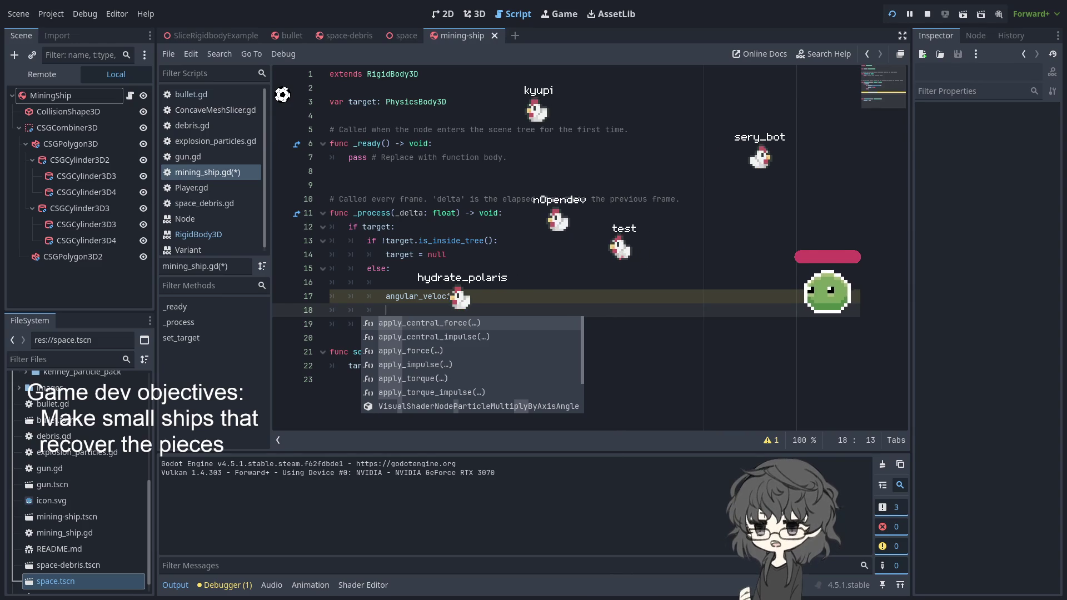
{"action": "key", "text": "alt+Tab"}
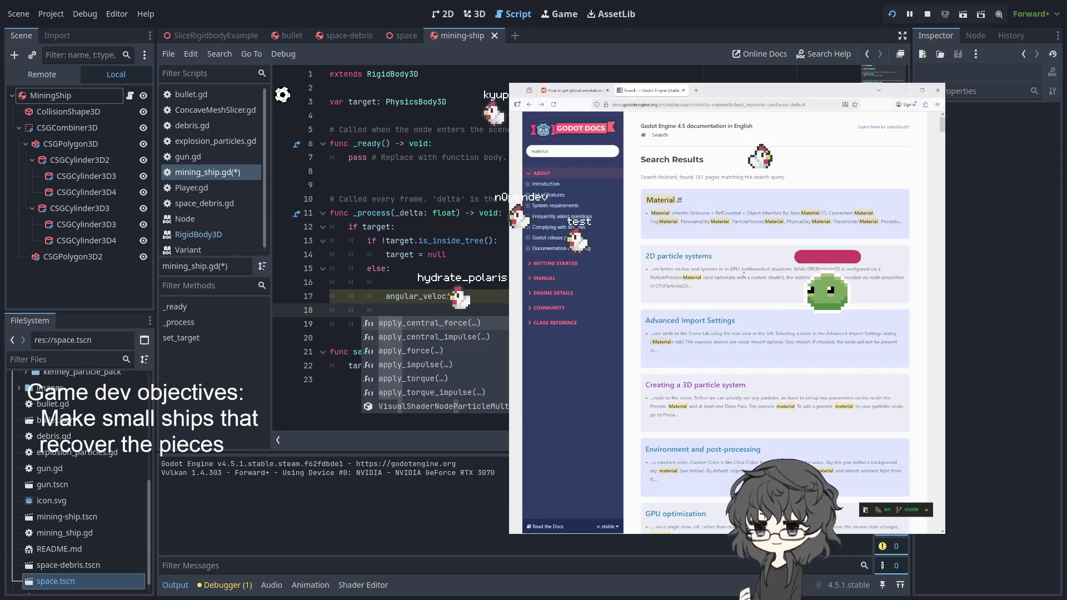
Step: Search the docs for 'rigid body', preview the CharacterBody result, and return to results
{"action": "key", "text": "ctrl+a"}
{"action": "type", "text": "rigid"}
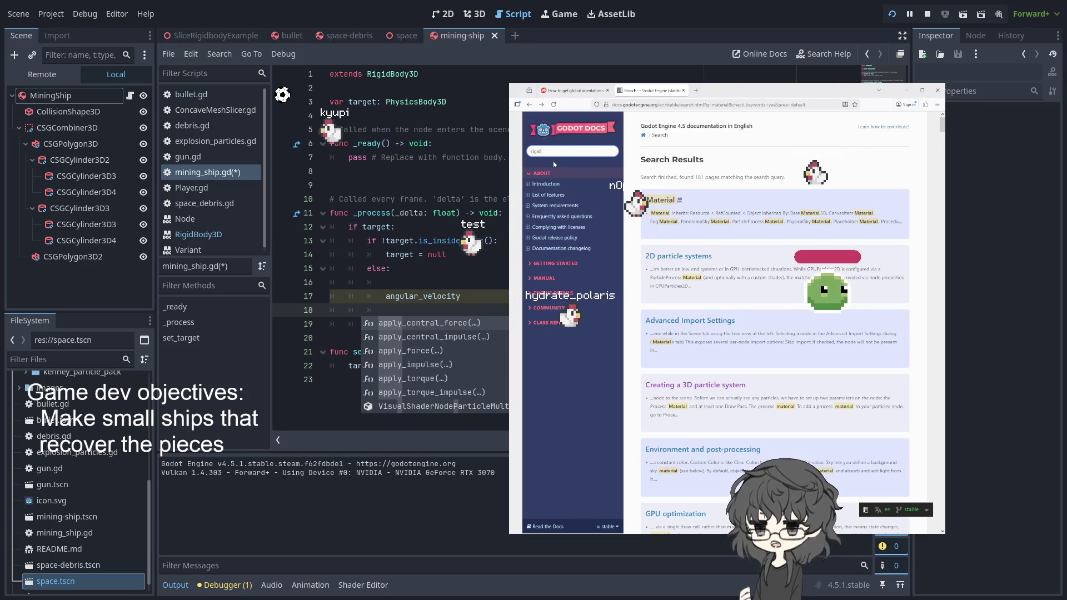
{"action": "type", "text": " body"}
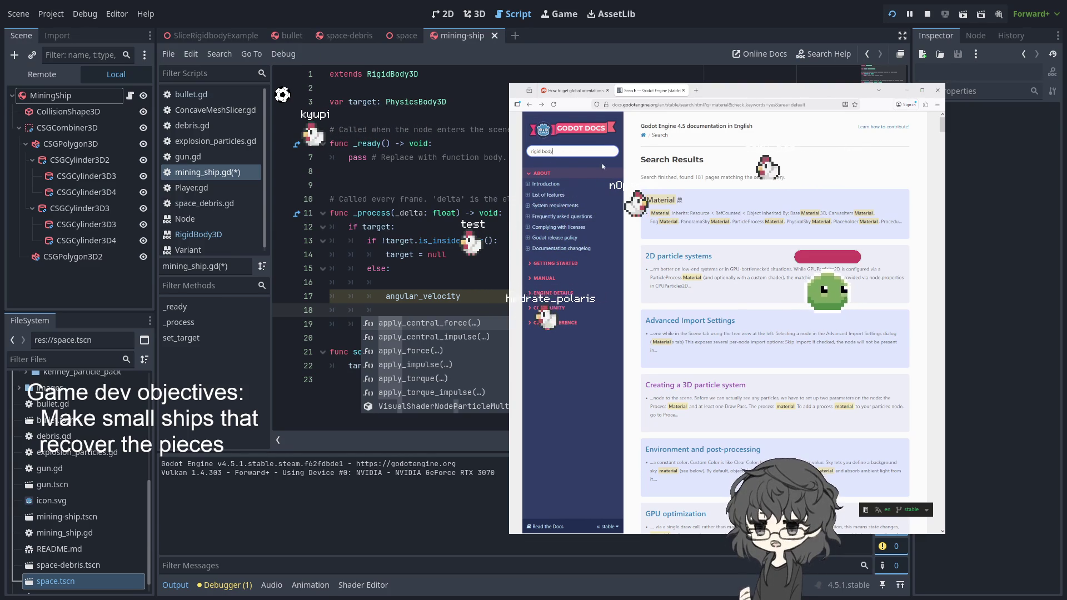
{"action": "key", "text": "Return"}
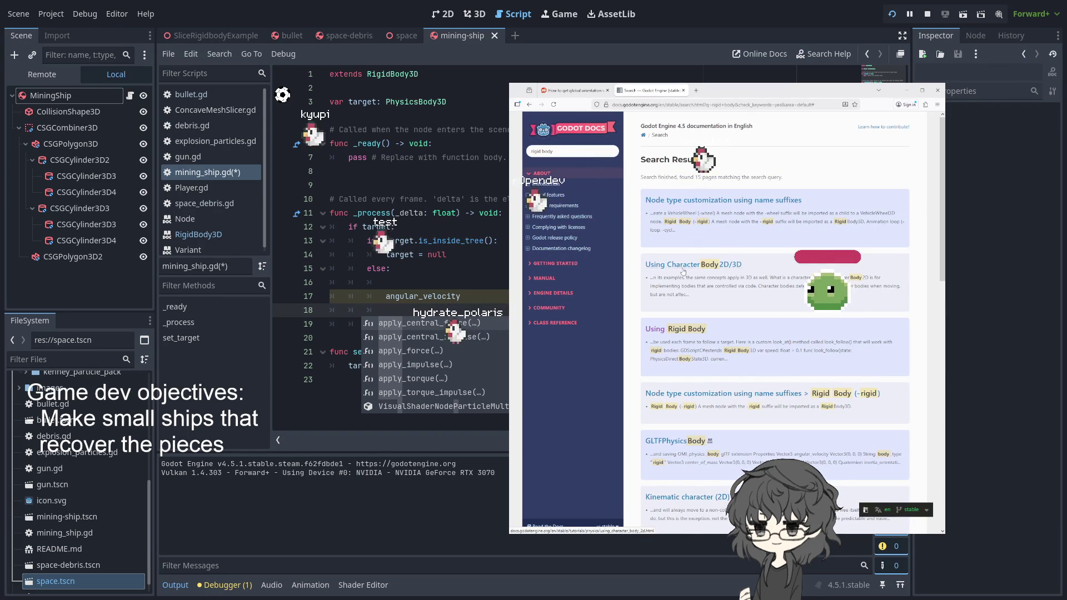
{"action": "left_click", "coordinate": [694, 267]}
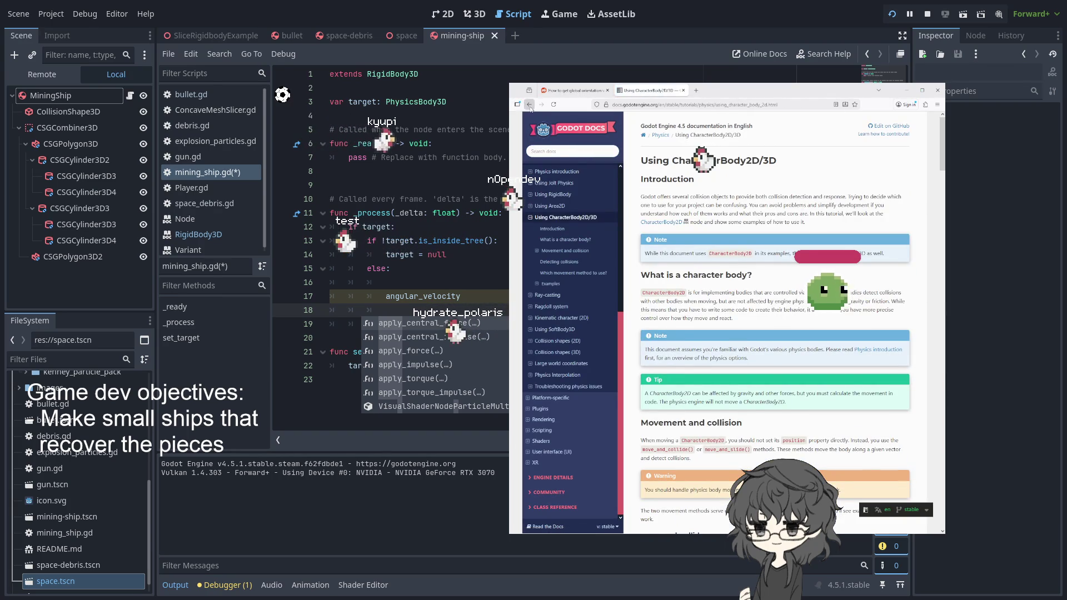
{"action": "key", "text": "alt+Left"}
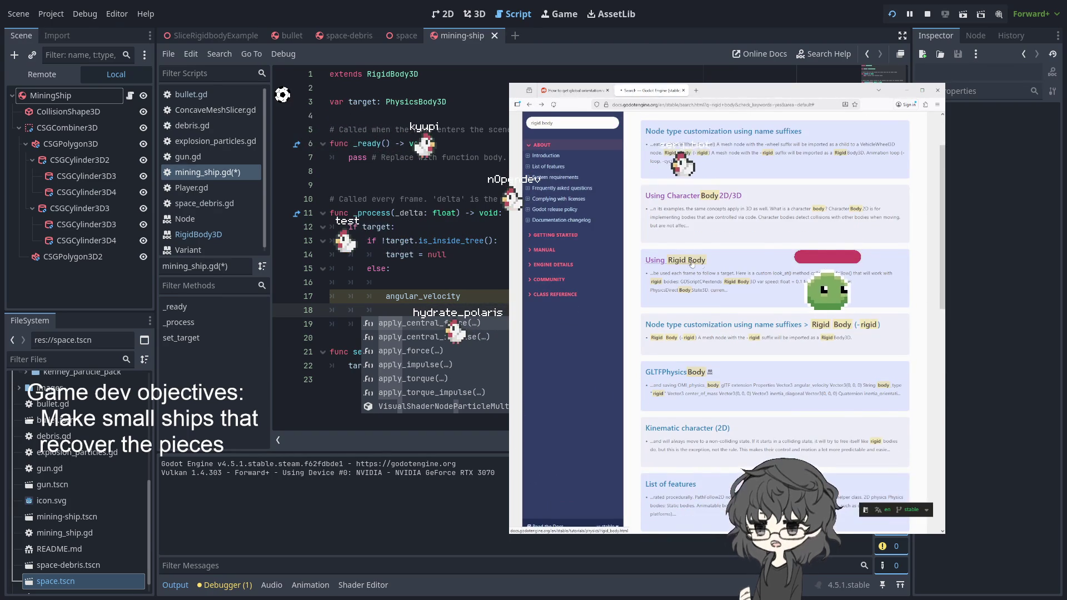
{"action": "scroll", "coordinate": [798, 282], "scroll_direction": "down", "scroll_amount": 5}
Step: Scroll the Using RigidBody page to the 'look at' method GDScript example
{"action": "scroll", "coordinate": [777, 283], "scroll_direction": "up", "scroll_amount": 7}
{"action": "scroll", "coordinate": [736, 289], "scroll_direction": "down", "scroll_amount": 4}
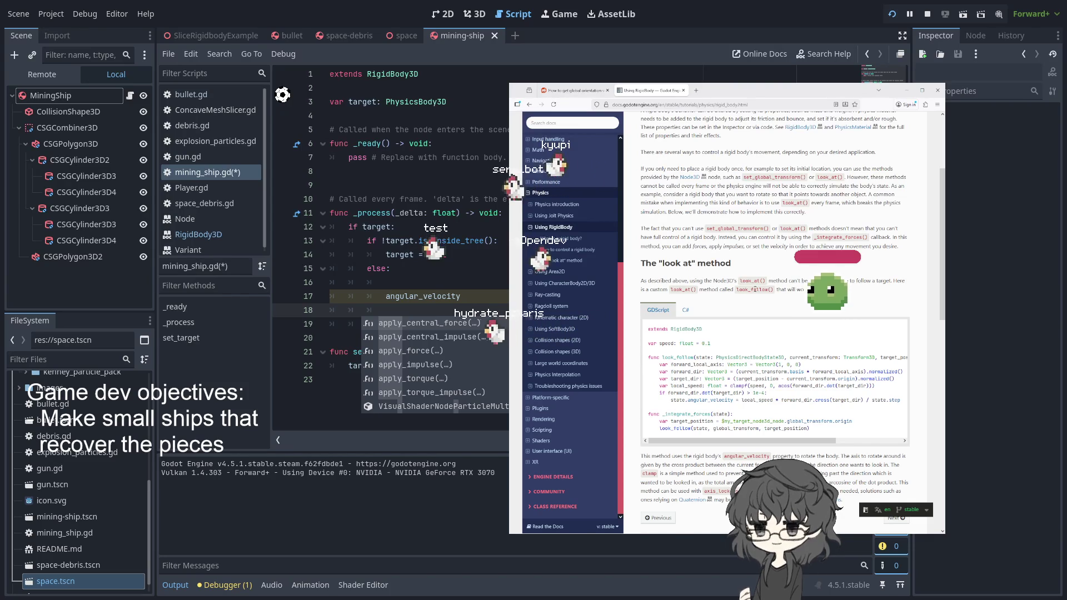
{"action": "scroll", "coordinate": [754, 290], "scroll_direction": "up", "scroll_amount": 2}
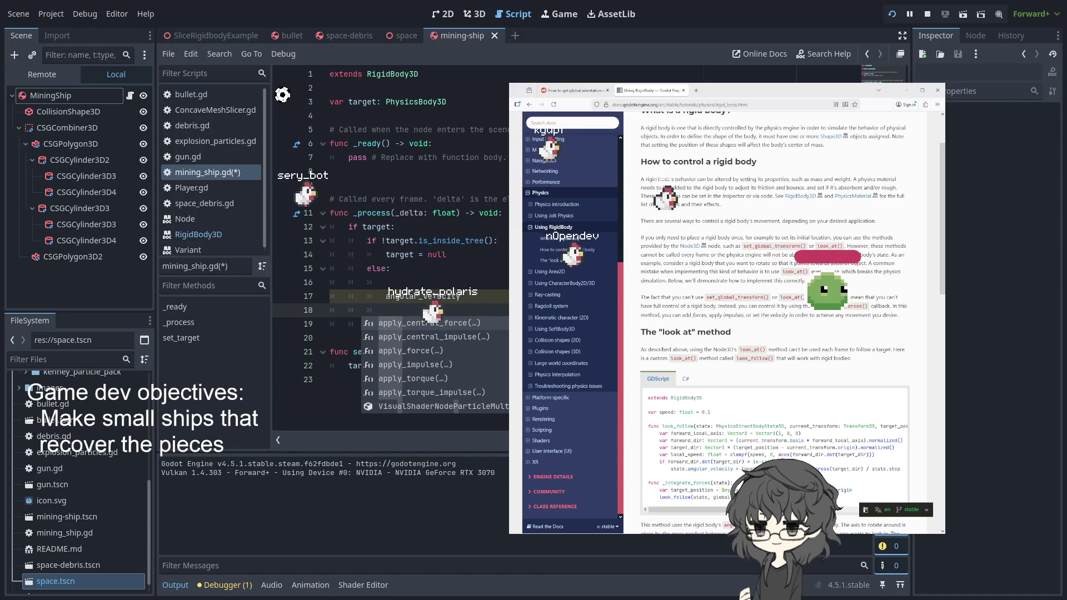
{"action": "scroll", "coordinate": [749, 309], "scroll_direction": "down", "scroll_amount": 2}
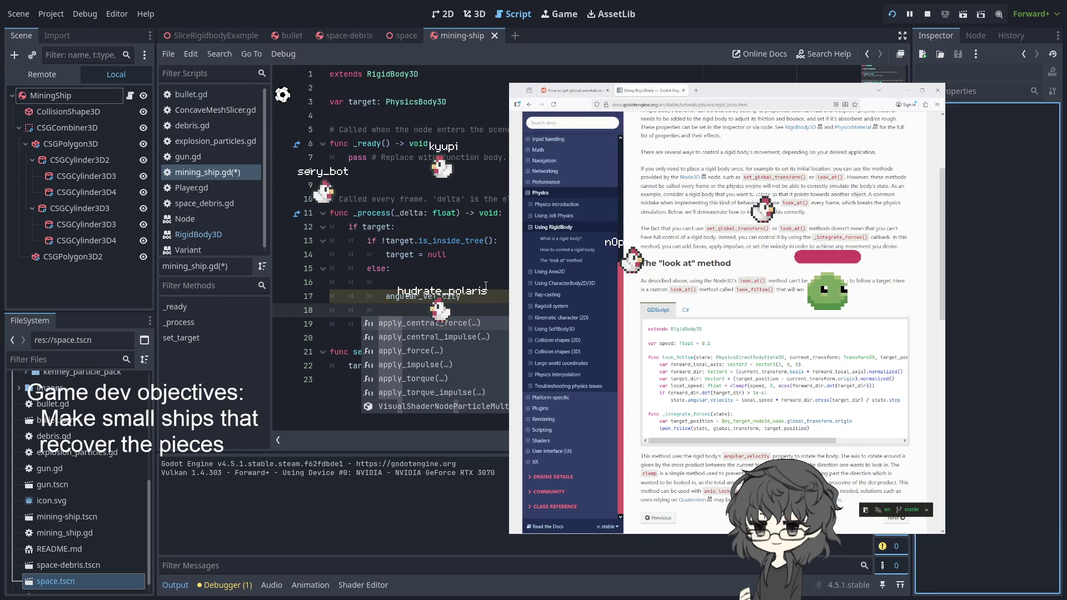
Step: Rename _process on line 11 to _integrate_forces using autocomplete
{"action": "key", "text": "Escape"}
{"action": "double_click", "coordinate": [371, 213]}
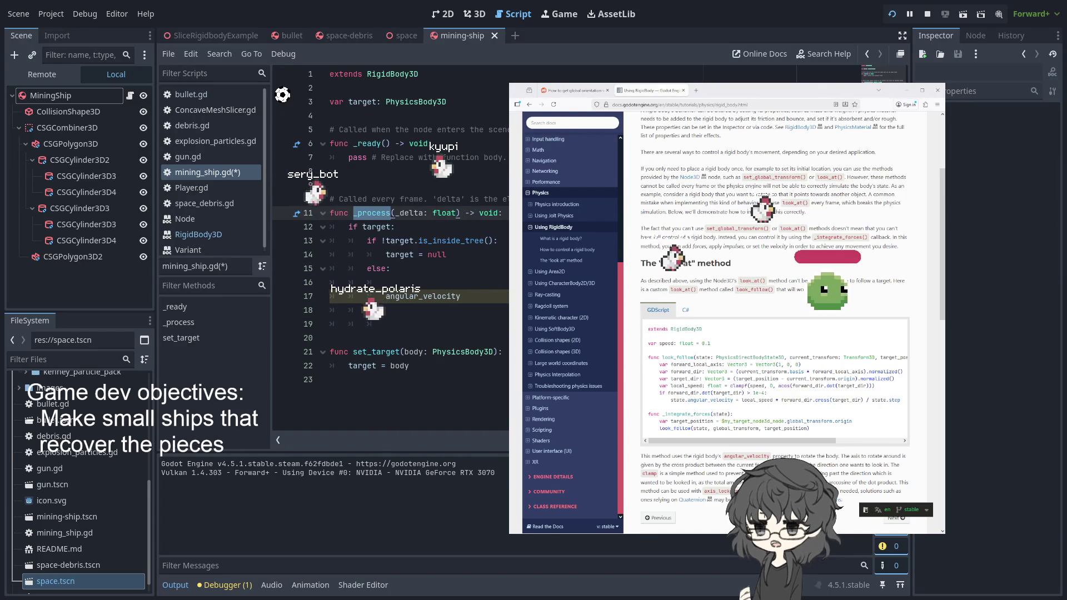
{"action": "type", "text": "_in"}
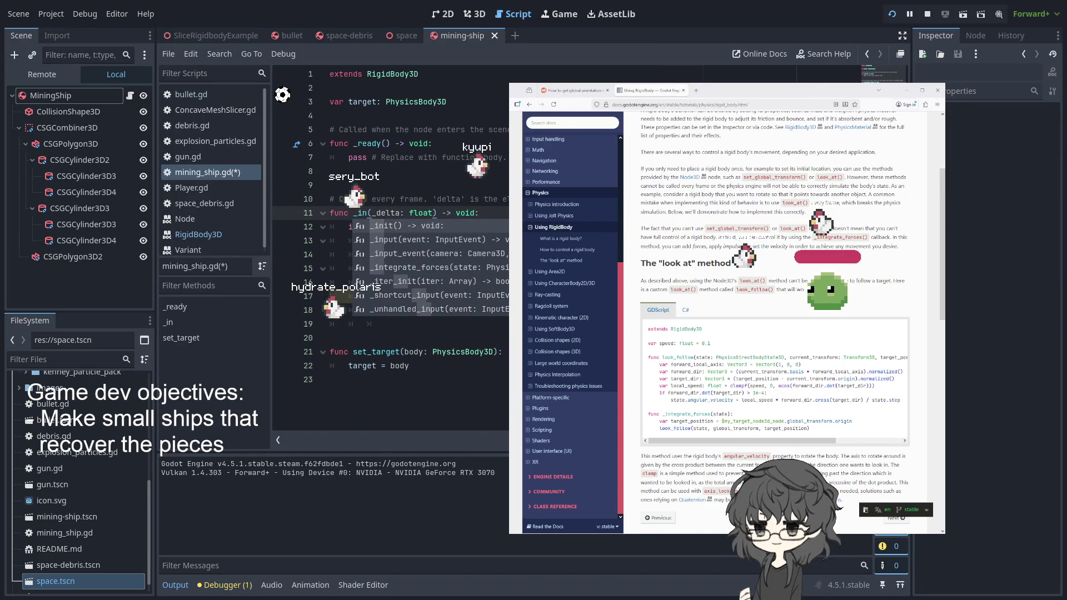
{"action": "type", "text": "t"}
{"action": "key", "text": "Return"}
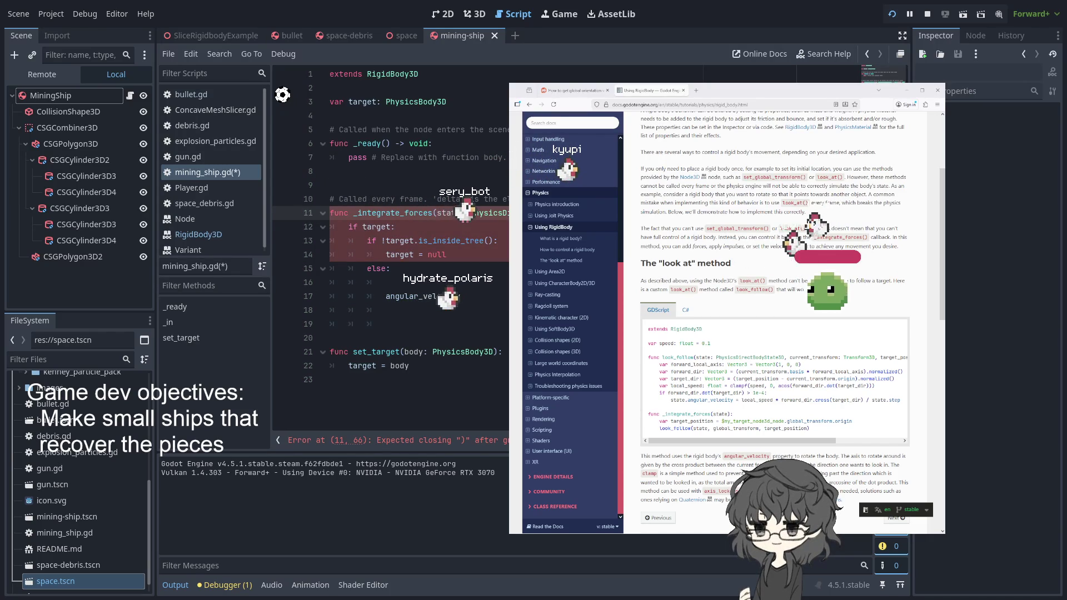
{"action": "left_click", "coordinate": [386, 282]}
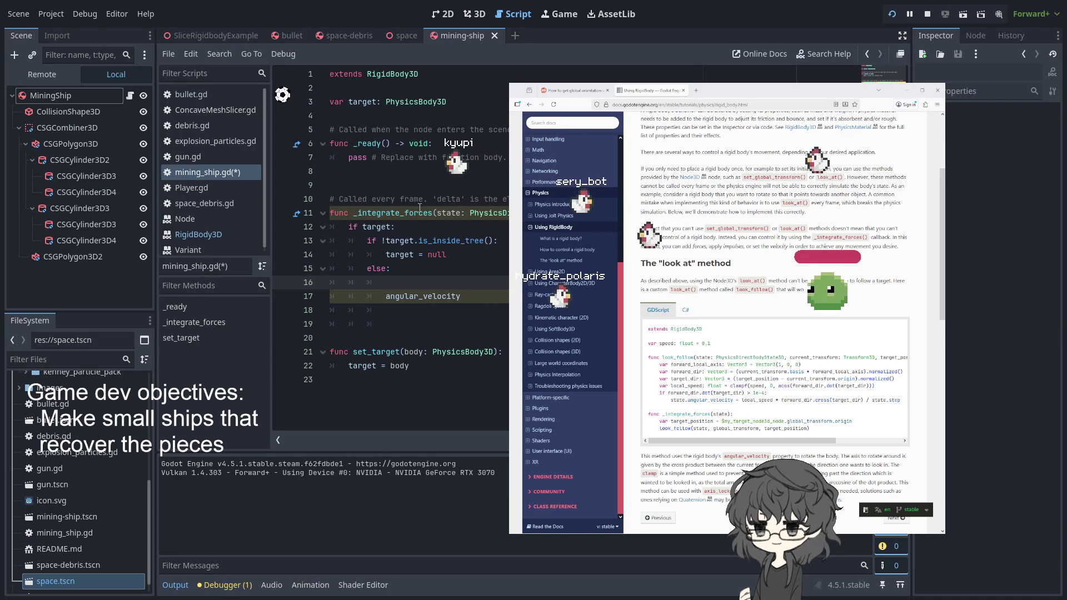
Step: Prefix the state parameter with an underscore and select angular_velocity on line 17
{"action": "left_click", "coordinate": [469, 212]}
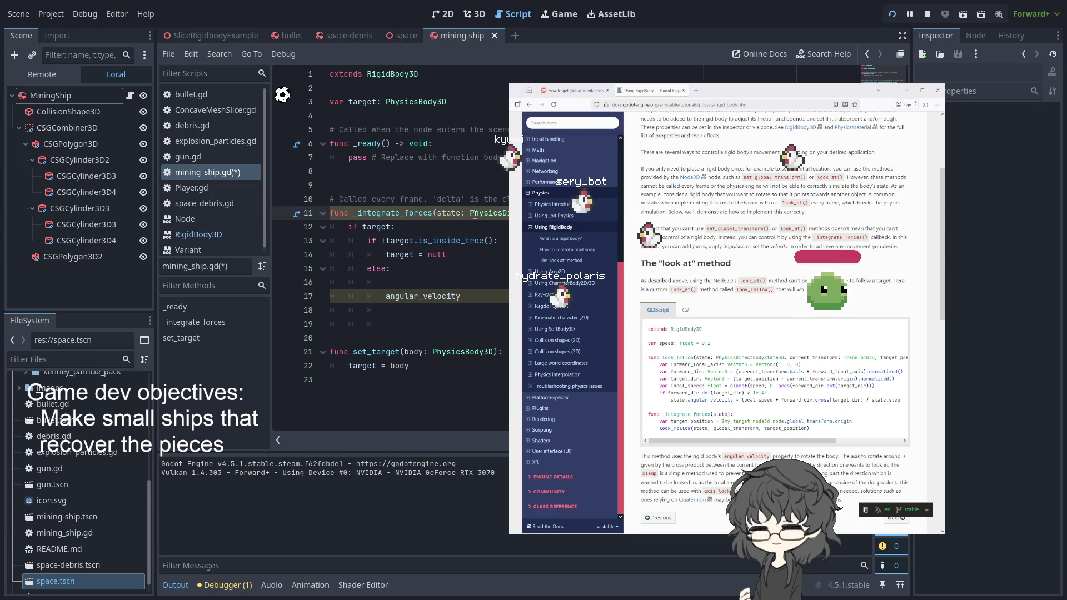
{"action": "type", "text": "_"}
{"action": "left_click", "coordinate": [483, 269]}
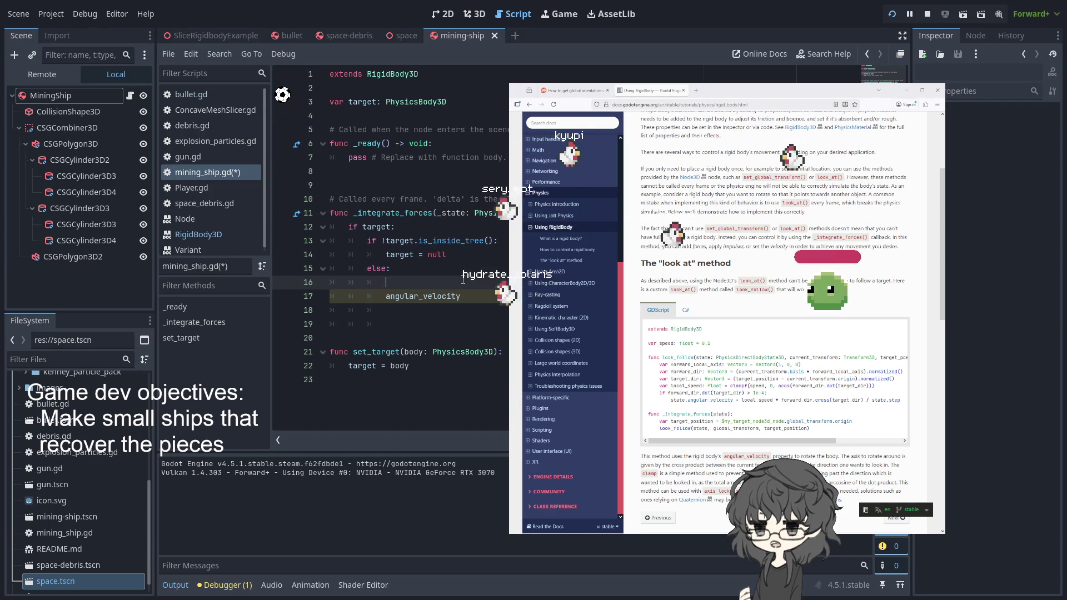
{"action": "double_click", "coordinate": [439, 296]}
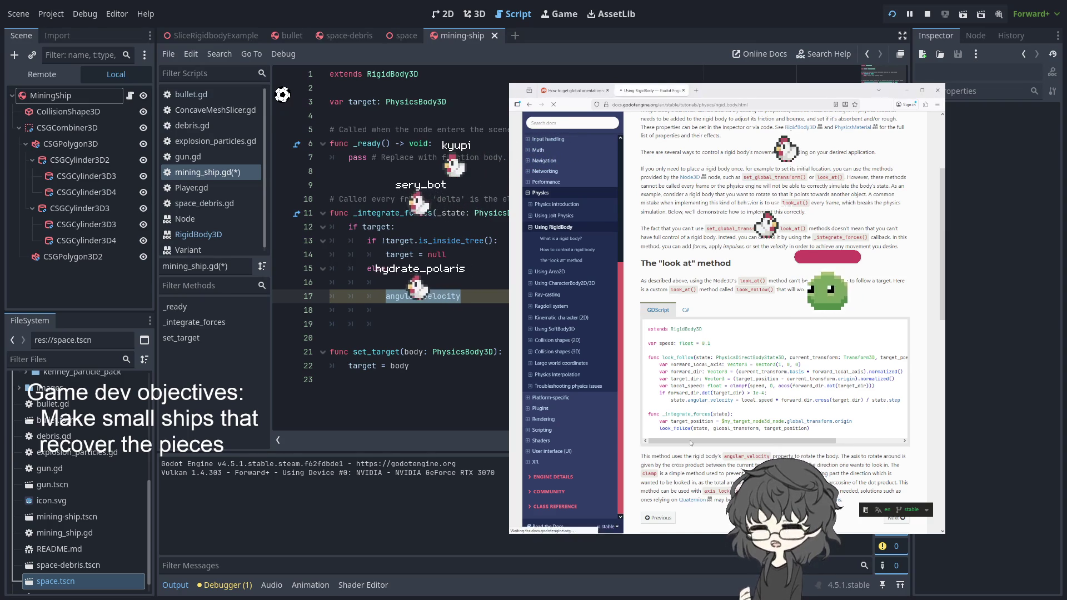
Step: Copy the two-line _integrate_forces body from the docs' look-at example
{"action": "left_click", "coordinate": [692, 500]}
{"action": "key", "text": "alt+Left"}
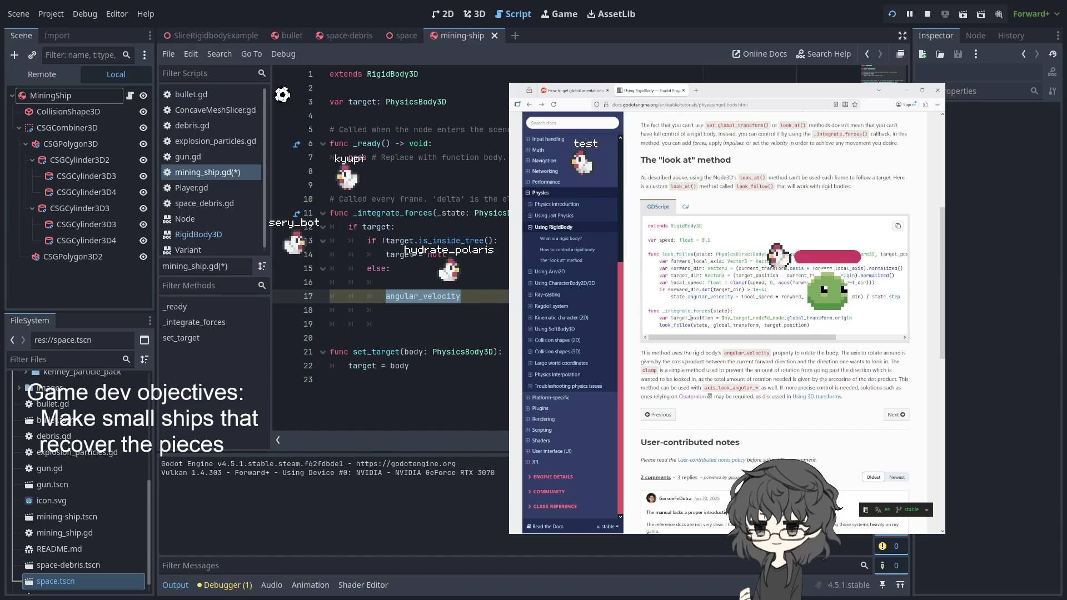
{"action": "double_click", "coordinate": [735, 324]}
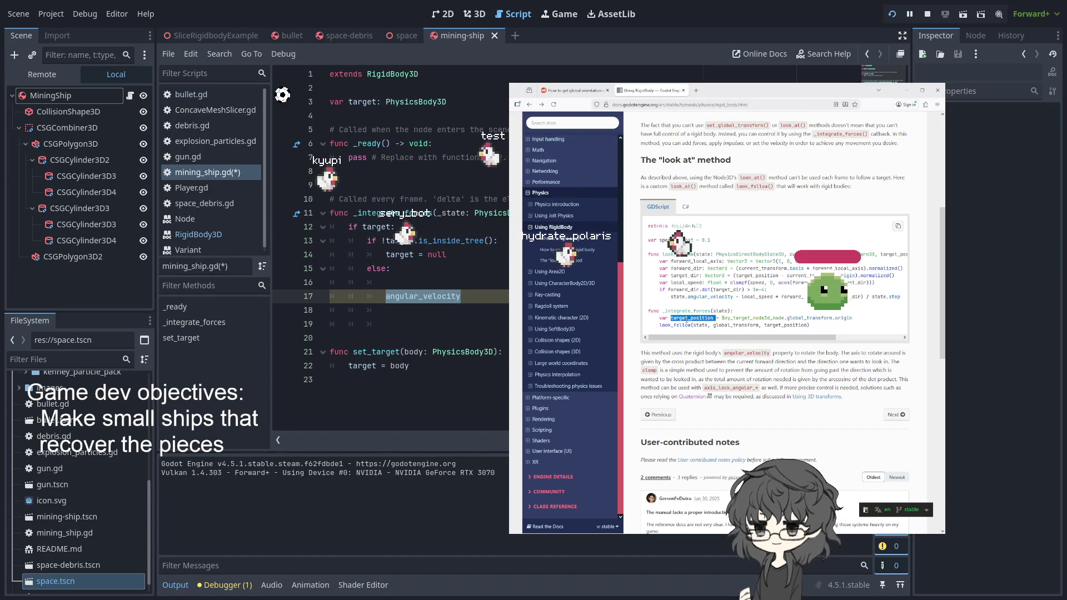
{"action": "left_click_drag", "start_coordinate": [659, 317], "coordinate": [825, 326]}
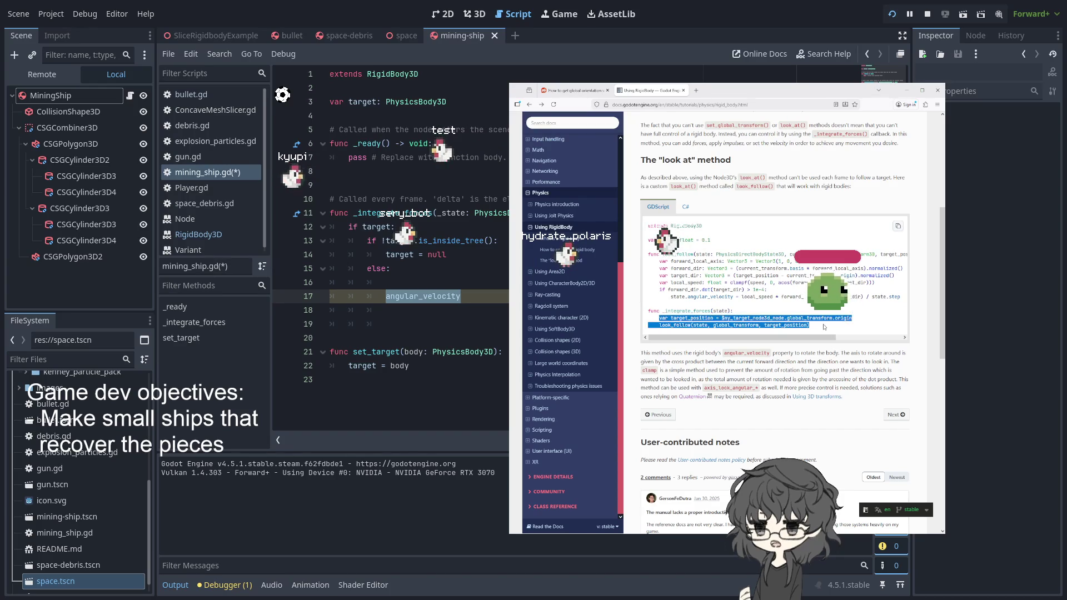
Step: Replace angular_velocity with the pasted target_position and look_follow lines, fixing indentation
{"action": "left_click", "coordinate": [476, 292]}
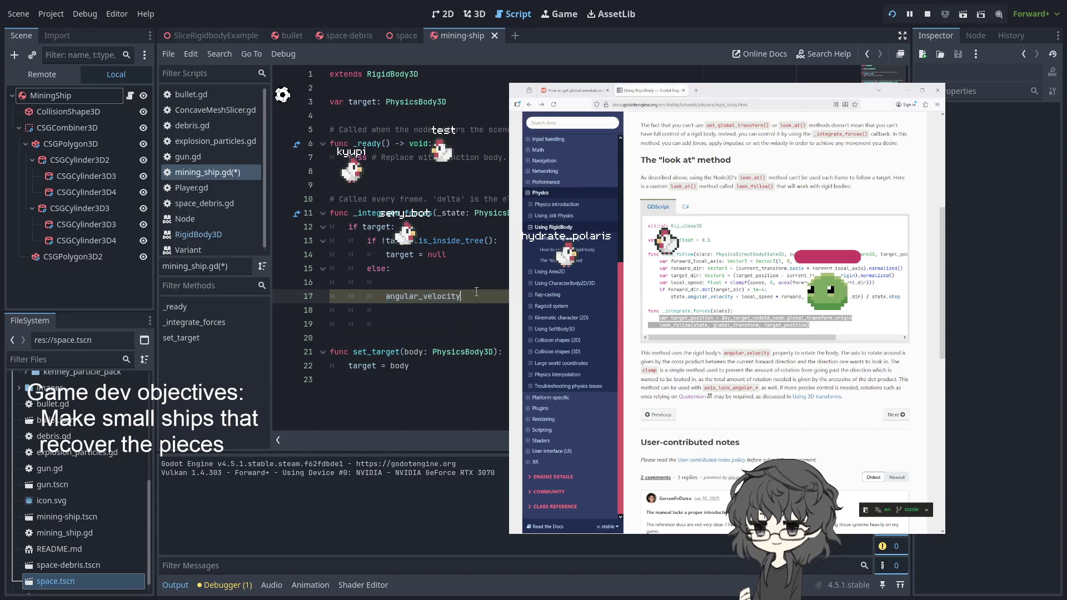
{"action": "double_click", "coordinate": [392, 293]}
{"action": "key", "text": "ctrl+v"}
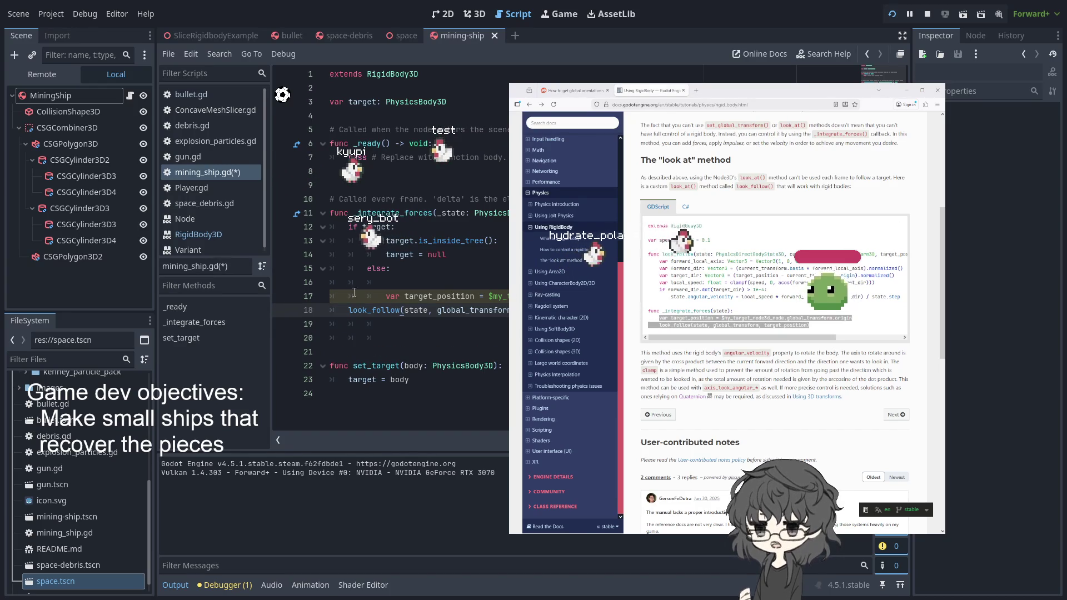
{"action": "left_click", "coordinate": [343, 307]}
{"action": "key", "text": "Tab"}
{"action": "key", "text": "Tab"}
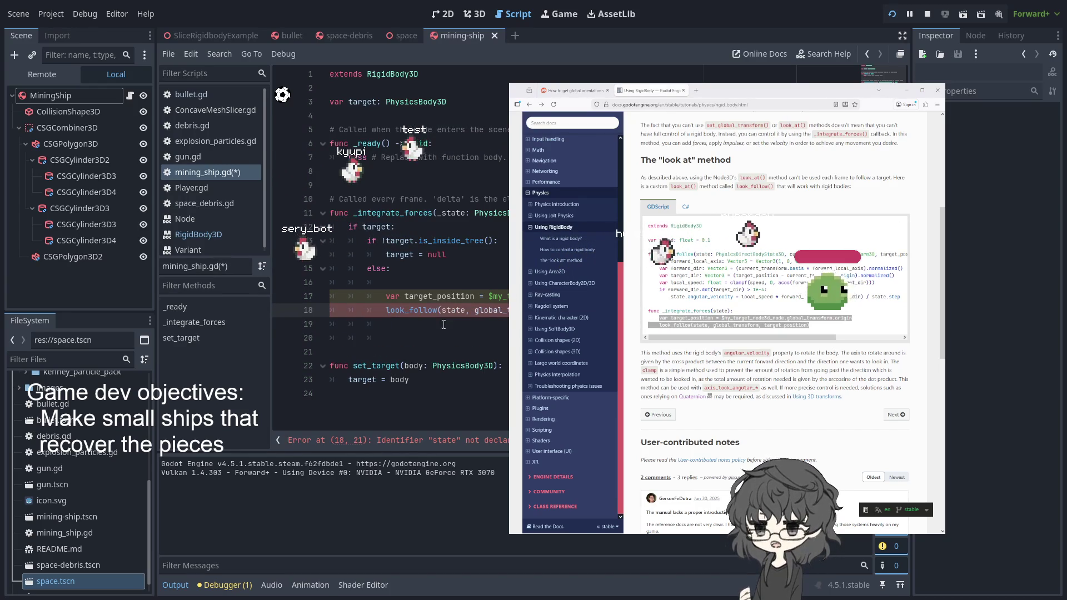
{"action": "key", "text": "Down"}
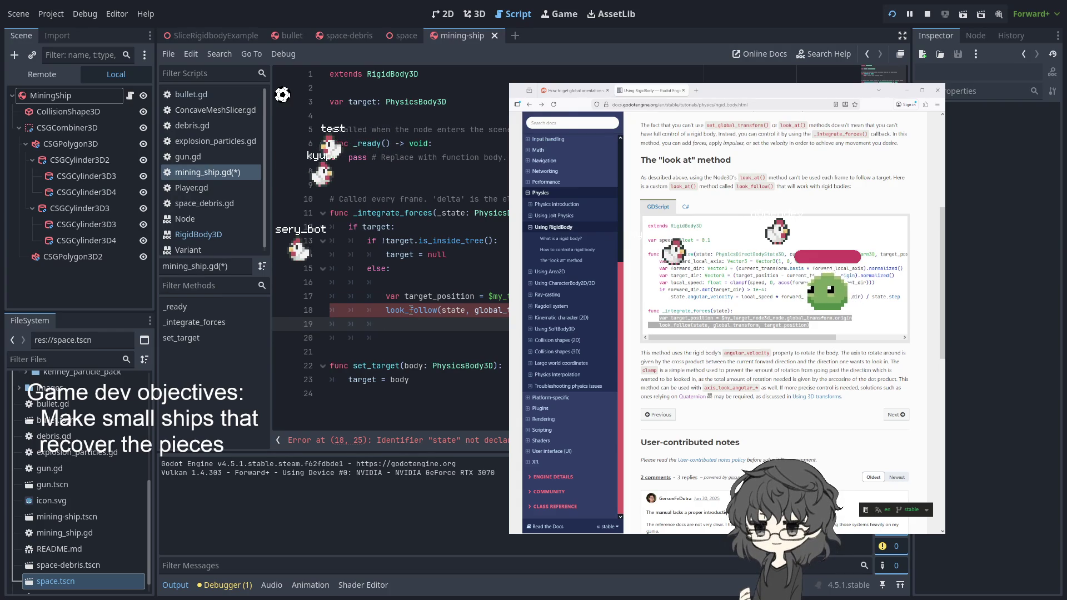
{"action": "double_click", "coordinate": [454, 312]}
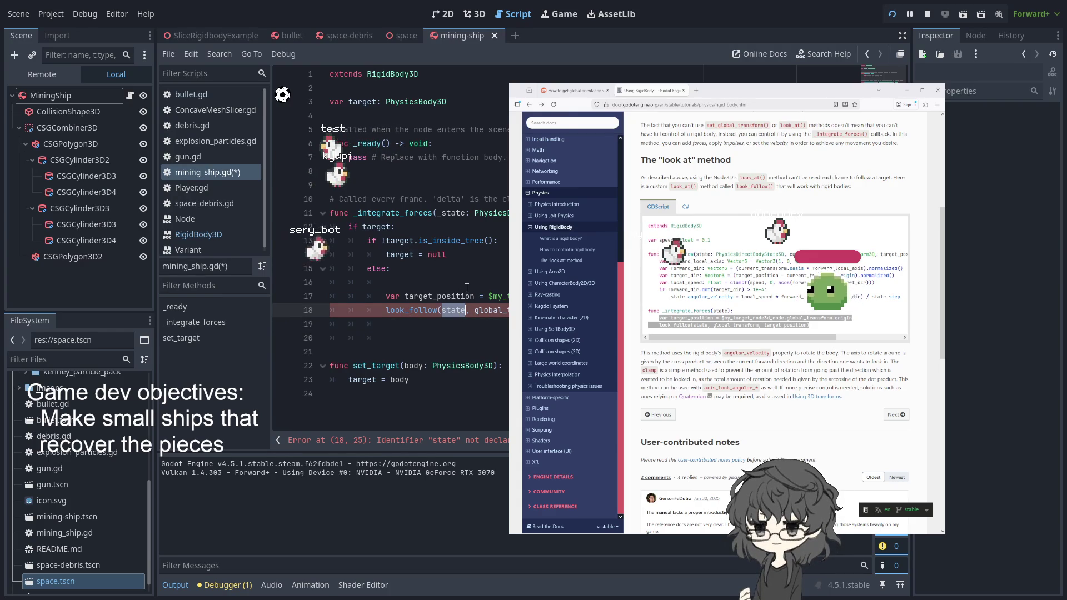
Step: Rename the _state parameter on line 11 back to state
{"action": "left_click", "coordinate": [443, 210]}
{"action": "key", "text": "BackSpace"}
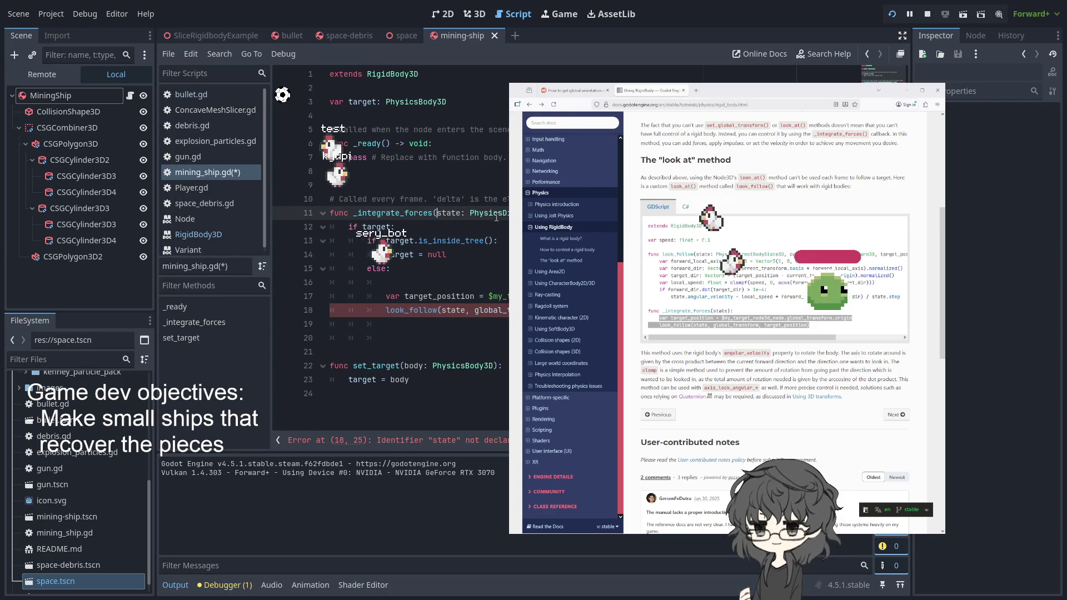
{"action": "left_click", "coordinate": [490, 338]}
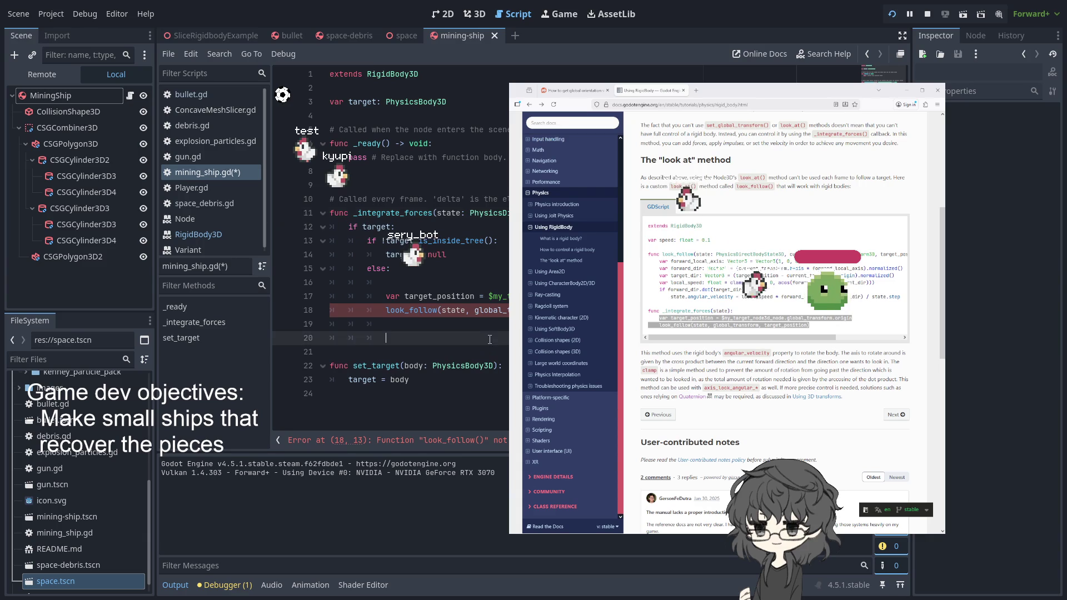
{"action": "double_click", "coordinate": [414, 311]}
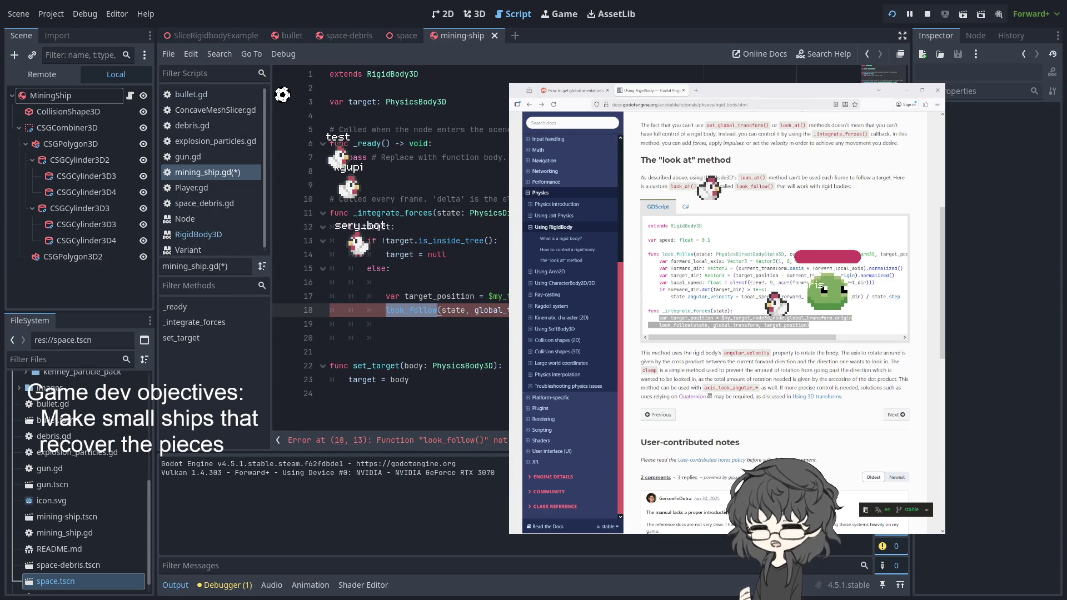
Step: Select the whole look_follow function in the docs example
{"action": "left_click", "coordinate": [696, 297]}
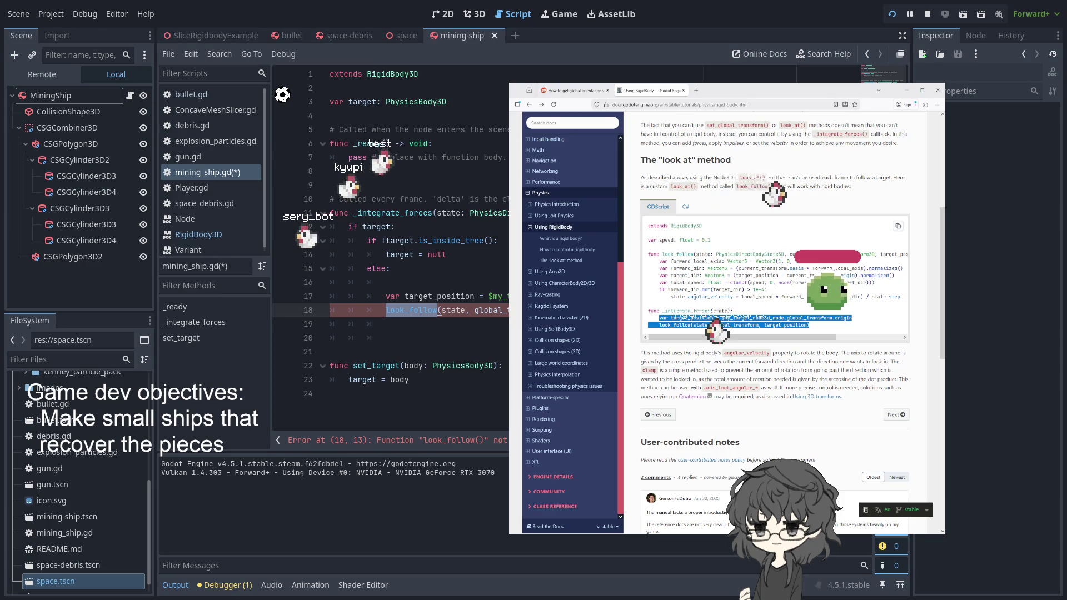
{"action": "double_click", "coordinate": [674, 254]}
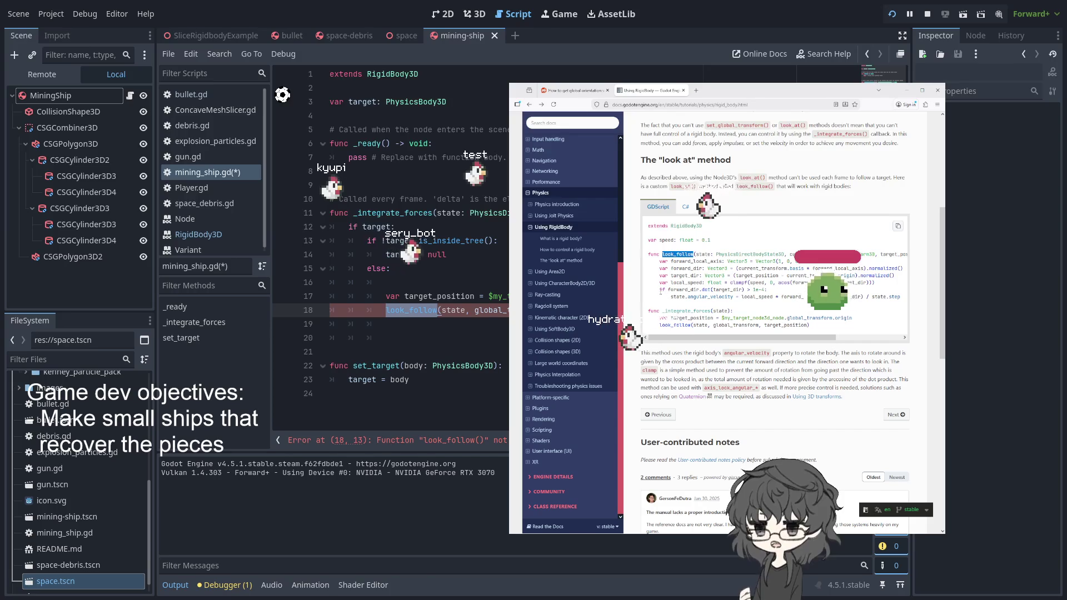
{"action": "mouse_move", "coordinate": [659, 290]}
{"action": "left_mouse_down"}
{"action": "mouse_move", "coordinate": [857, 306]}
{"action": "mouse_move", "coordinate": [827, 296]}
{"action": "left_mouse_up"}
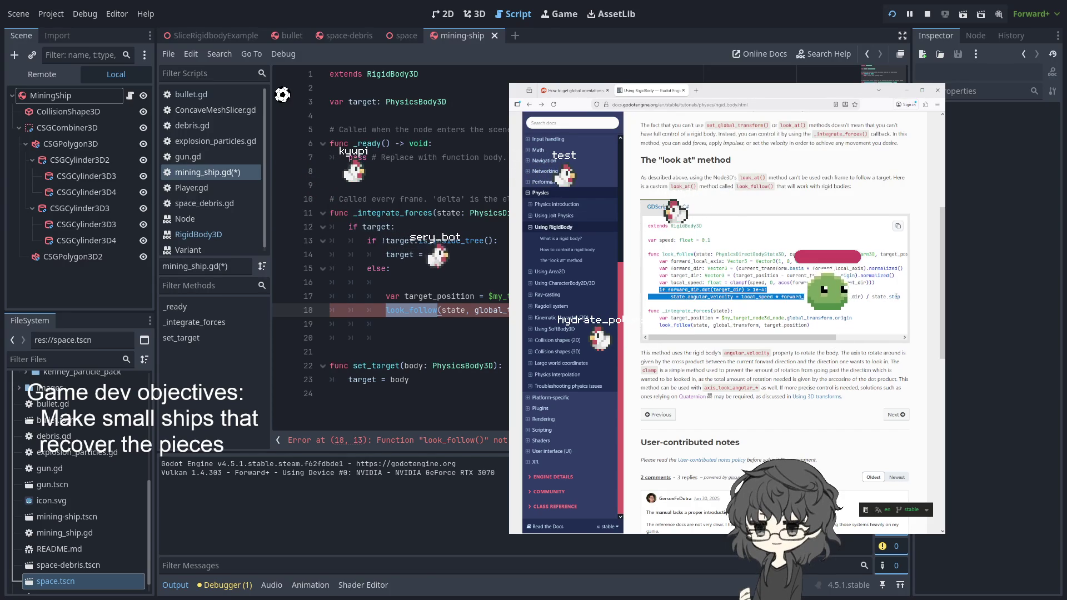
{"action": "mouse_move", "coordinate": [900, 296]}
{"action": "left_mouse_down"}
{"action": "mouse_move", "coordinate": [734, 280]}
{"action": "mouse_move", "coordinate": [648, 254]}
{"action": "left_mouse_up"}
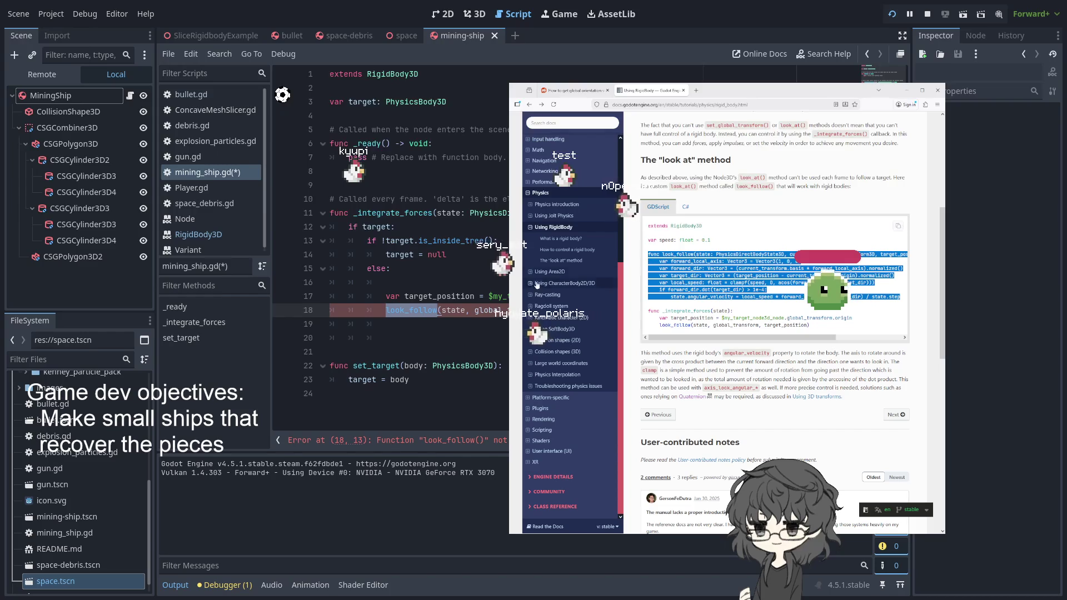
Step: Paste the look_follow function on line 24 beneath set_target
{"action": "left_click", "coordinate": [459, 393]}
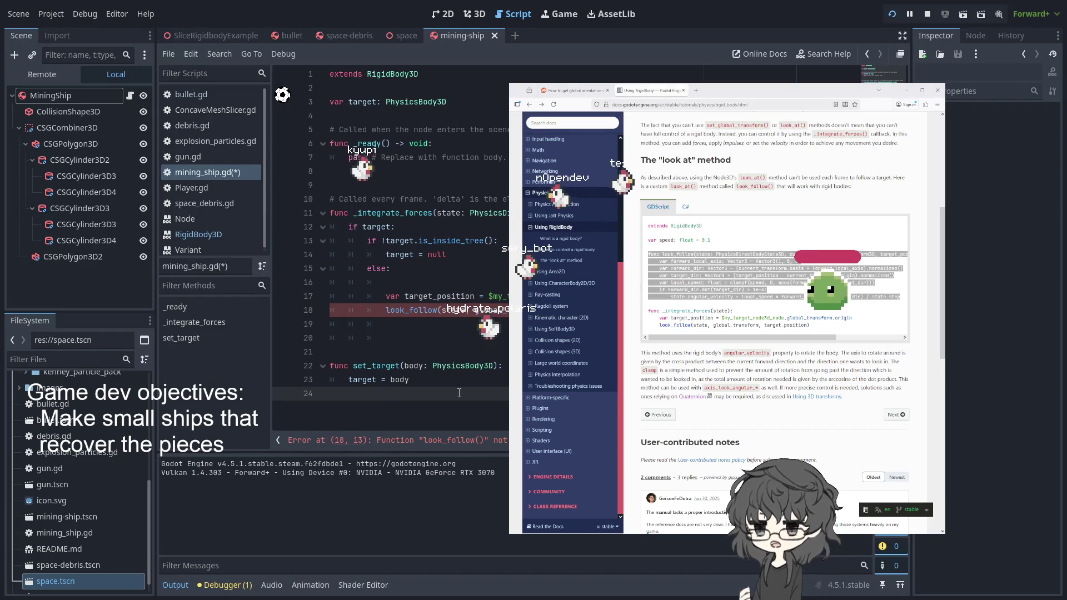
{"action": "key", "text": "ctrl+v"}
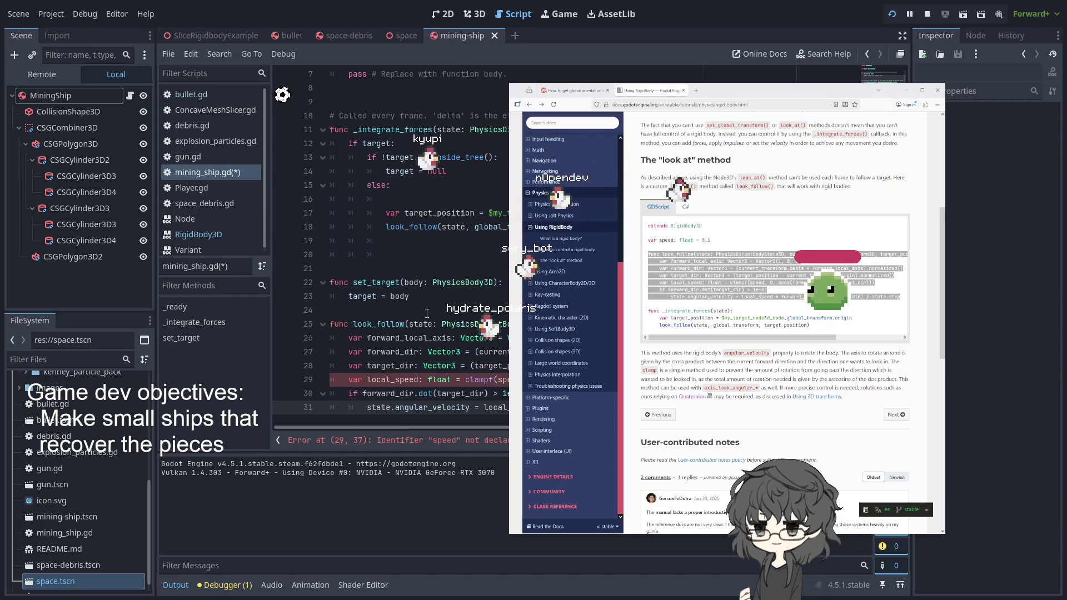
{"action": "double_click", "coordinate": [385, 381]}
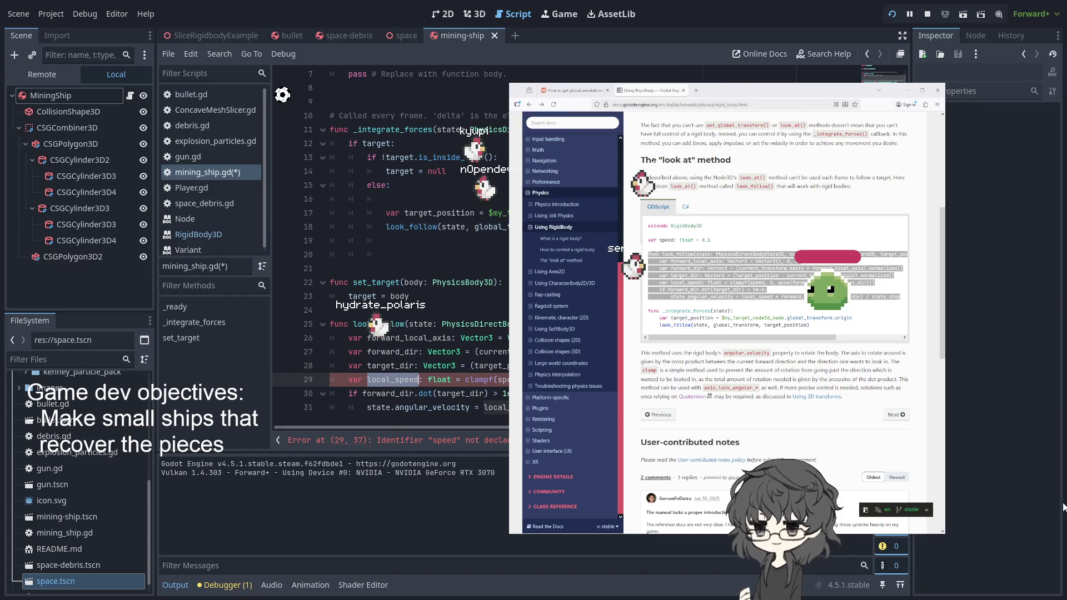
Step: Copy the speed variable declaration from the docs and return to the script
{"action": "key", "text": "alt+Tab"}
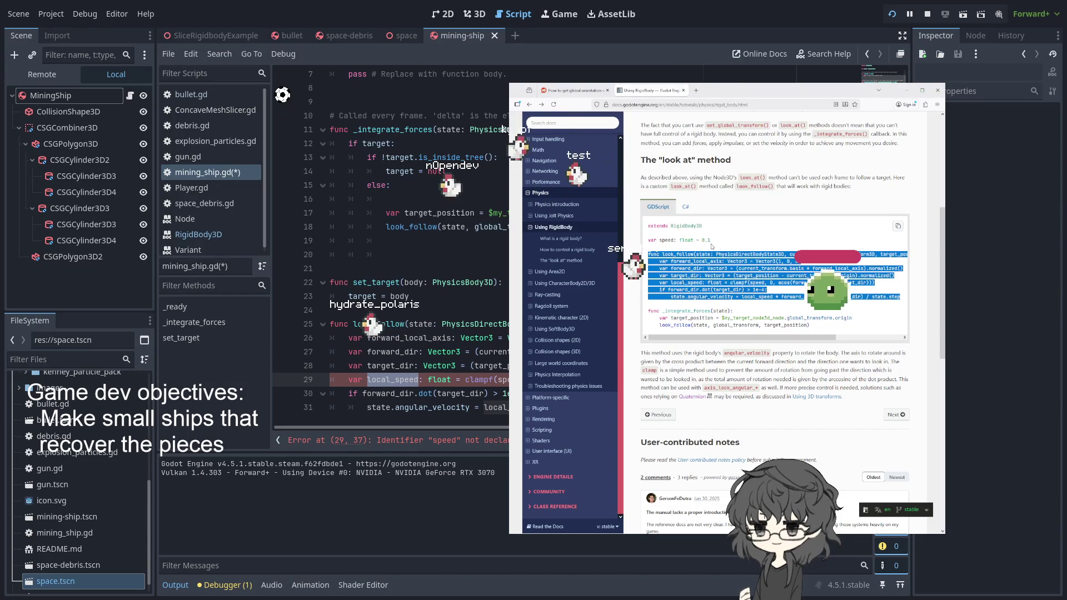
{"action": "left_click_drag", "start_coordinate": [718, 245], "coordinate": [641, 123]}
{"action": "left_click", "coordinate": [729, 240]}
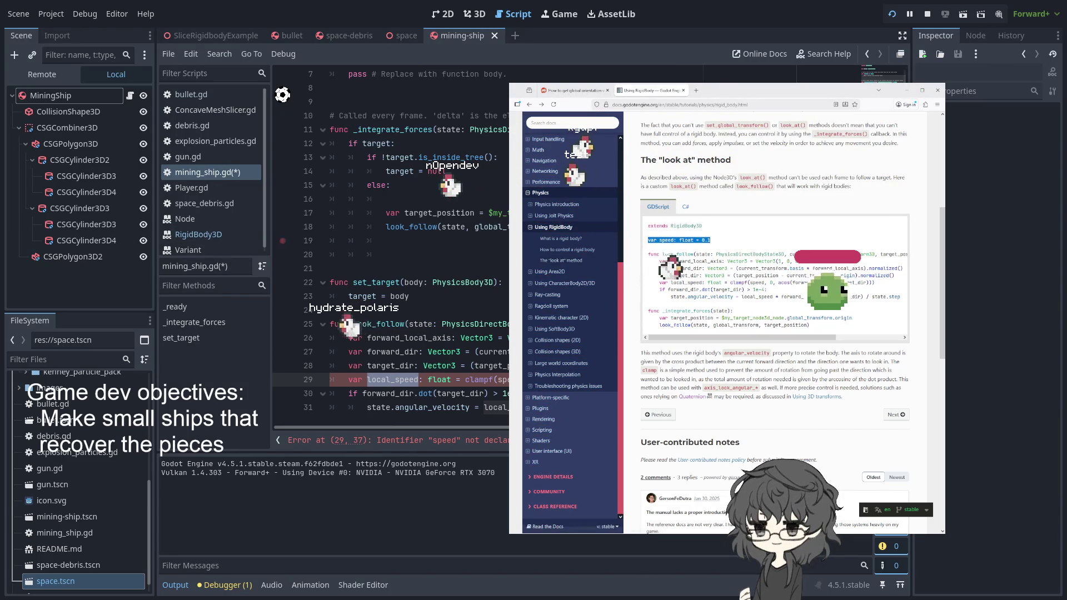
{"action": "left_click", "coordinate": [285, 245], "text": "shift"}
{"action": "scroll", "coordinate": [285, 244], "scroll_direction": "up", "scroll_amount": 2}
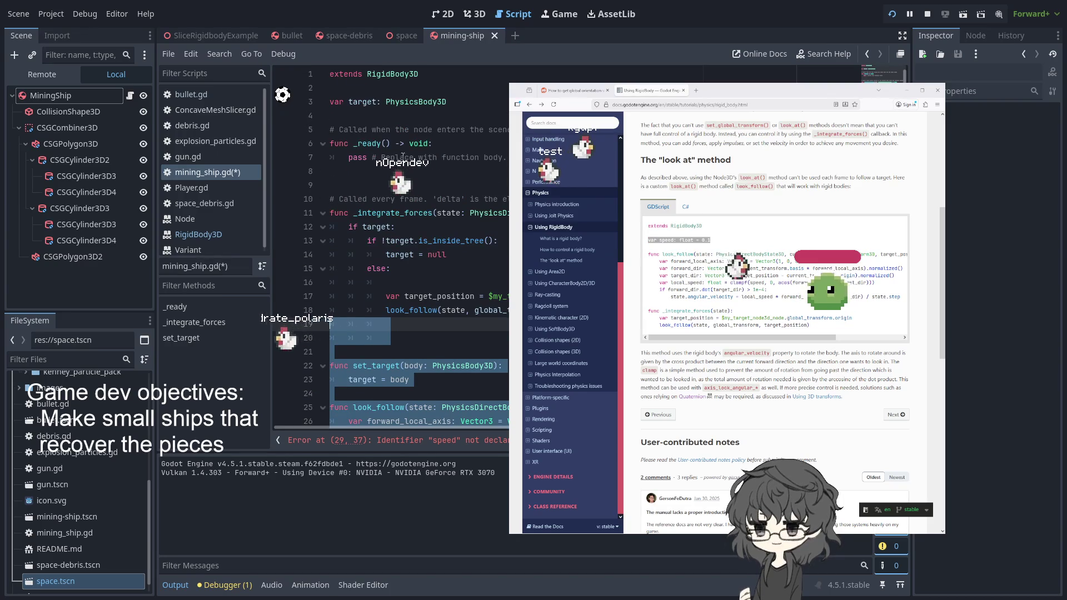
Step: Add var speed: float = 0.1 below target and review the forward_dir and target_dir code
{"action": "left_click", "coordinate": [495, 115]}
{"action": "scroll", "coordinate": [393, 346], "scroll_direction": "down", "scroll_amount": 2}
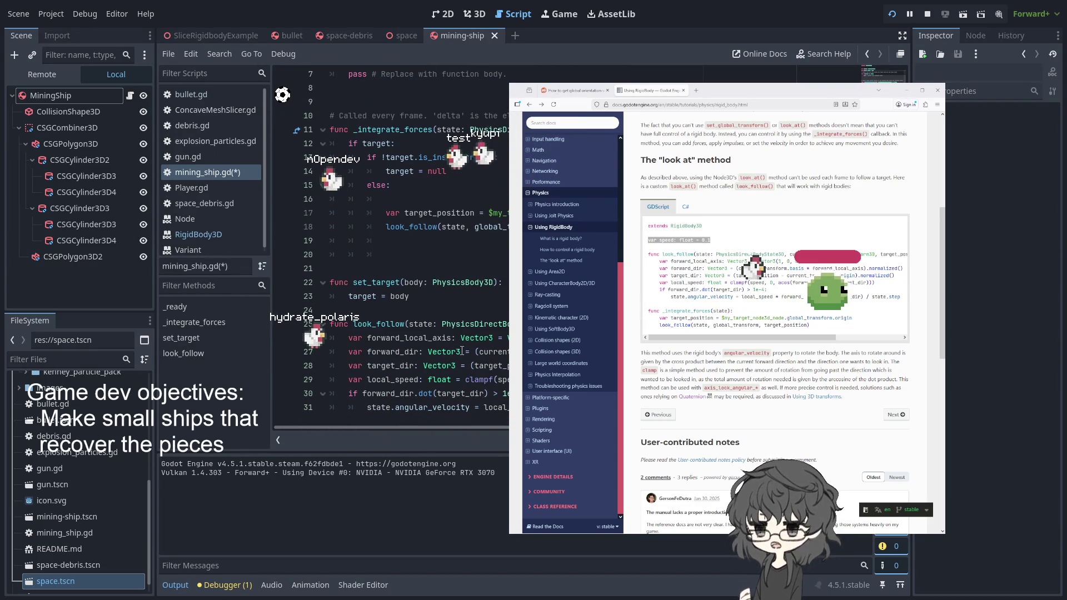
{"action": "double_click", "coordinate": [402, 355]}
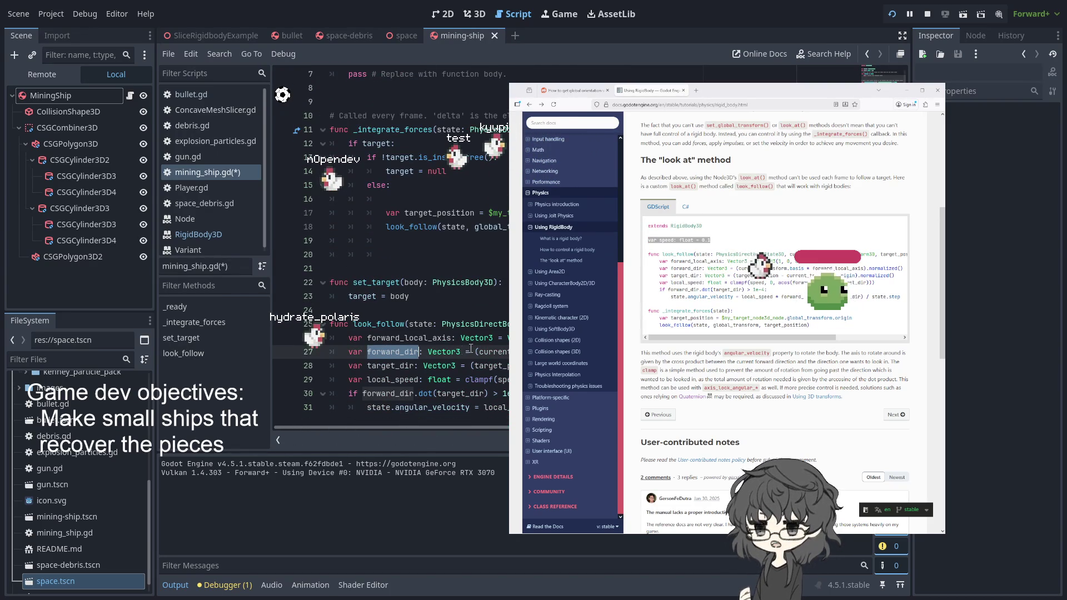
{"action": "double_click", "coordinate": [490, 352]}
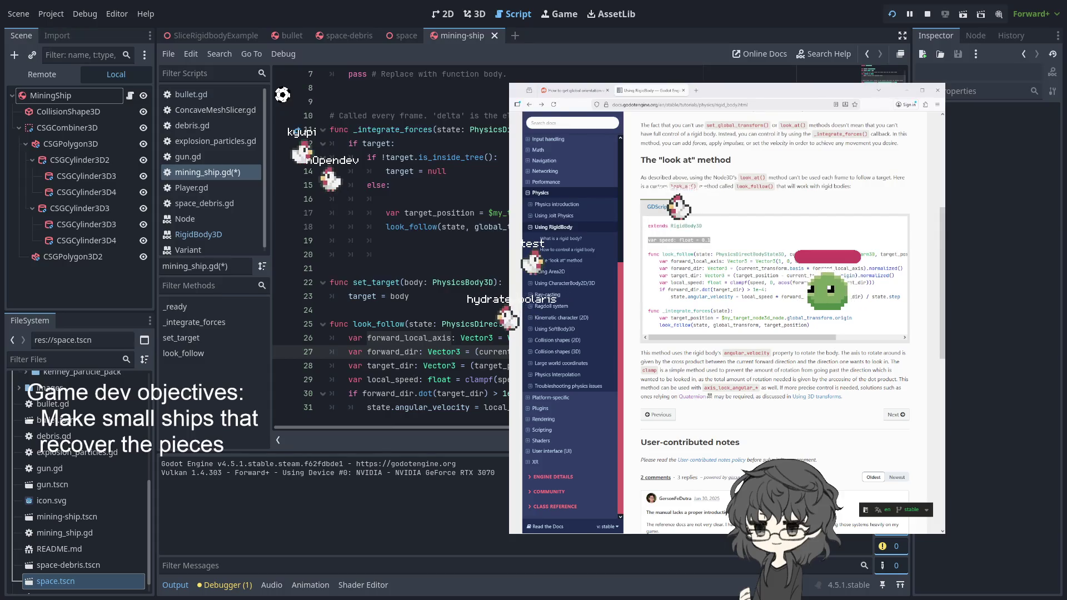
{"action": "double_click", "coordinate": [390, 365]}
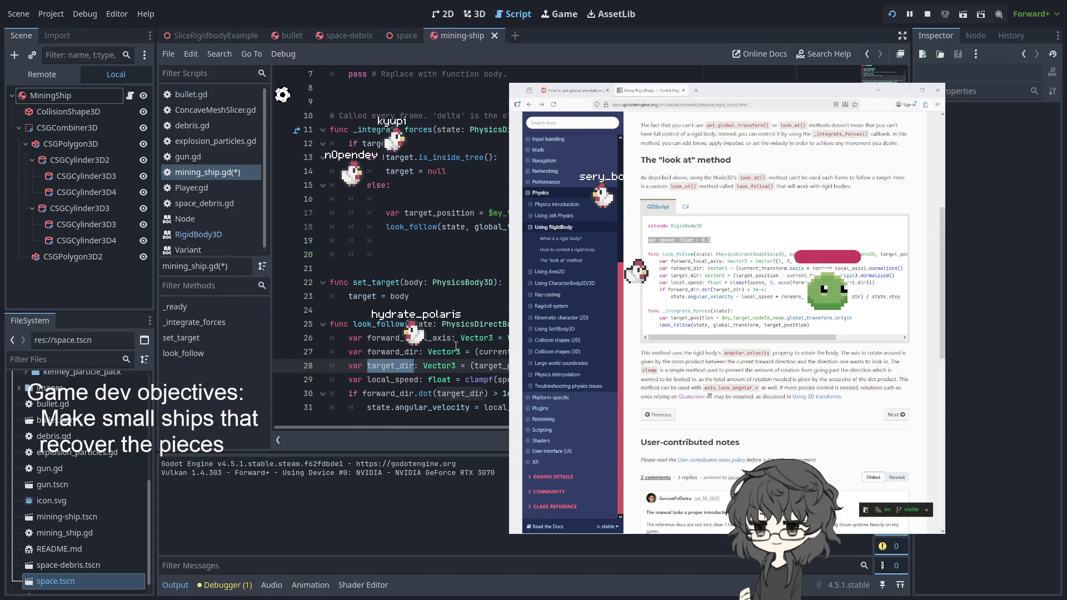
{"action": "scroll", "coordinate": [464, 351], "scroll_direction": "up", "scroll_amount": 2}
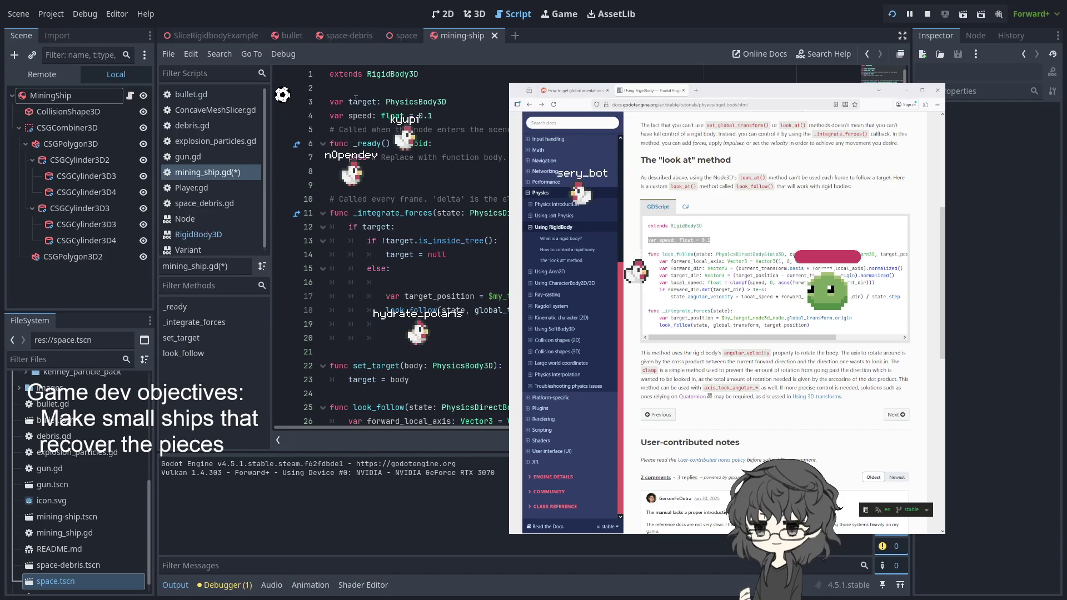
{"action": "left_click", "coordinate": [330, 101]}
{"action": "type", "text": "export "}
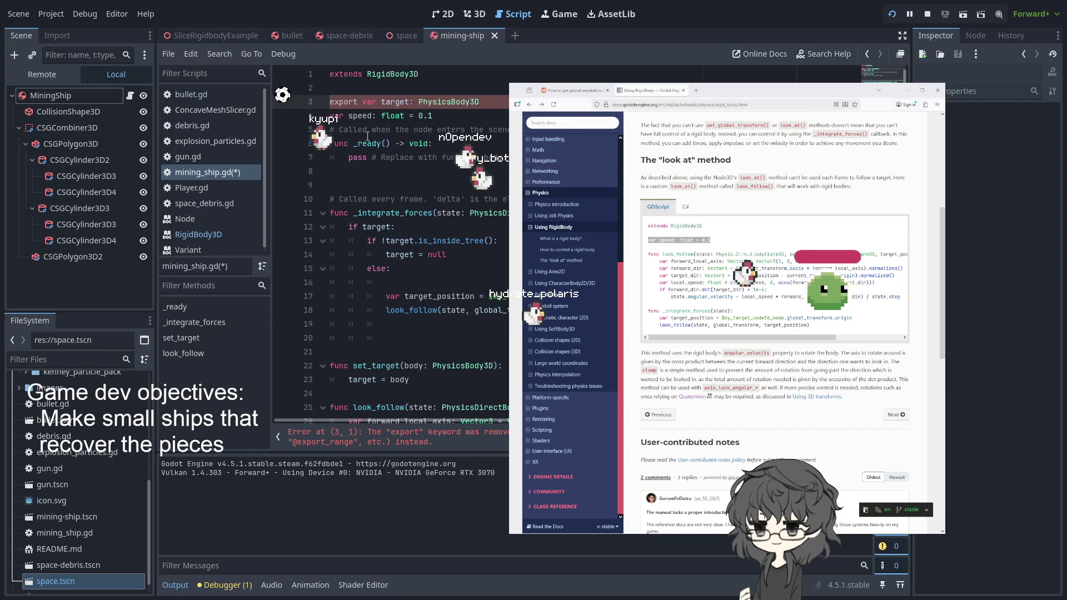
{"action": "type", "text": "@"}
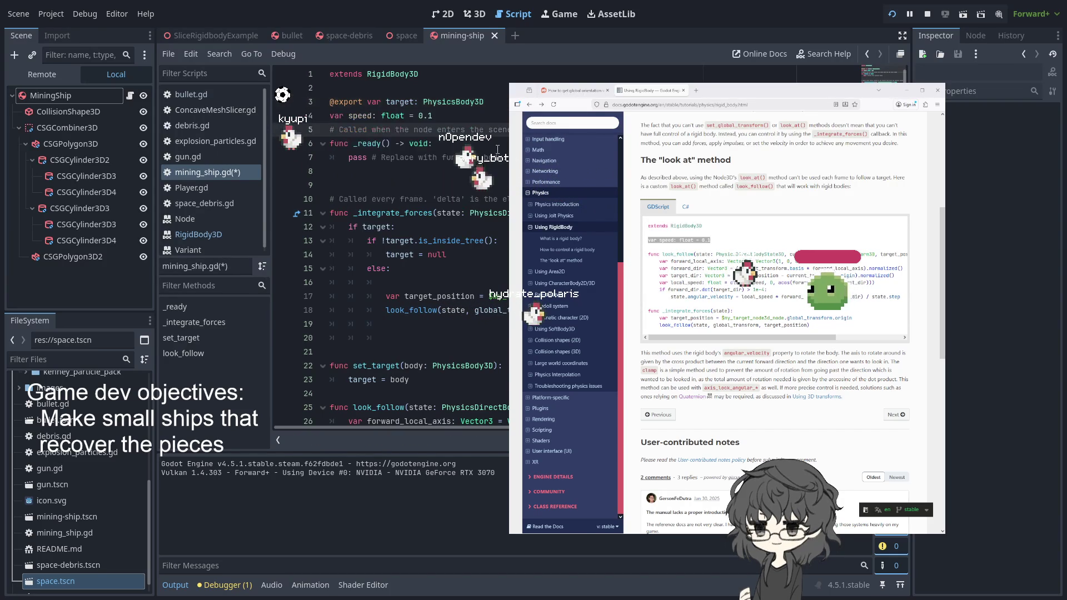
{"action": "scroll", "coordinate": [503, 157], "scroll_direction": "down", "scroll_amount": 2}
{"action": "key", "text": "ctrl+s"}
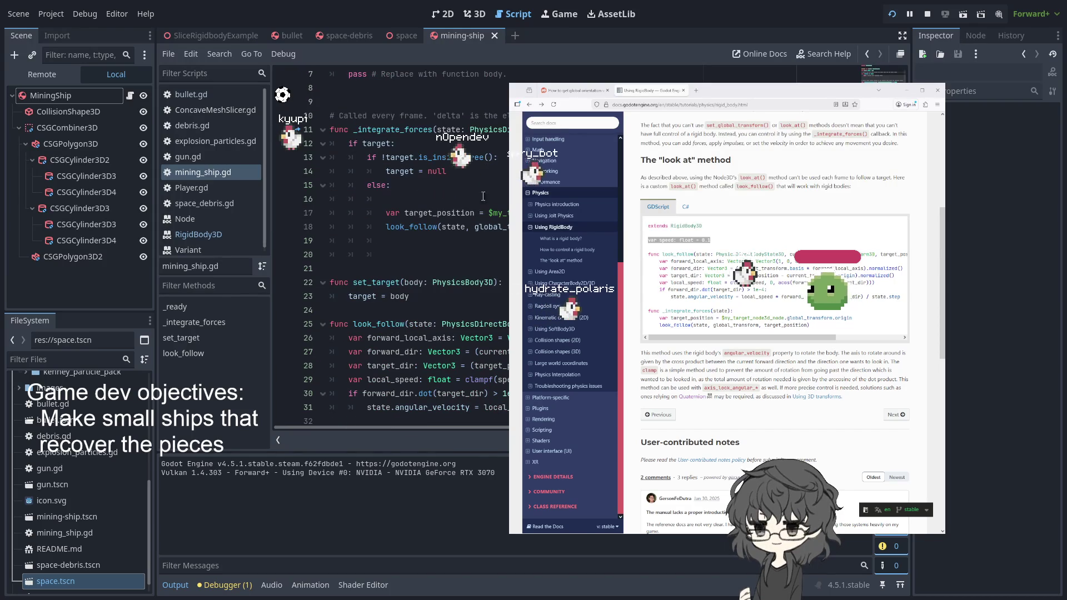
Step: Close the SliceRigidbodyExample scene and switch to the space scene
{"action": "left_click", "coordinate": [471, 15]}
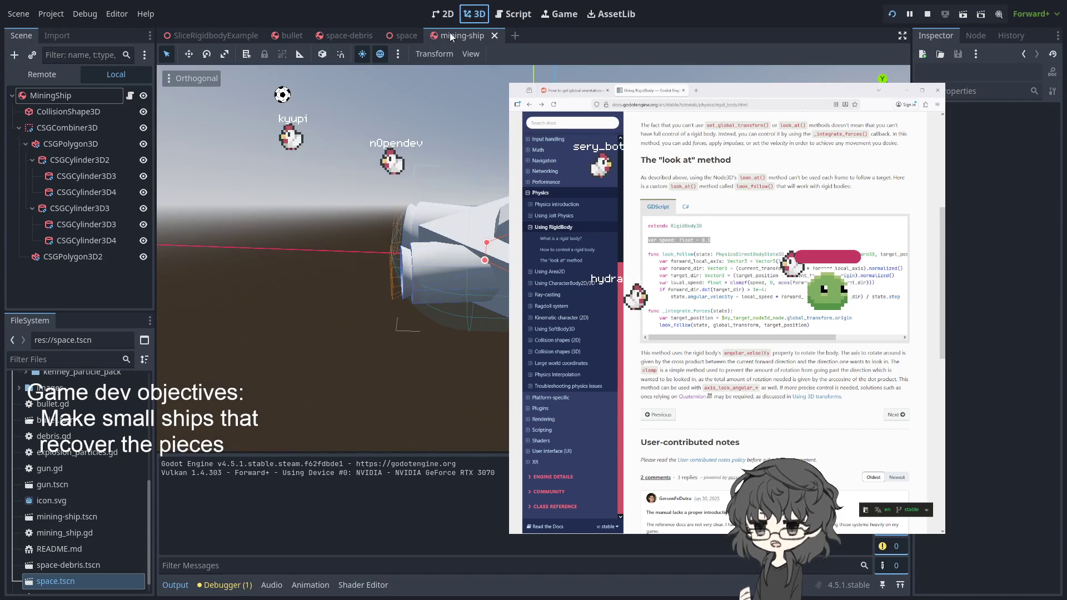
{"action": "left_click", "coordinate": [201, 35]}
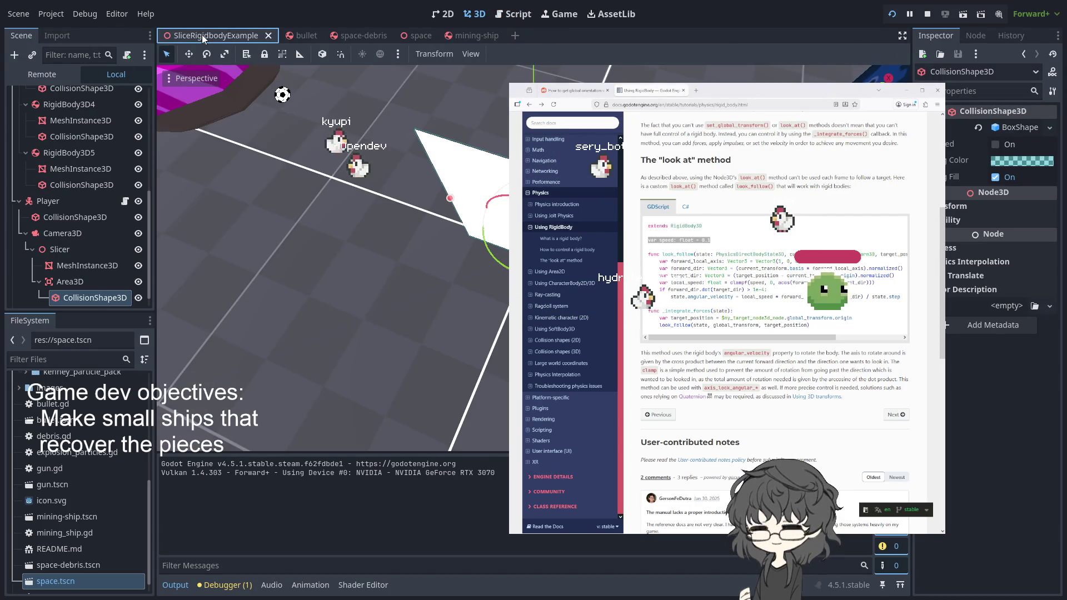
{"action": "left_click", "coordinate": [268, 34]}
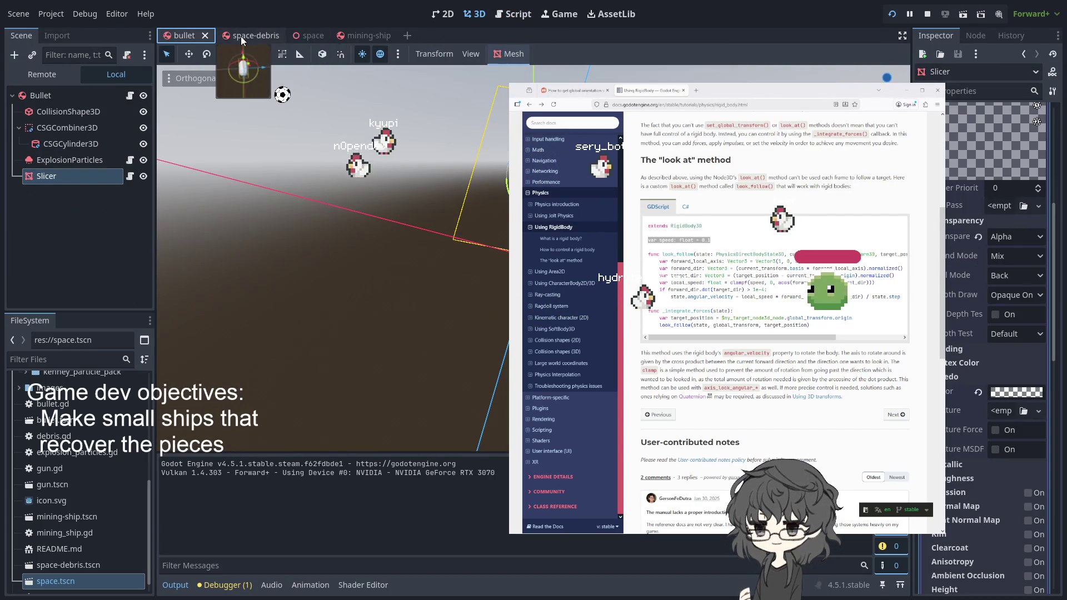
{"action": "left_click", "coordinate": [242, 35]}
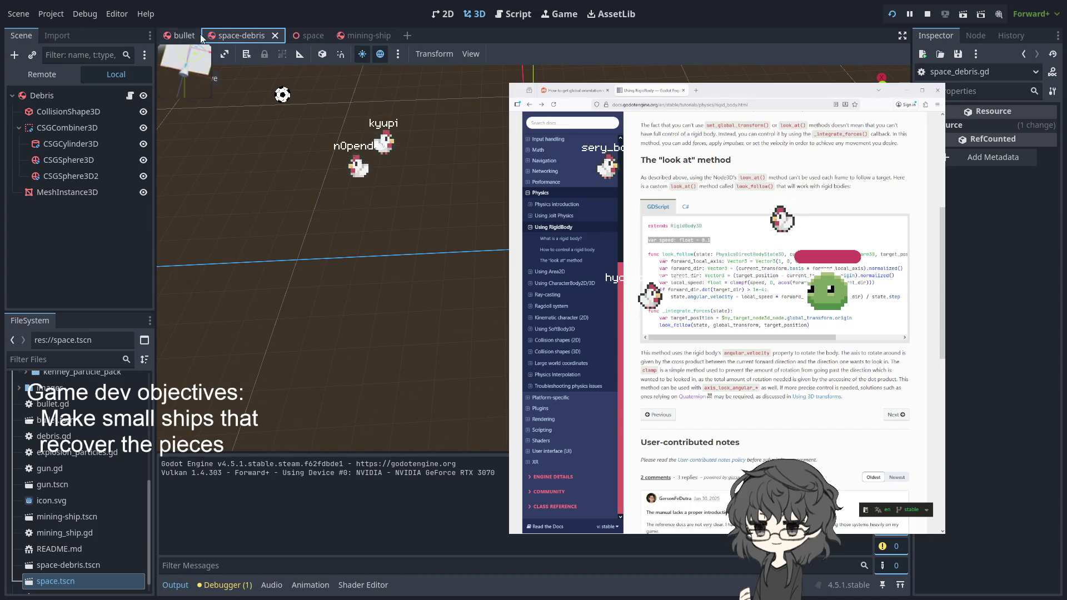
{"action": "left_click", "coordinate": [305, 35]}
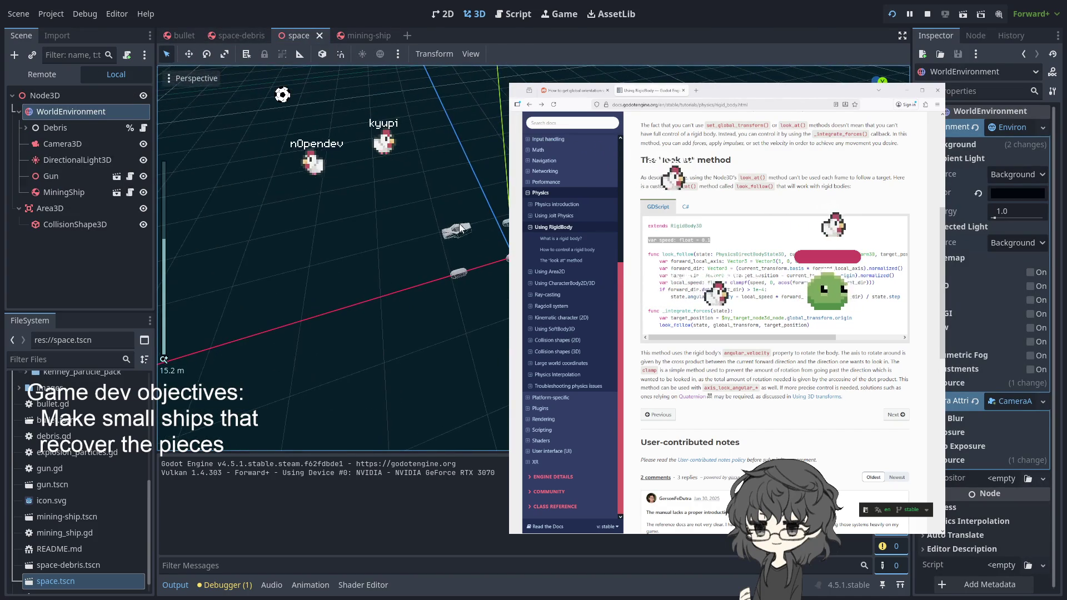
Step: Assign Debris5 as the MiningShip's Target, then save and run the game with F5
{"action": "left_click", "coordinate": [464, 230]}
{"action": "left_click", "coordinate": [1014, 128]}
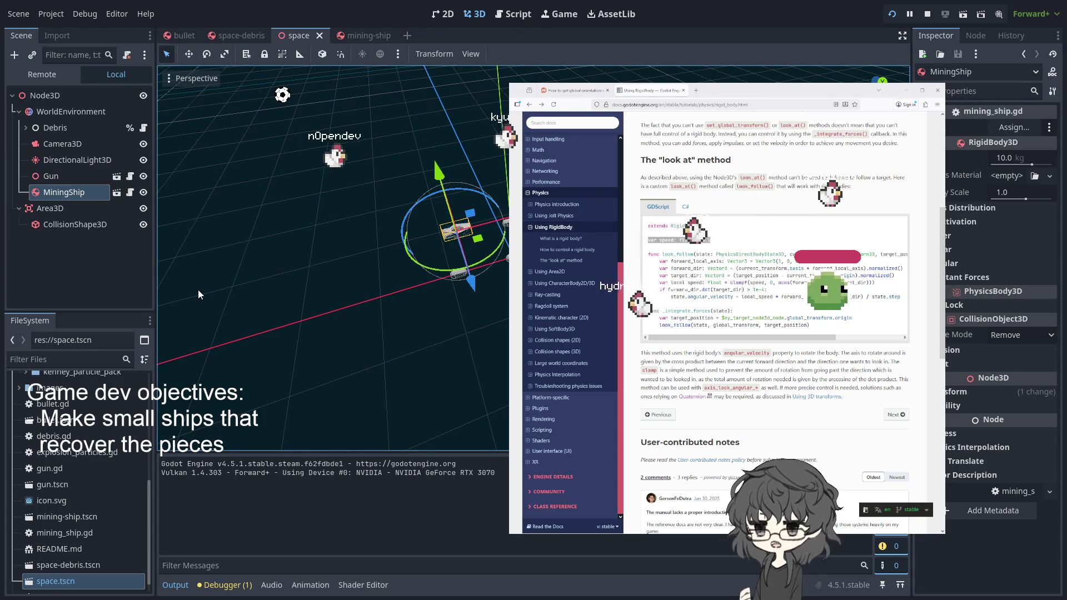
{"action": "left_click", "coordinate": [459, 276]}
{"action": "key", "text": "F5"}
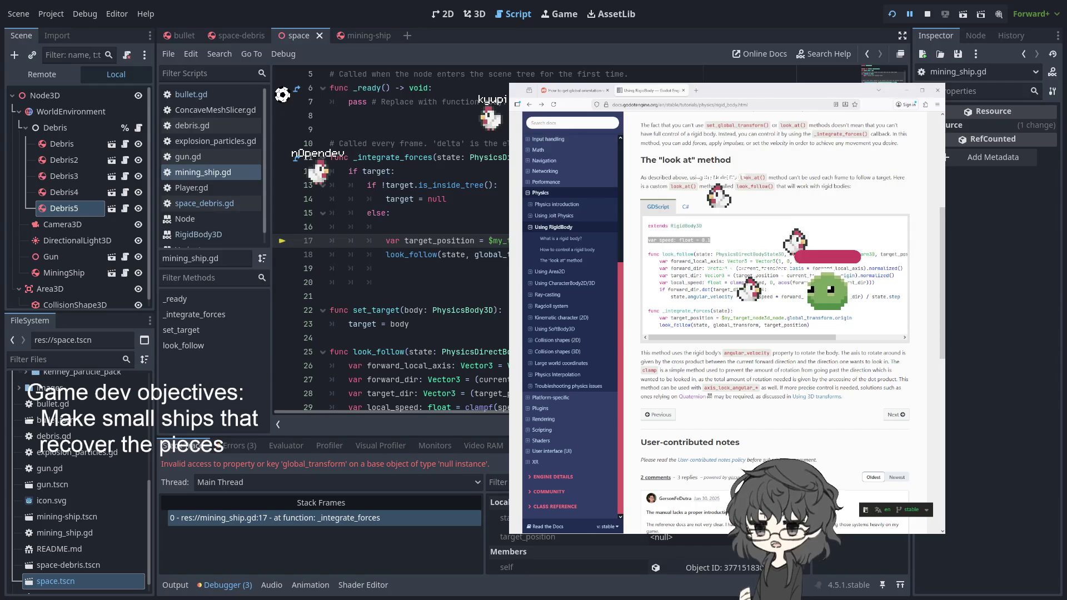
Step: Replace the $-node path on line 17 with target and run the project again
{"action": "double_click", "coordinate": [500, 240]}
{"action": "scroll", "coordinate": [389, 239], "scroll_direction": "up", "scroll_amount": 2}
{"action": "key", "text": "BackSpace"}
{"action": "type", "text": "target"}
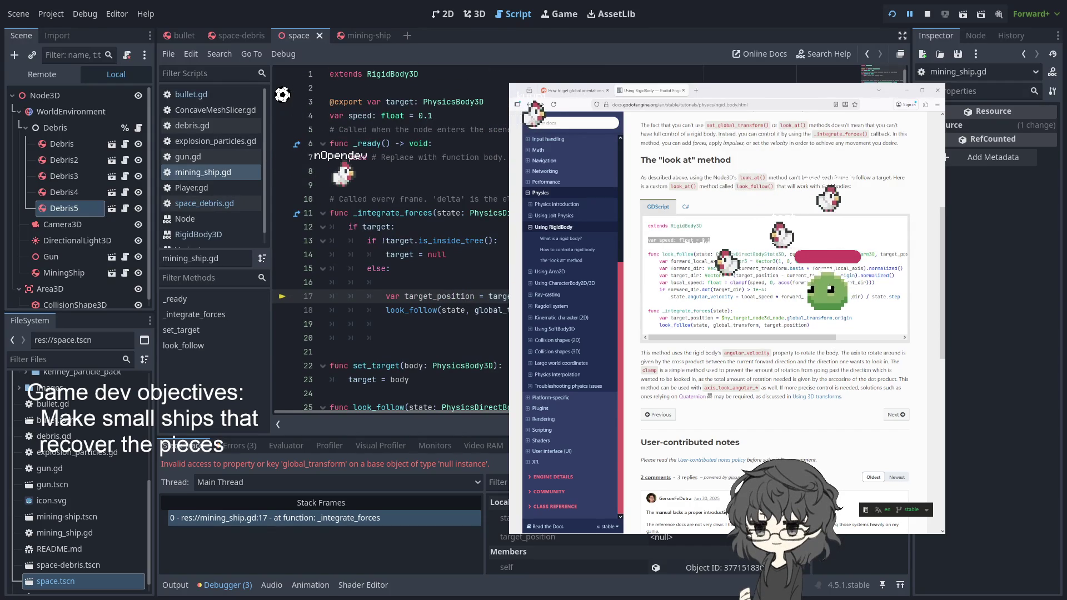
{"action": "scroll", "coordinate": [389, 239], "scroll_direction": "down", "scroll_amount": 3}
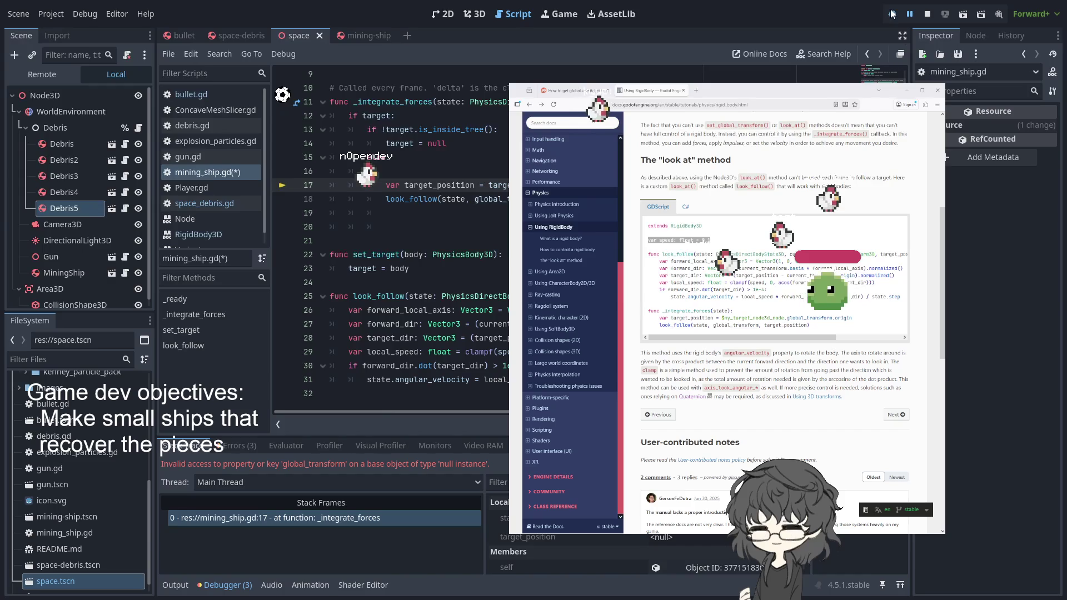
{"action": "left_click", "coordinate": [892, 14]}
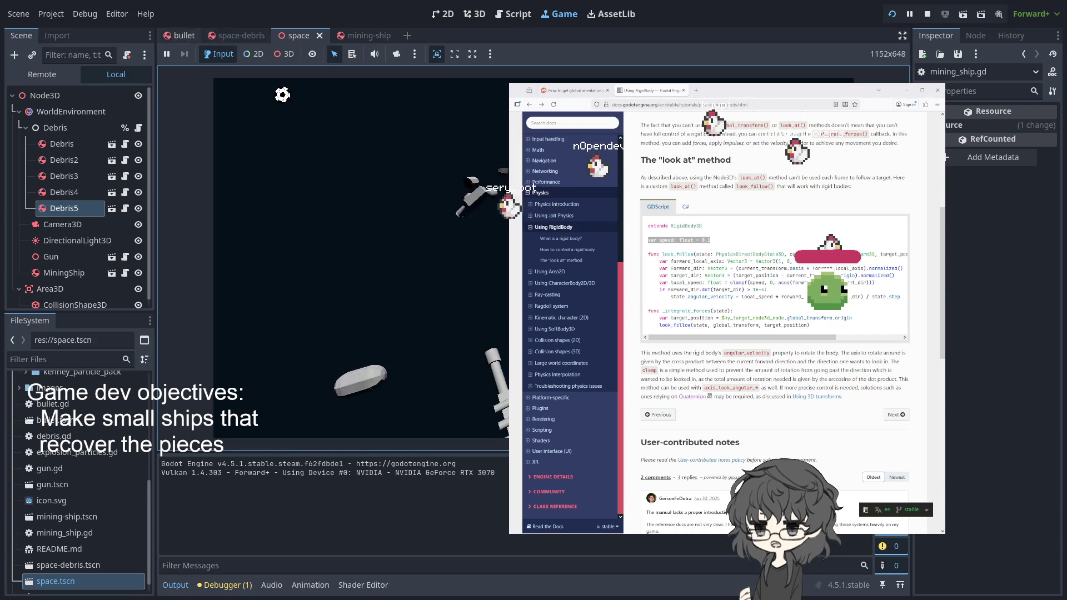
Step: Move through the bullet and space scenes, ending on the mining-ship scene's MiningShip properties
{"action": "left_click", "coordinate": [185, 34]}
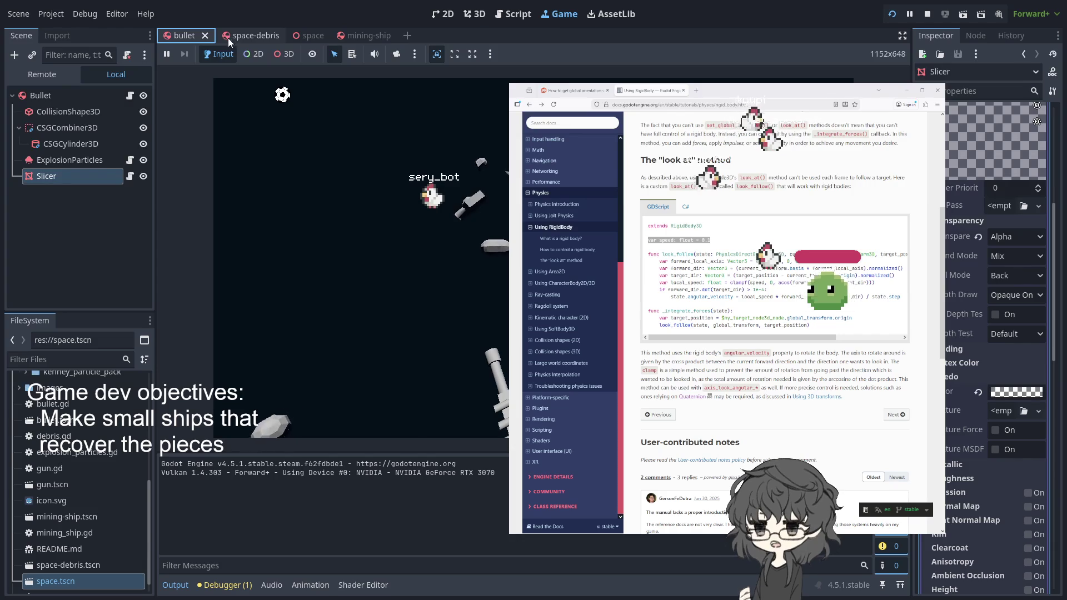
{"action": "left_click", "coordinate": [306, 35]}
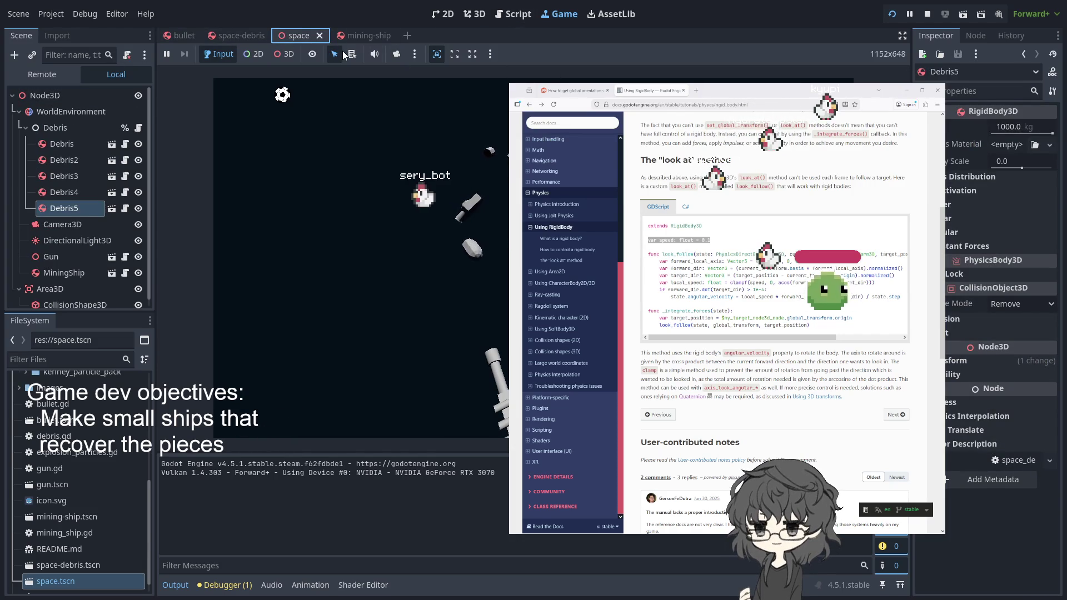
{"action": "left_click", "coordinate": [182, 35]}
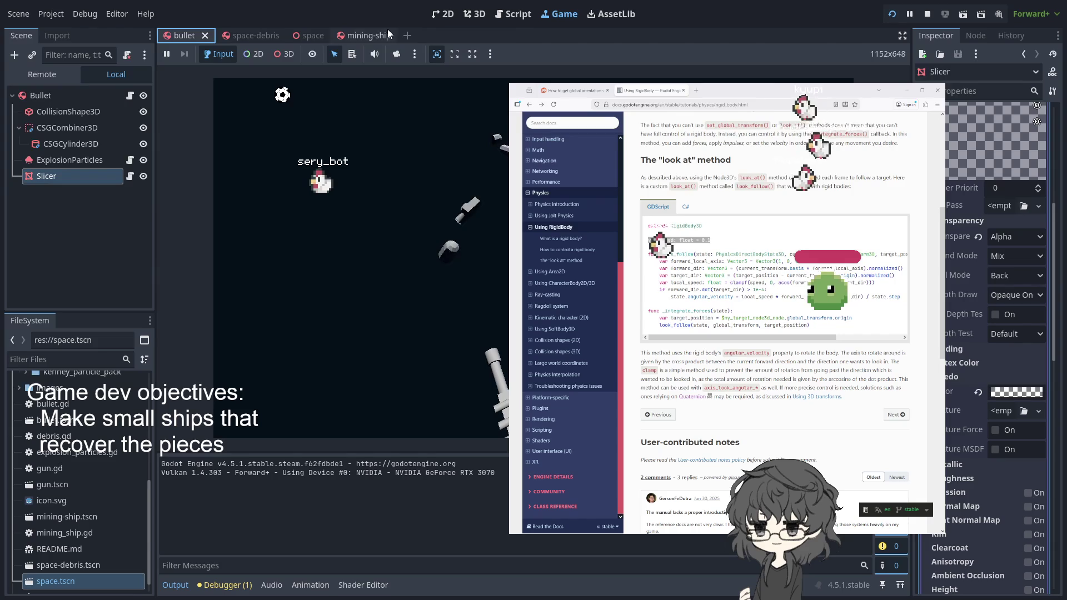
{"action": "left_click", "coordinate": [354, 33]}
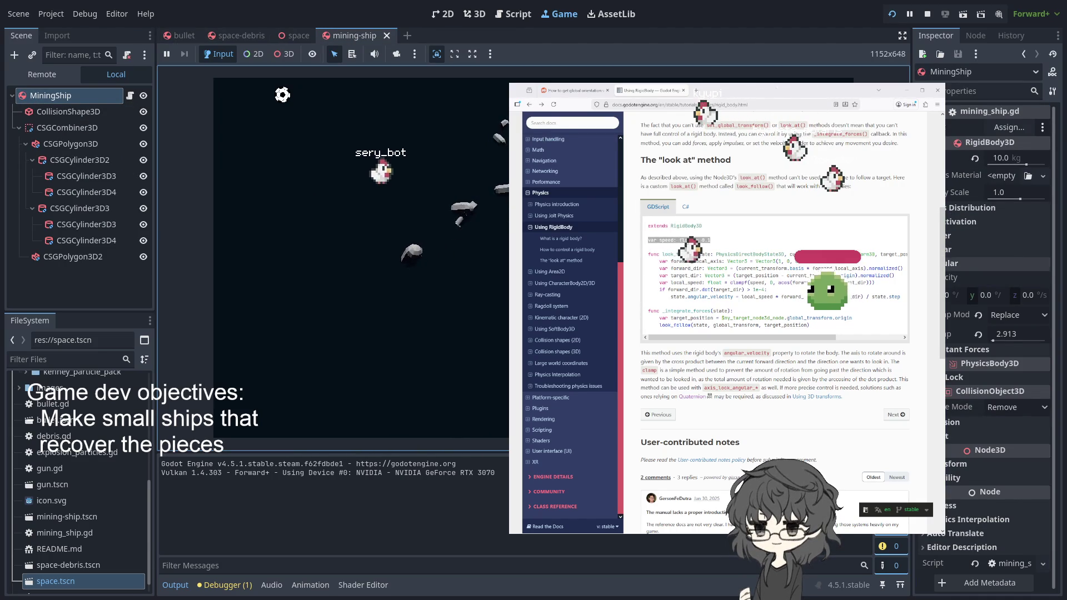
Step: Collapse Angular, enable Axis Lock Linear Y on the mining ship, and restart the game
{"action": "left_click", "coordinate": [964, 263]}
{"action": "left_click", "coordinate": [951, 308]}
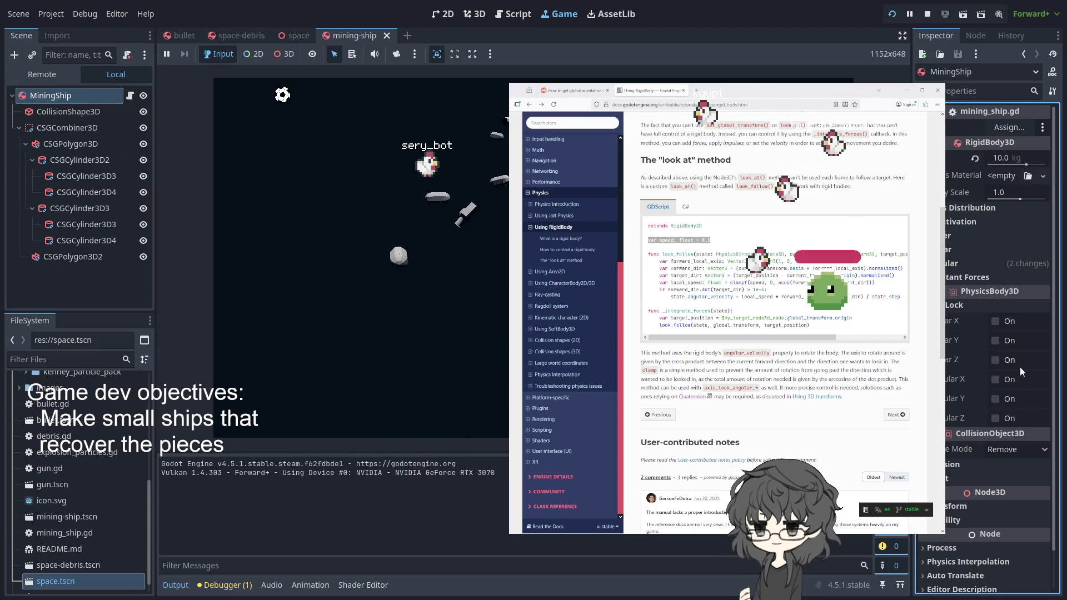
{"action": "left_click", "coordinate": [996, 342]}
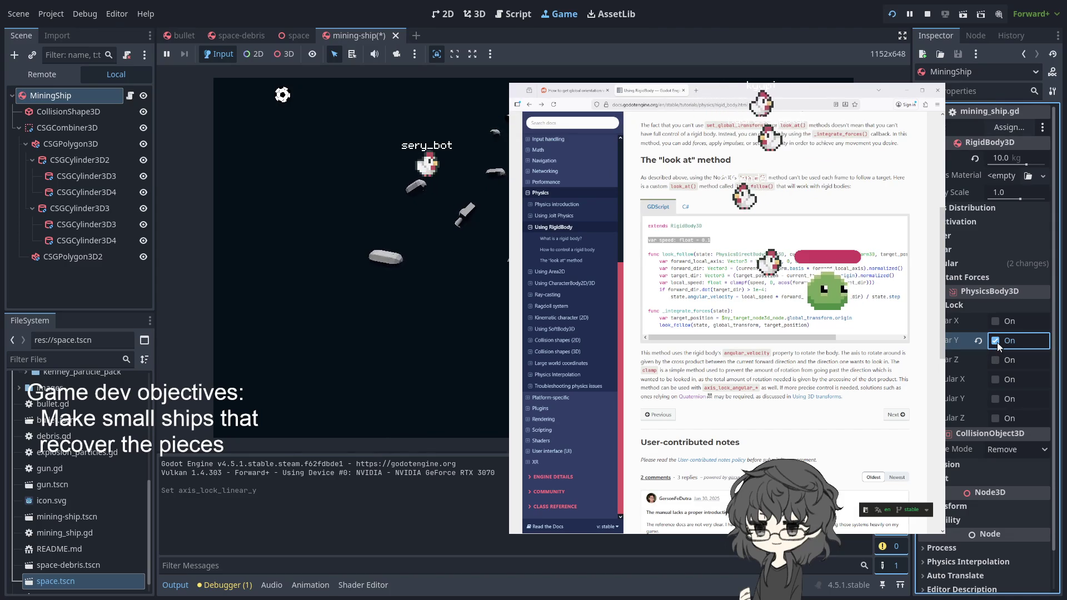
{"action": "left_click", "coordinate": [890, 15]}
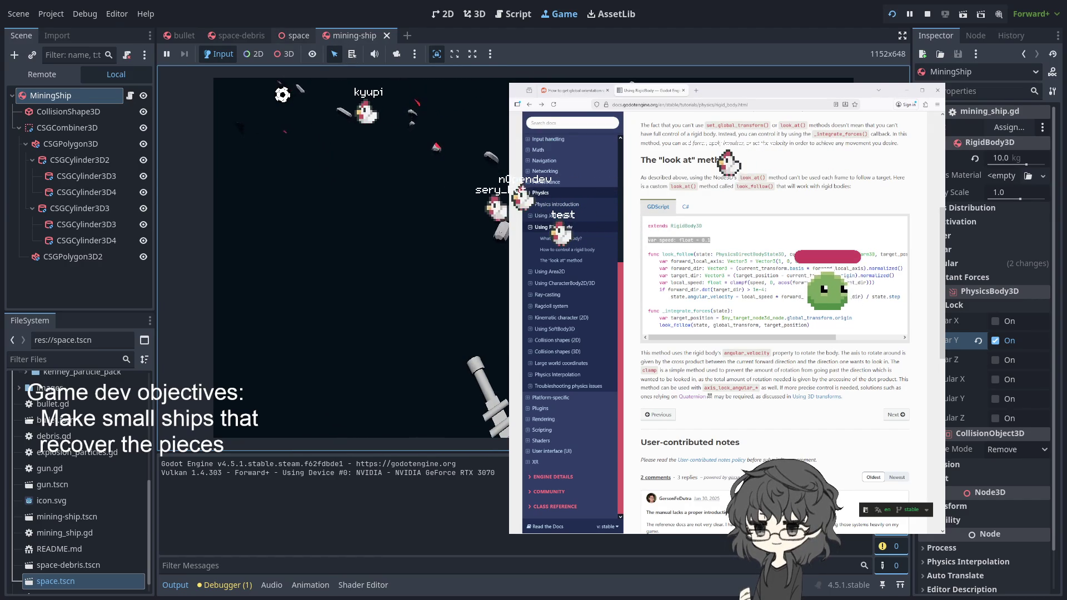
Step: Open the bullet scene and select its Slicer node
{"action": "left_click", "coordinate": [236, 35]}
{"action": "left_click", "coordinate": [167, 35]}
{"action": "left_click", "coordinate": [46, 176]}
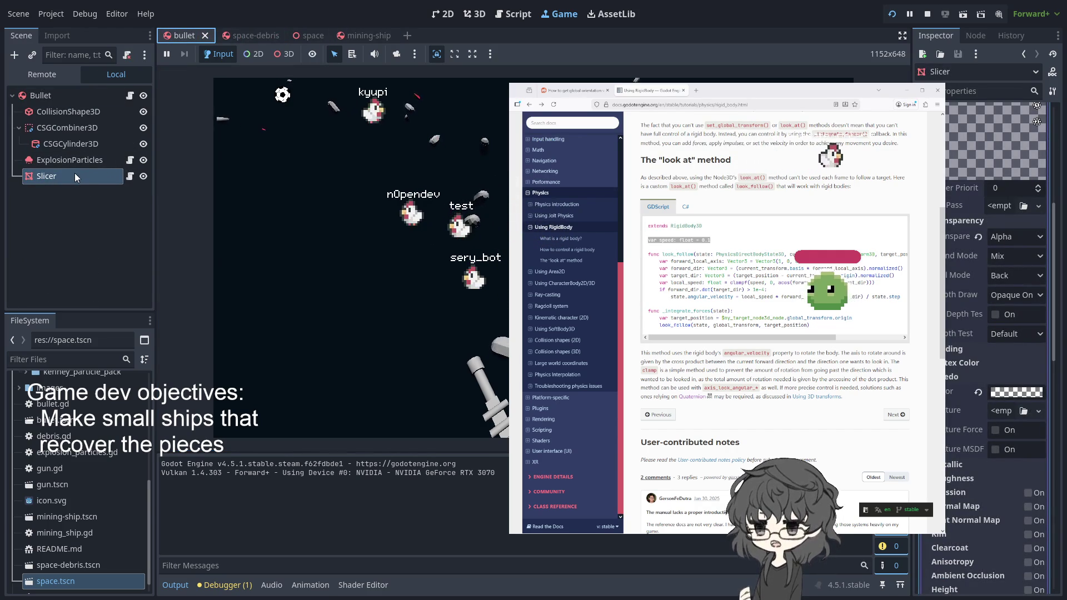
Step: Change speed on line 4 of the MiningShip script from 0.1 to 0.01 and rerun the game
{"action": "left_click", "coordinate": [91, 176]}
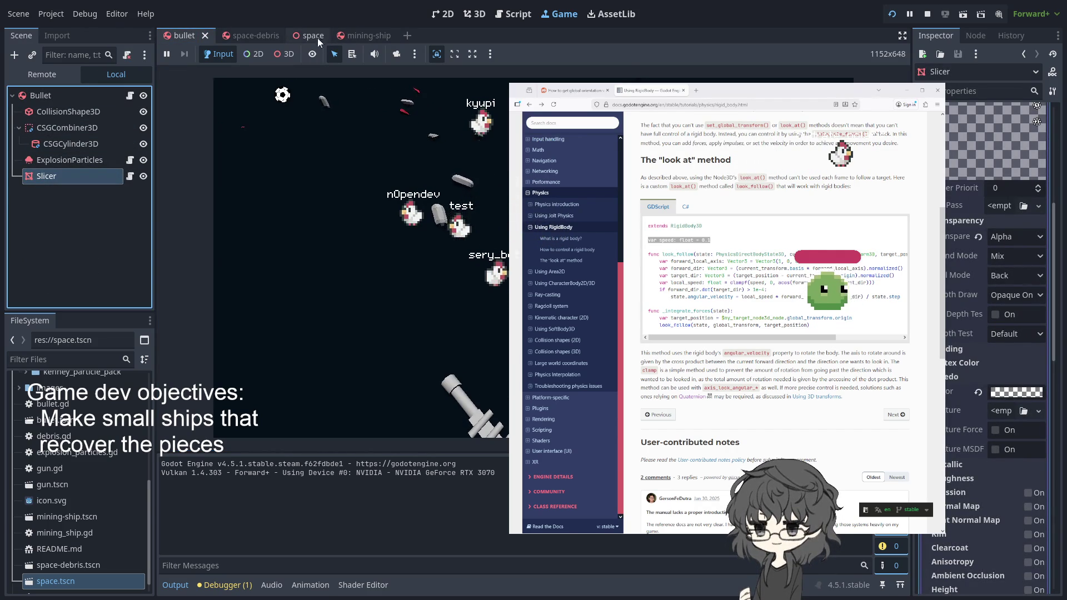
{"action": "left_click", "coordinate": [365, 37]}
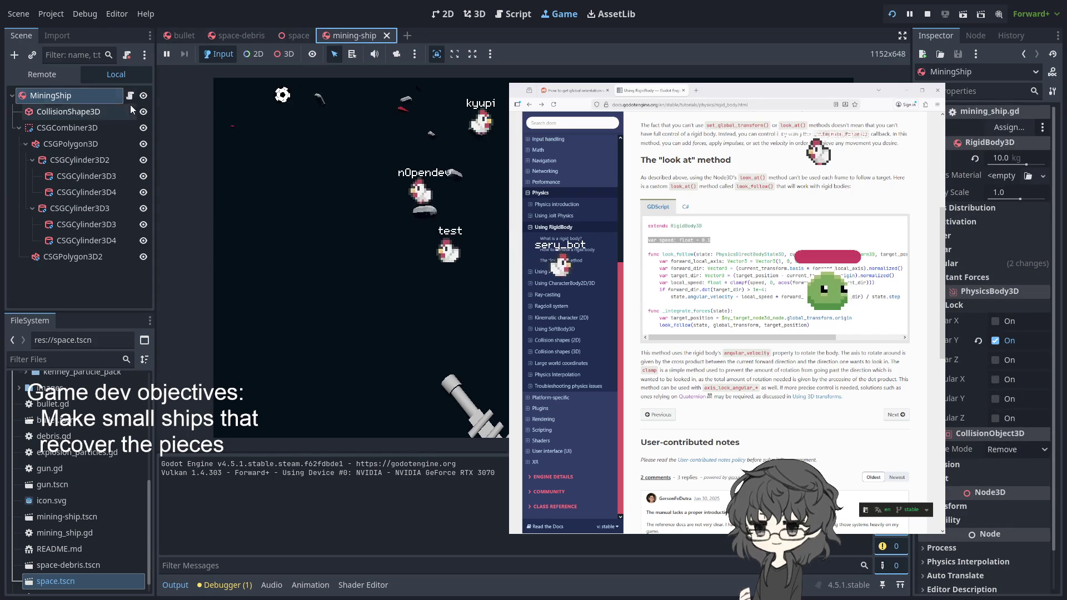
{"action": "left_click", "coordinate": [130, 95]}
{"action": "scroll", "coordinate": [389, 250], "scroll_direction": "up", "scroll_amount": 3}
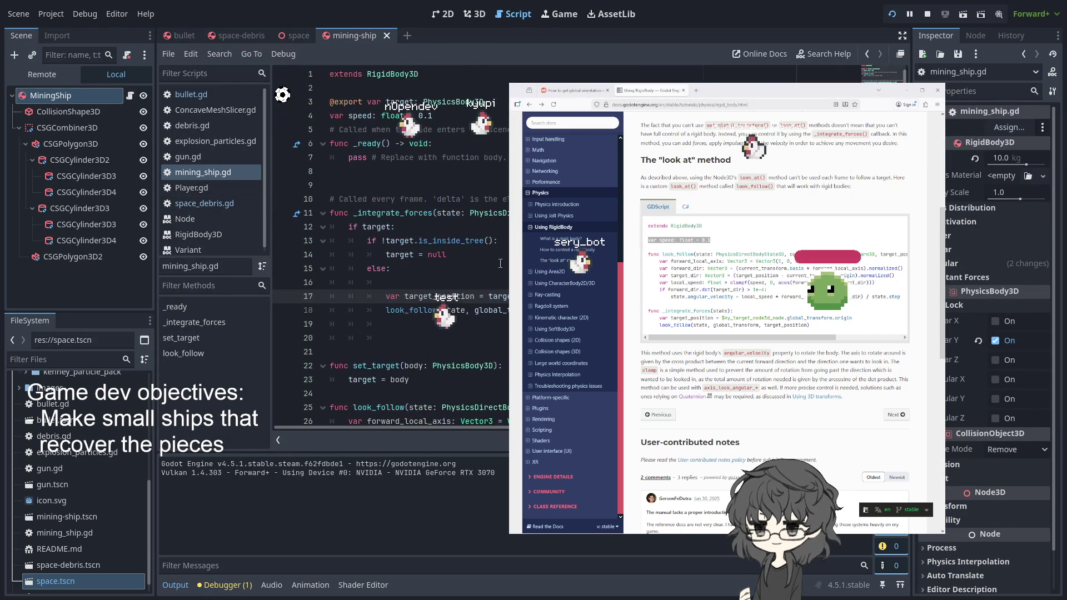
{"action": "left_click", "coordinate": [414, 115]}
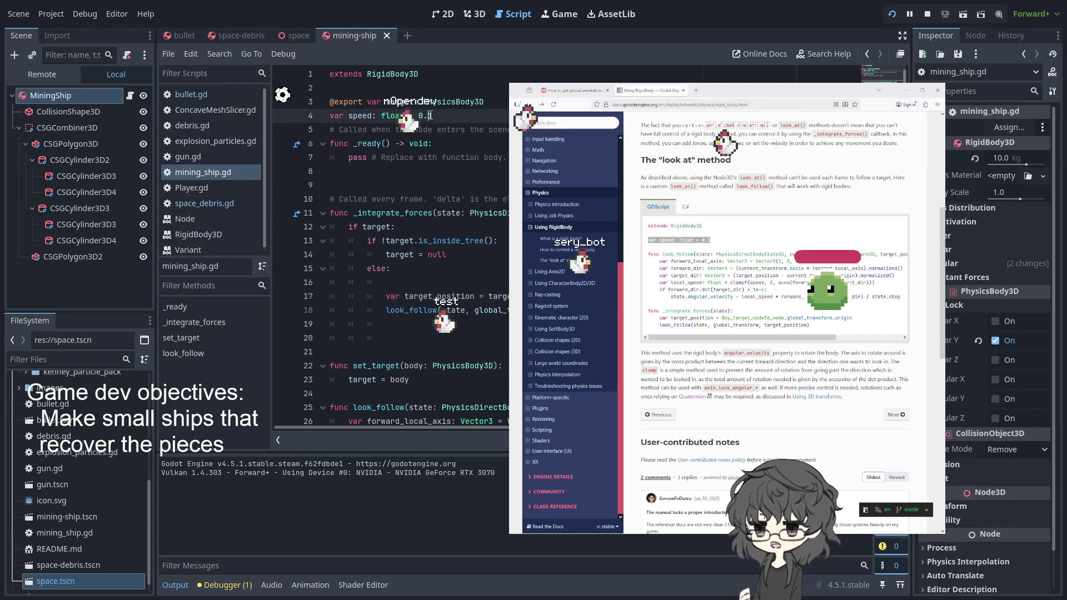
{"action": "type", "text": "01"}
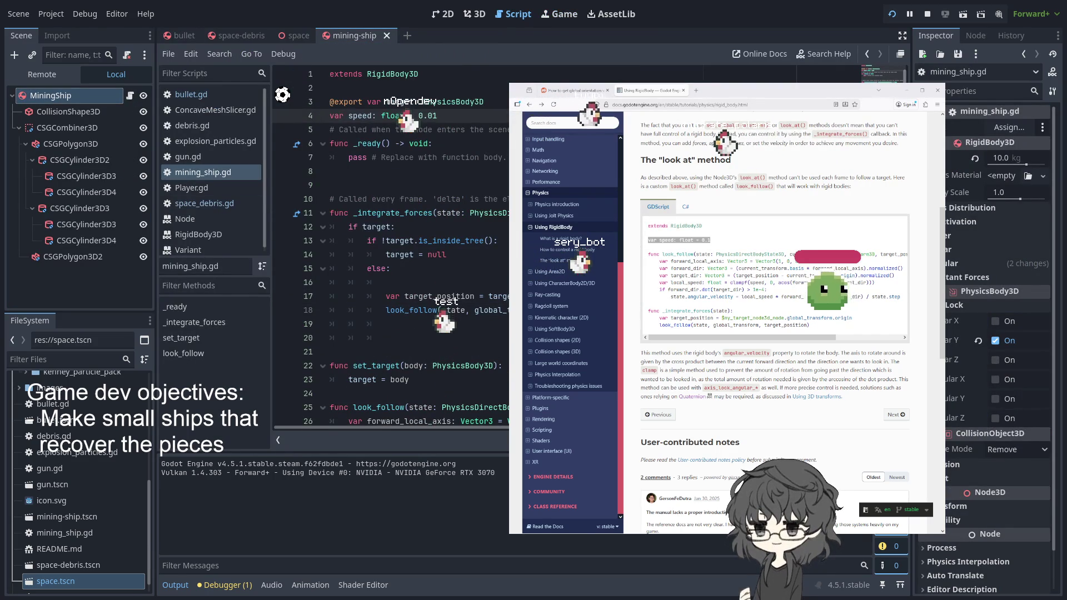
{"action": "left_click", "coordinate": [891, 14]}
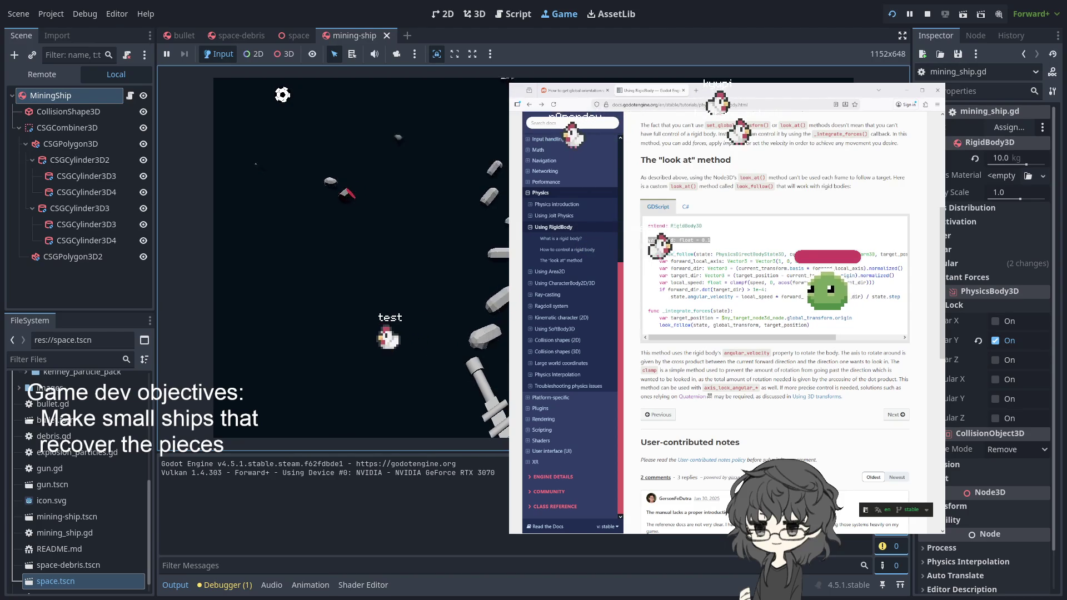
Step: Flip through the space-debris, bullet and mining-ship scenes, ending on the space scene's Debris nodes
{"action": "left_click", "coordinate": [294, 35]}
{"action": "left_click", "coordinate": [227, 35]}
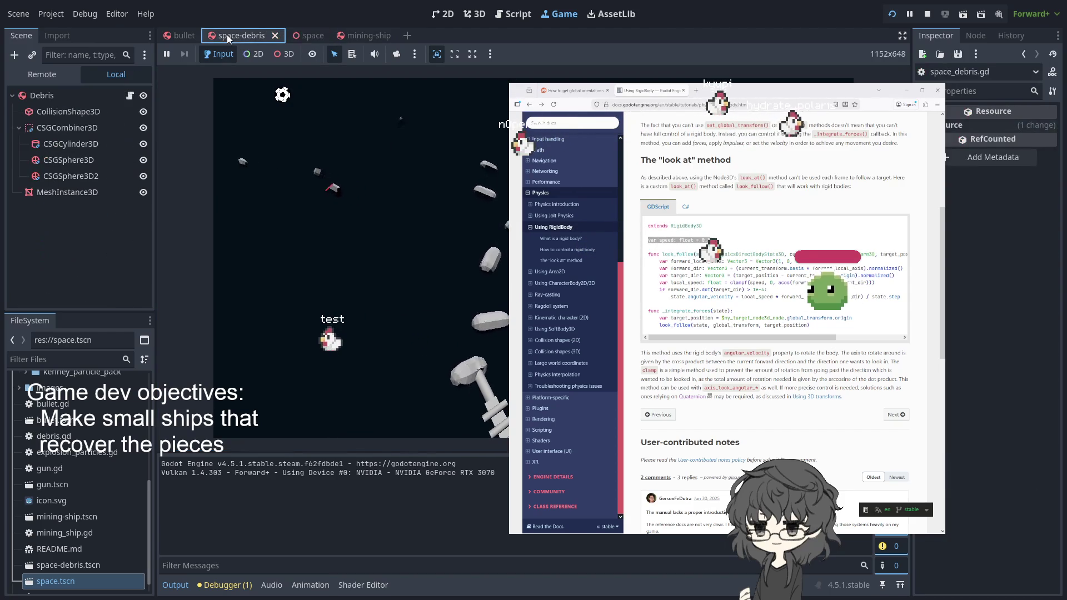
{"action": "left_click", "coordinate": [178, 35]}
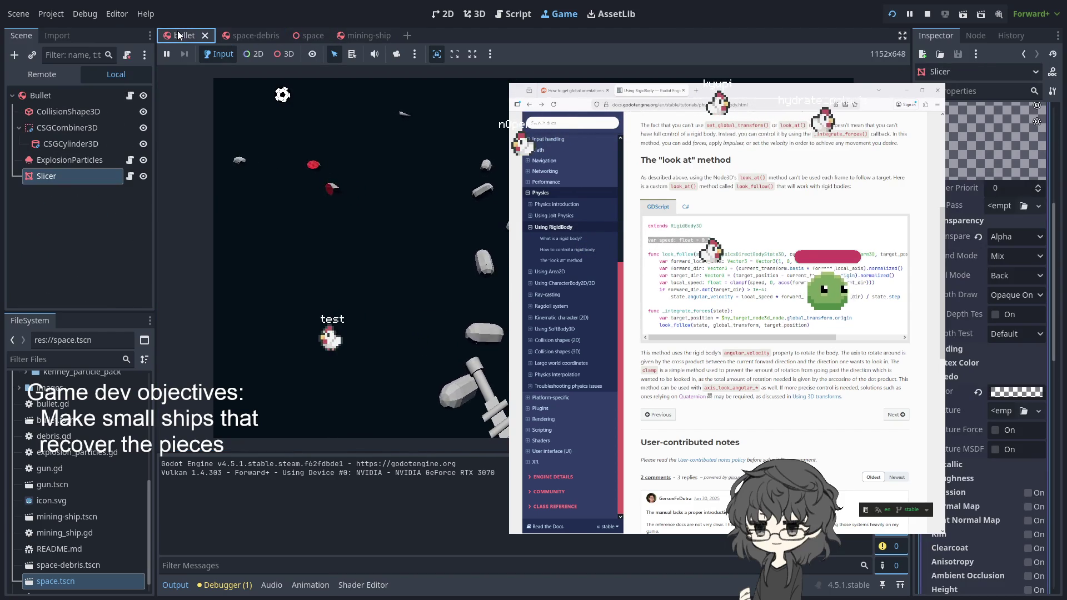
{"action": "left_click", "coordinate": [370, 35]}
{"action": "left_click", "coordinate": [289, 36]}
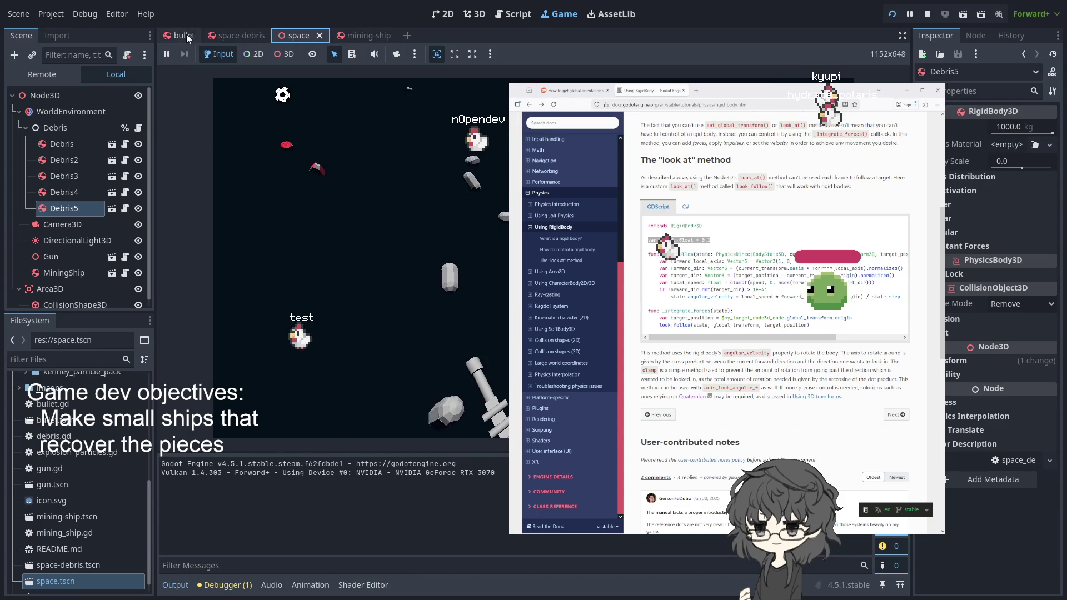
Step: Review mining_ship.gd's target direction on line 28, angular velocity on line 31, and look_follow call
{"action": "left_click", "coordinate": [512, 14]}
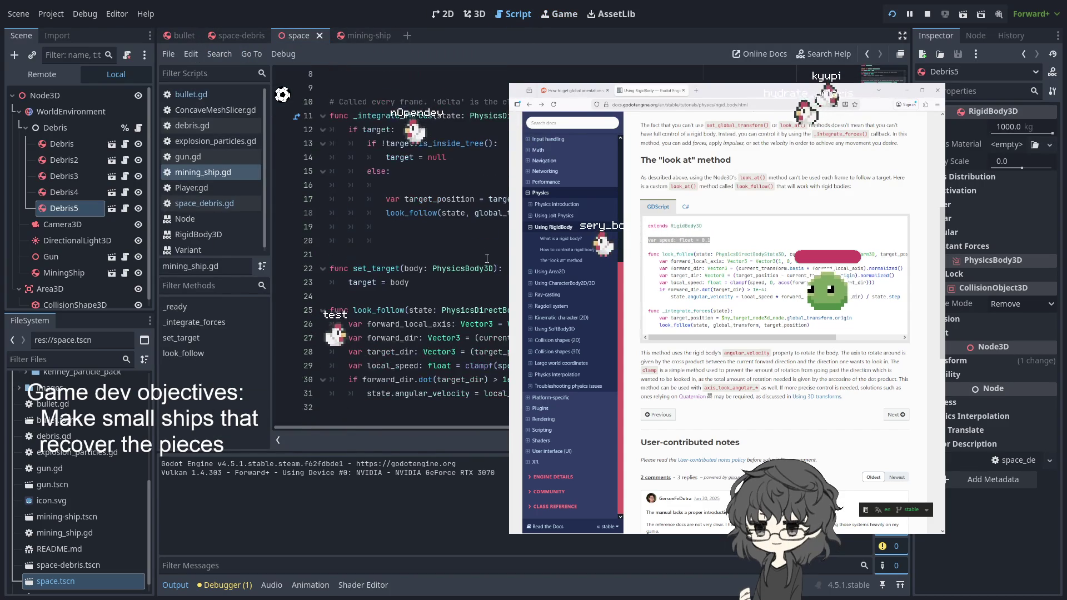
{"action": "scroll", "coordinate": [482, 253], "scroll_direction": "up", "scroll_amount": 2}
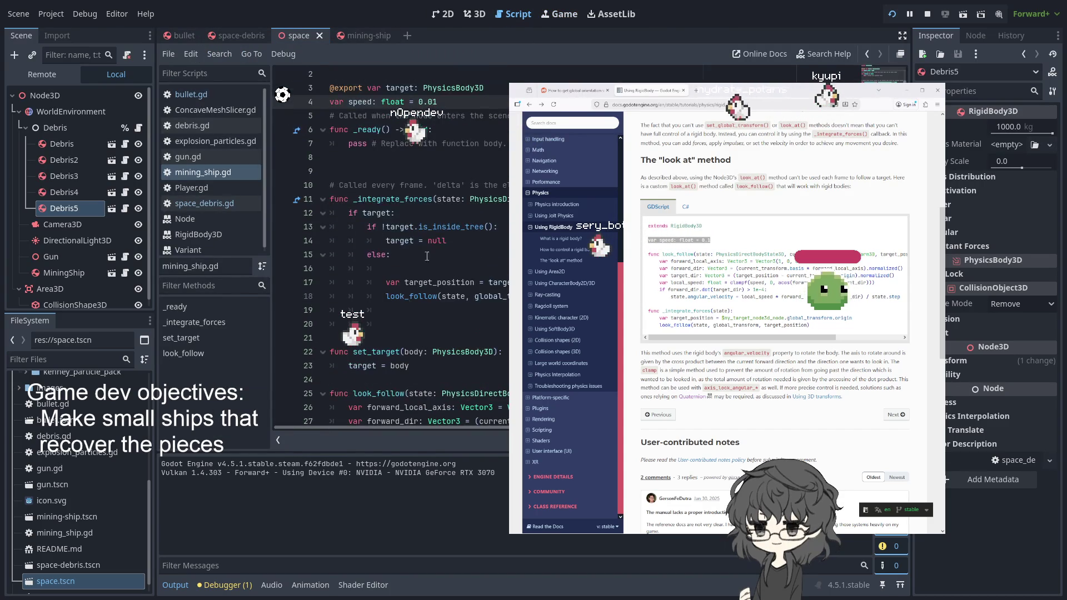
{"action": "scroll", "coordinate": [416, 295], "scroll_direction": "down", "scroll_amount": 2}
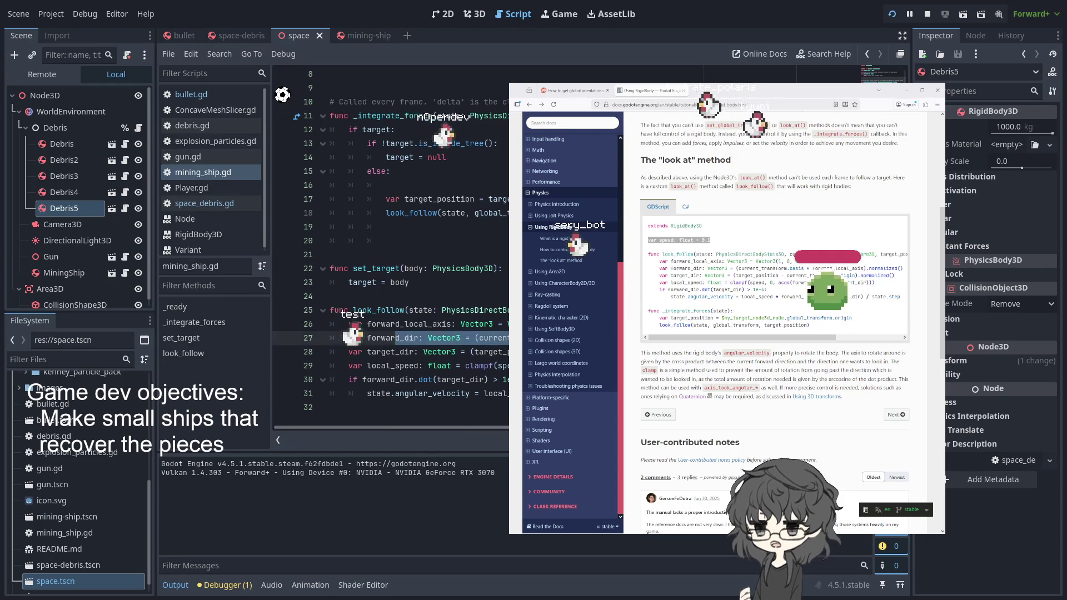
{"action": "left_click", "coordinate": [443, 352]}
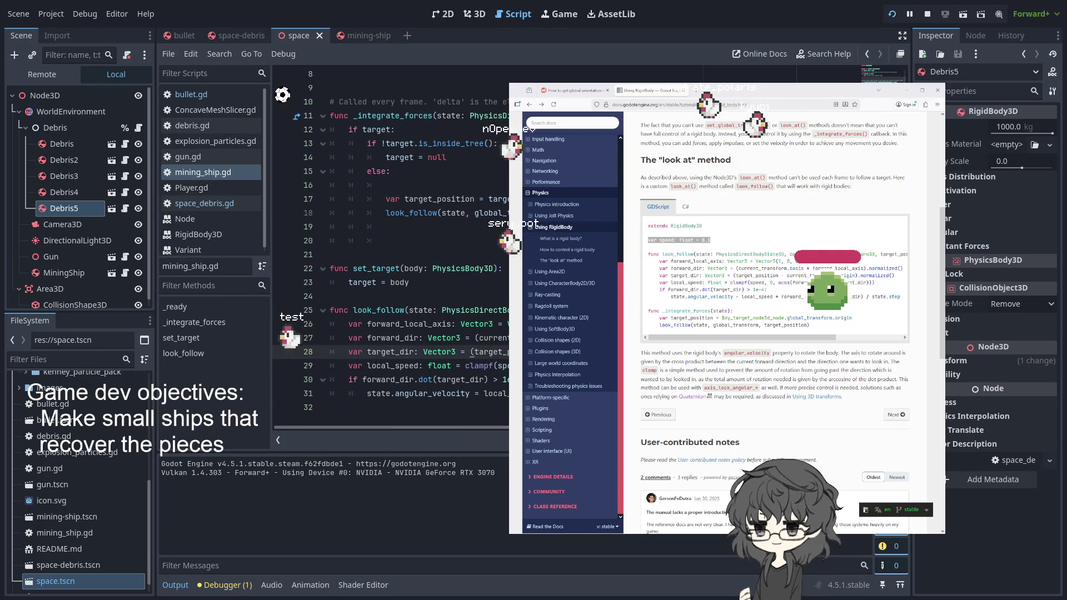
{"action": "left_click_drag", "start_coordinate": [460, 352], "coordinate": [507, 352]}
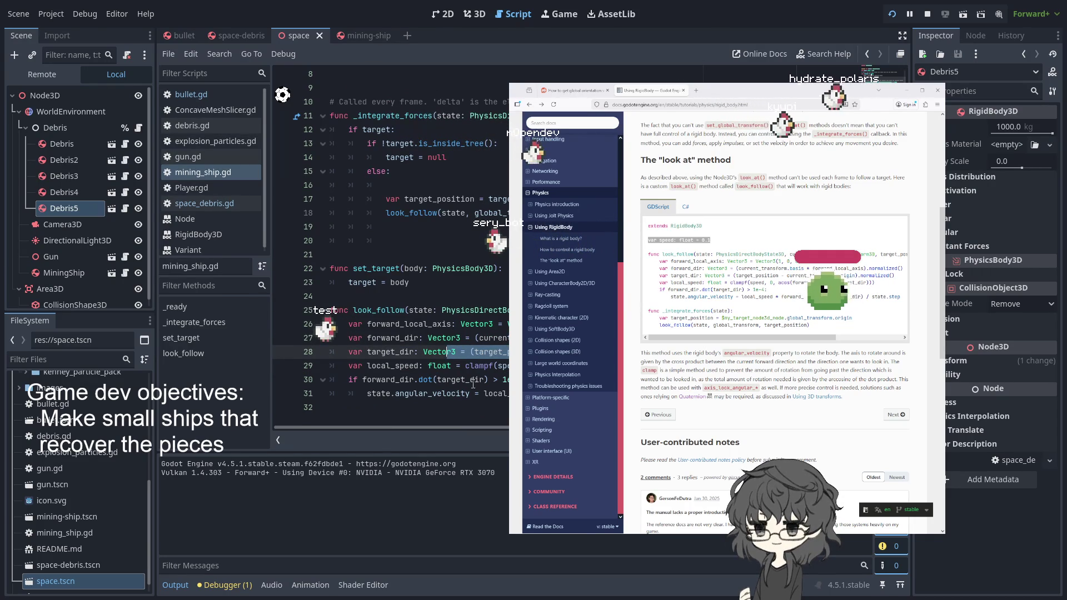
{"action": "left_click", "coordinate": [438, 393]}
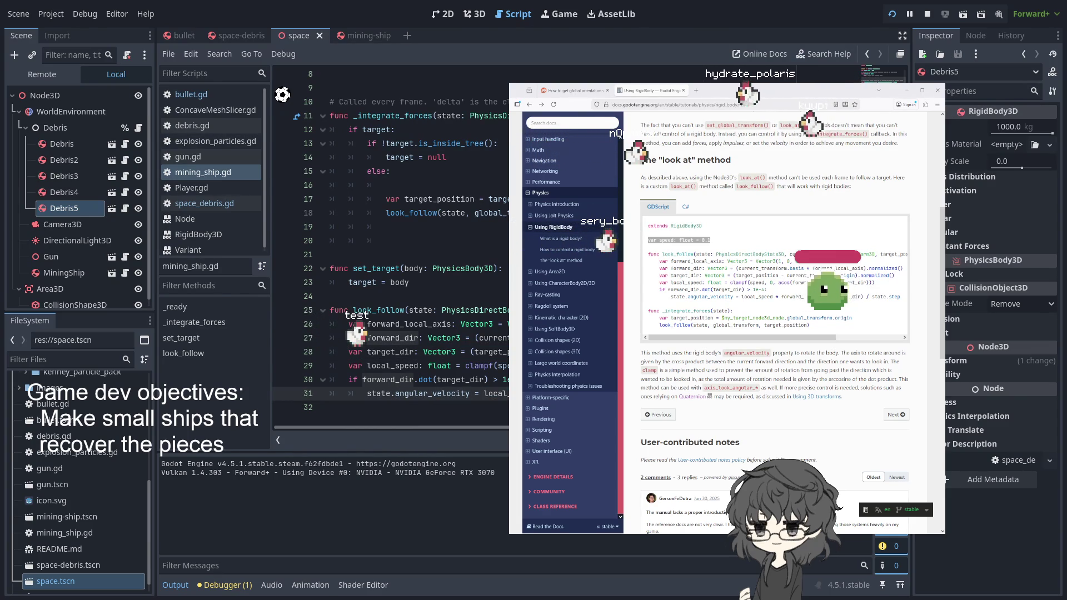
{"action": "scroll", "coordinate": [481, 290], "scroll_direction": "up", "scroll_amount": 2}
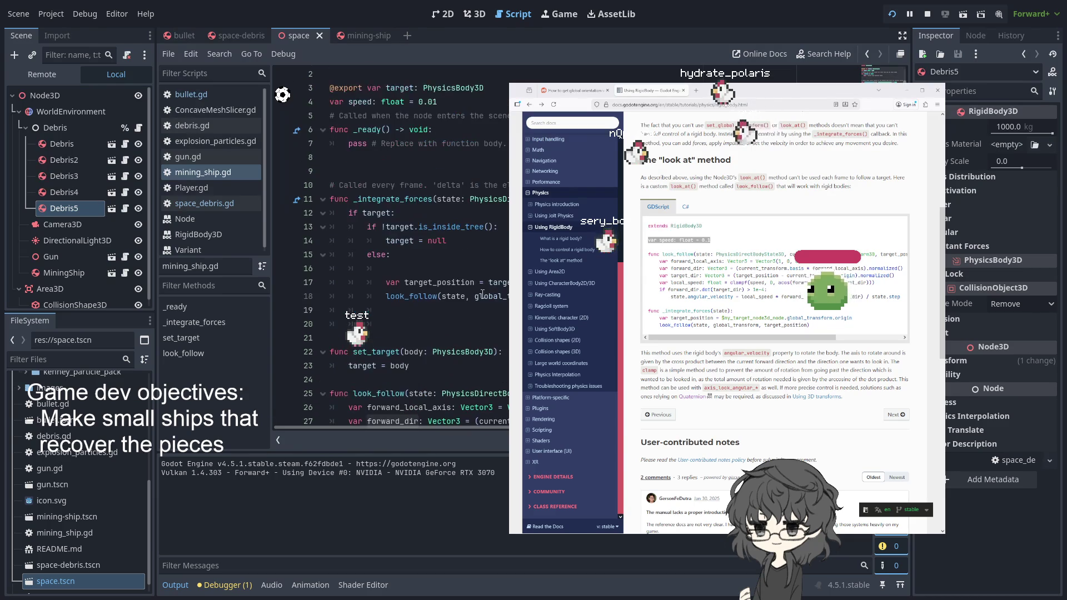
{"action": "left_click", "coordinate": [438, 296]}
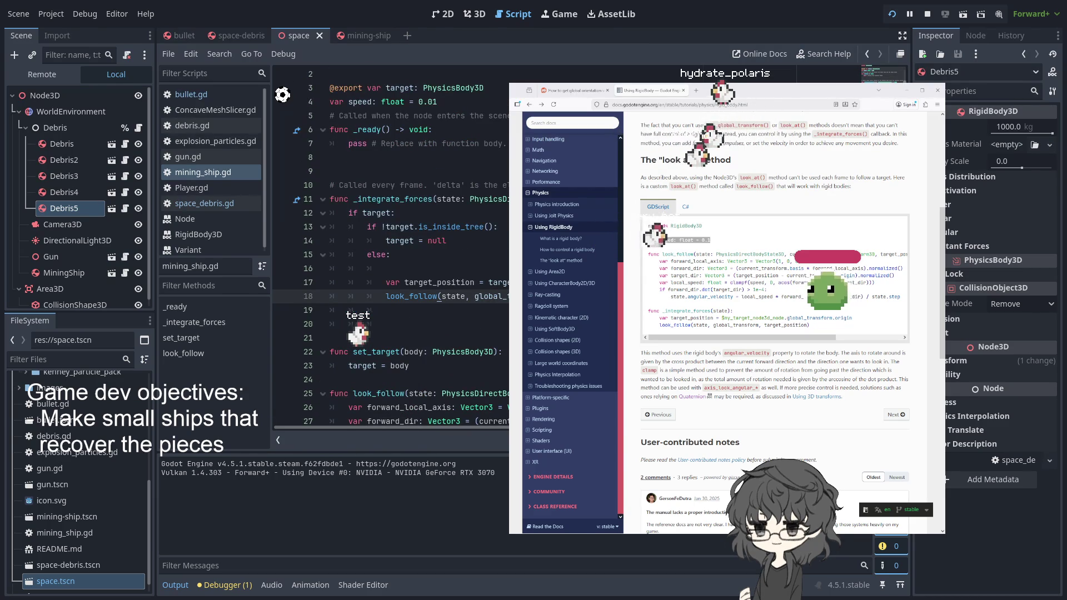
Step: Start a new line under the look_follow call and begin typing apply_i
{"action": "key", "text": "End"}
{"action": "key", "text": "Return"}
{"action": "type", "text": "a"}
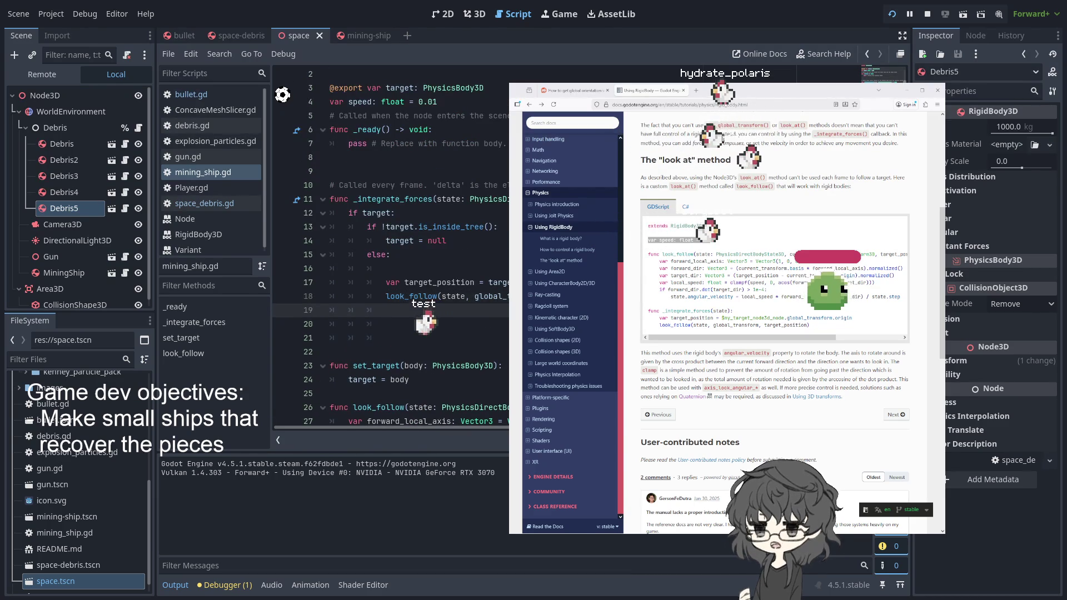
{"action": "type", "text": "pp"}
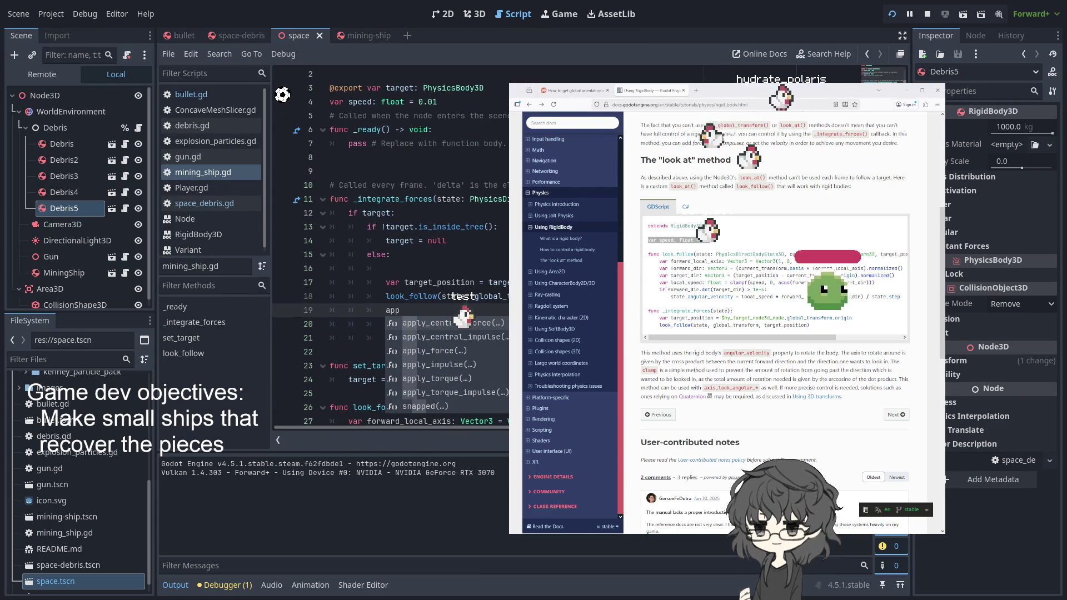
{"action": "type", "text": "ly"}
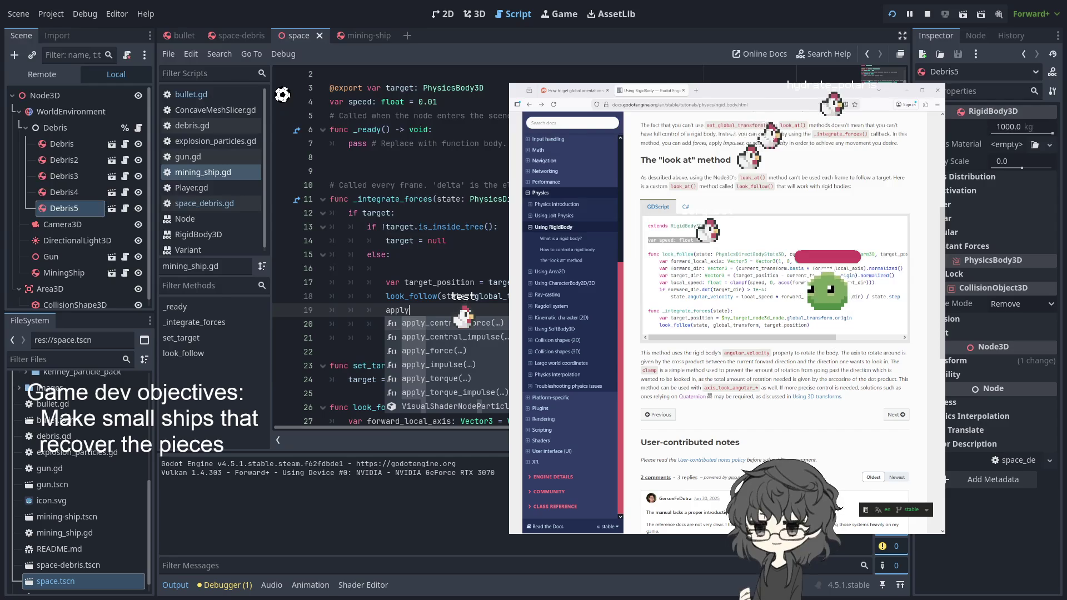
{"action": "type", "text": "_im"}
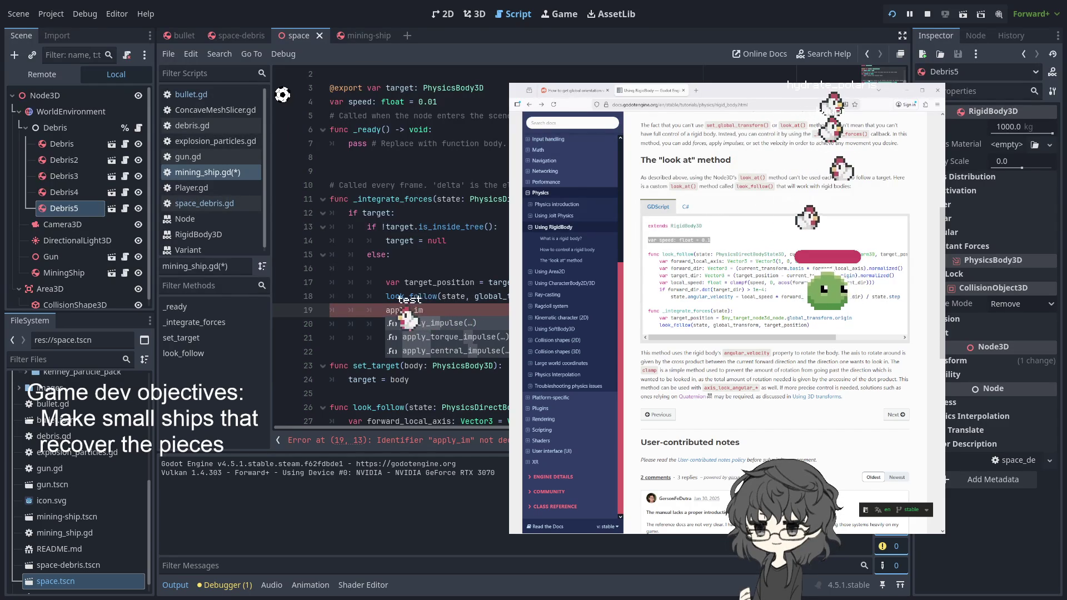
Step: Accept apply_impulse from autocomplete and select its impulse parameter
{"action": "key", "text": "Return"}
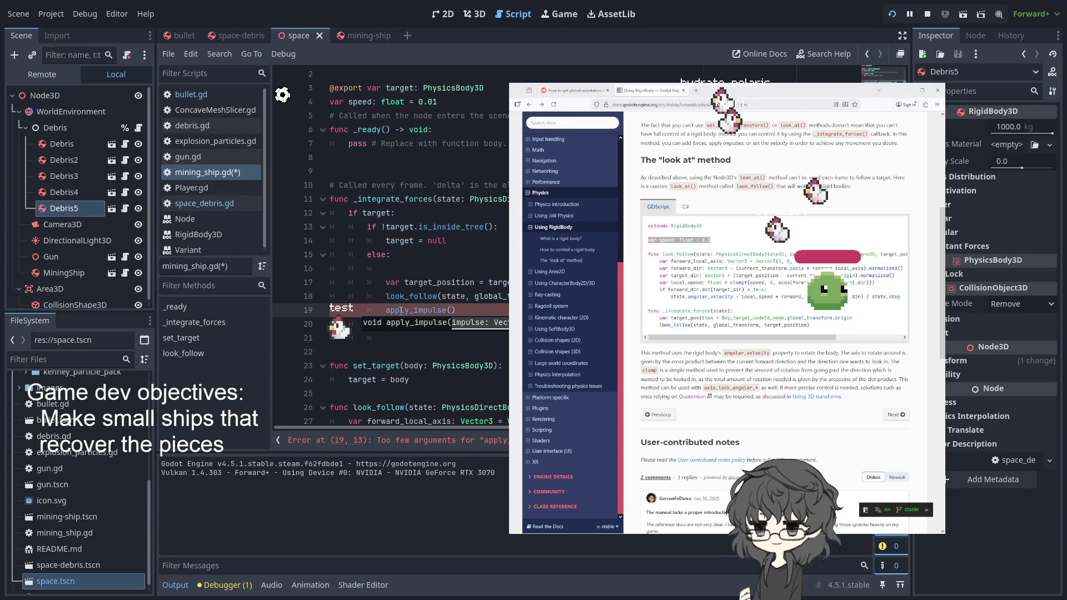
{"action": "left_click_drag", "start_coordinate": [445, 310], "coordinate": [410, 310]}
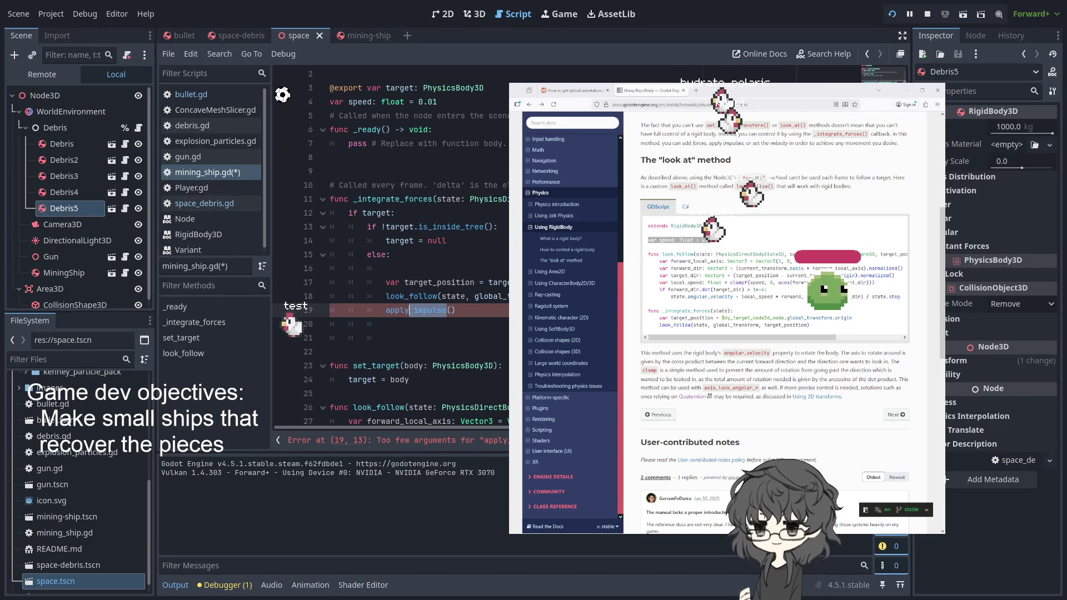
Step: Switch the call on line 19 to apply_force and pass Vector3.FORWARD as its argument
{"action": "type", "text": "fo"}
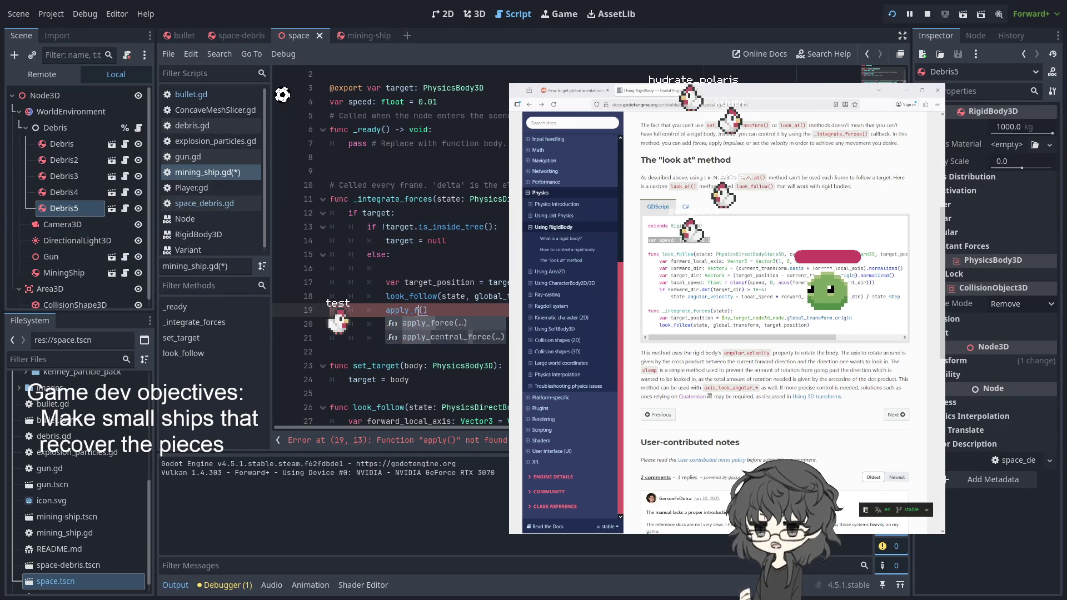
{"action": "key", "text": "Return"}
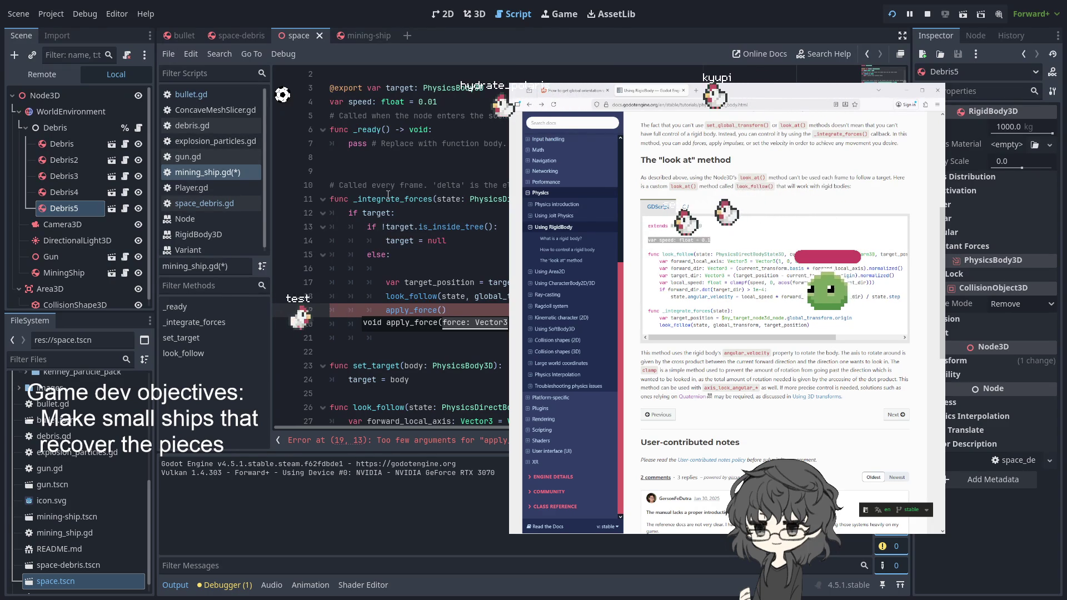
{"action": "key", "text": "Right"}
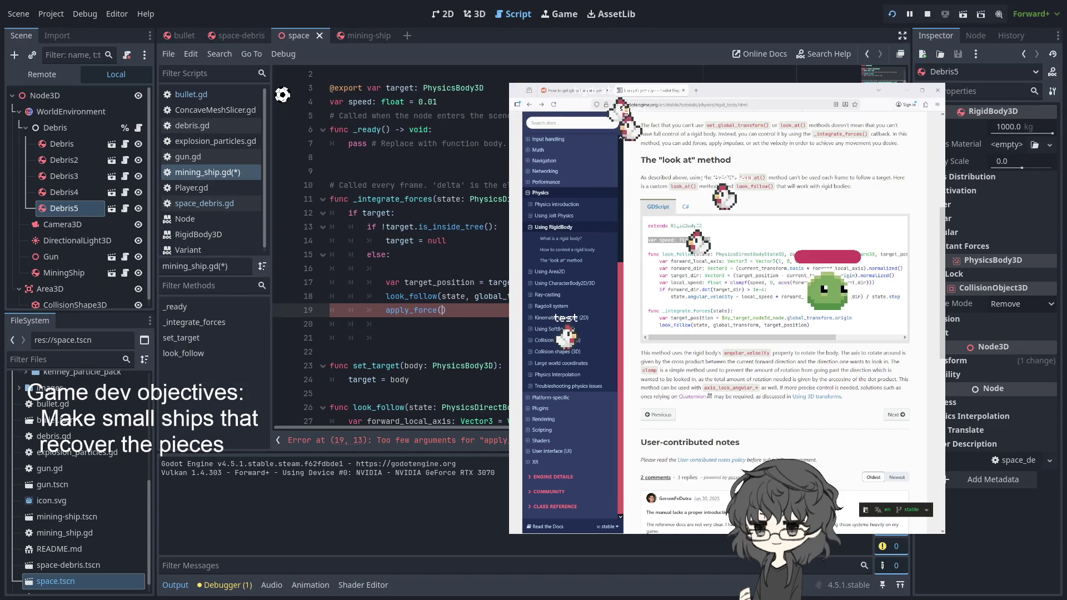
{"action": "type", "text": "Vector"}
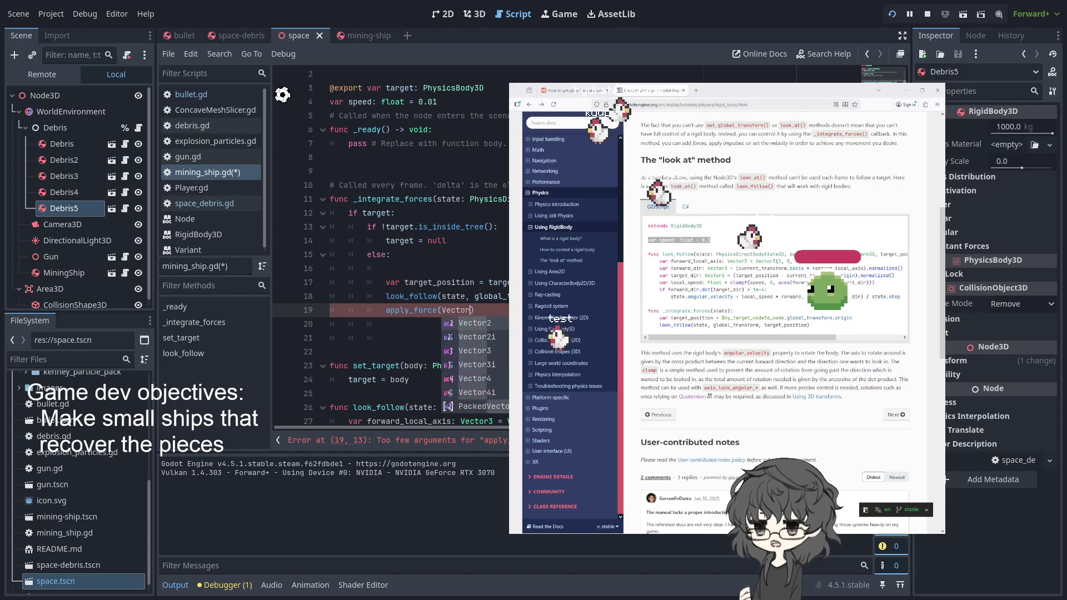
{"action": "type", "text": "3.FORWARD"}
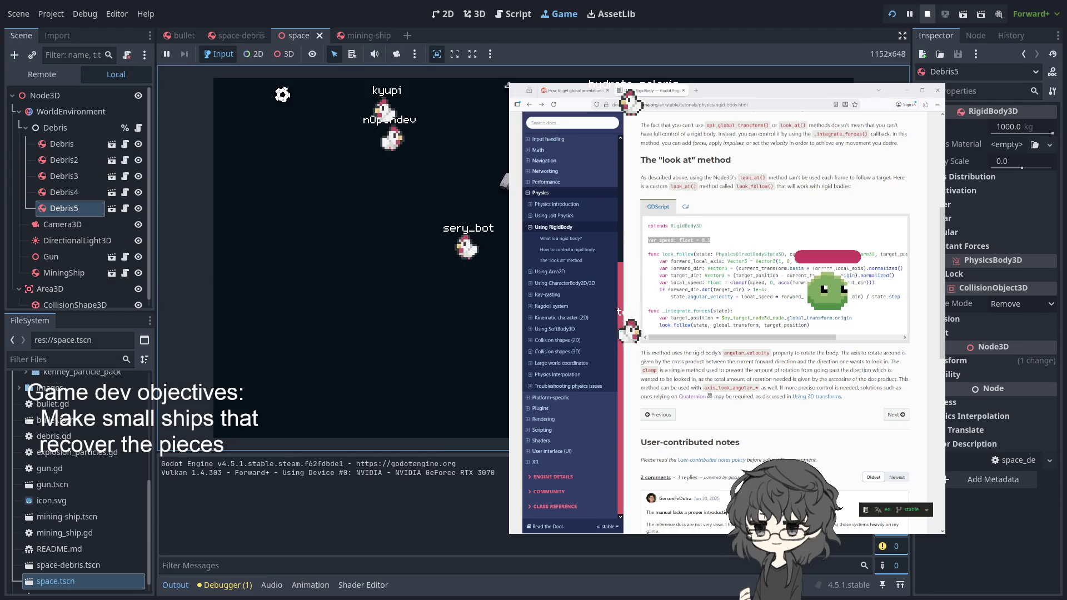
Step: Restart the game to watch the ships fly with Vector3.FORWARD thrust, then leave the game view
{"action": "left_click", "coordinate": [890, 17]}
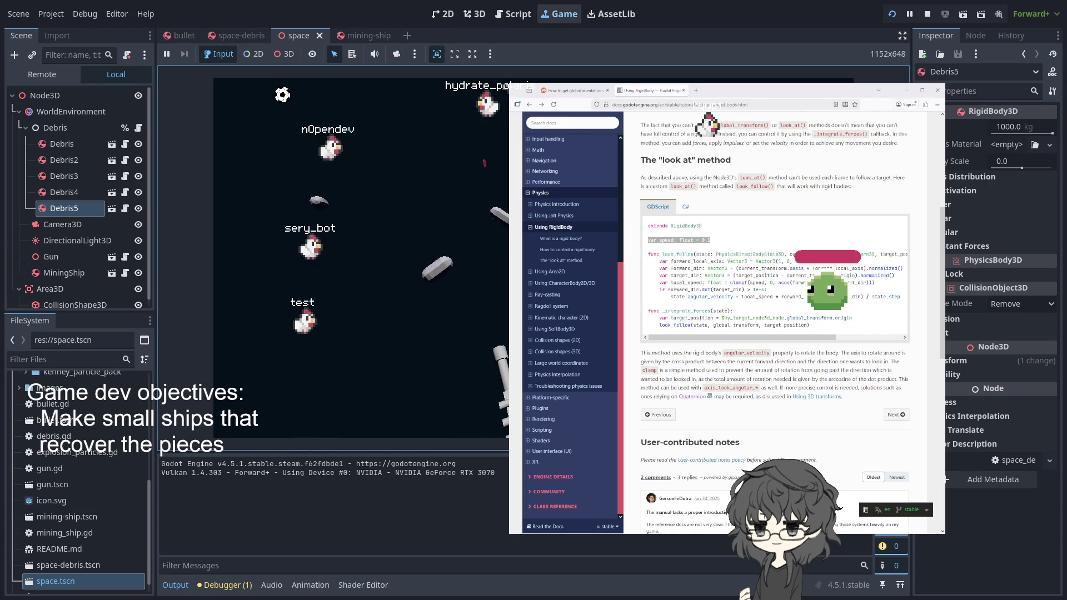
{"action": "left_click", "coordinate": [469, 15]}
Step: Change the speed on line 4 of mining_ship.gd from 0.01 to 0.1 and rerun the project
{"action": "left_click", "coordinate": [531, 15]}
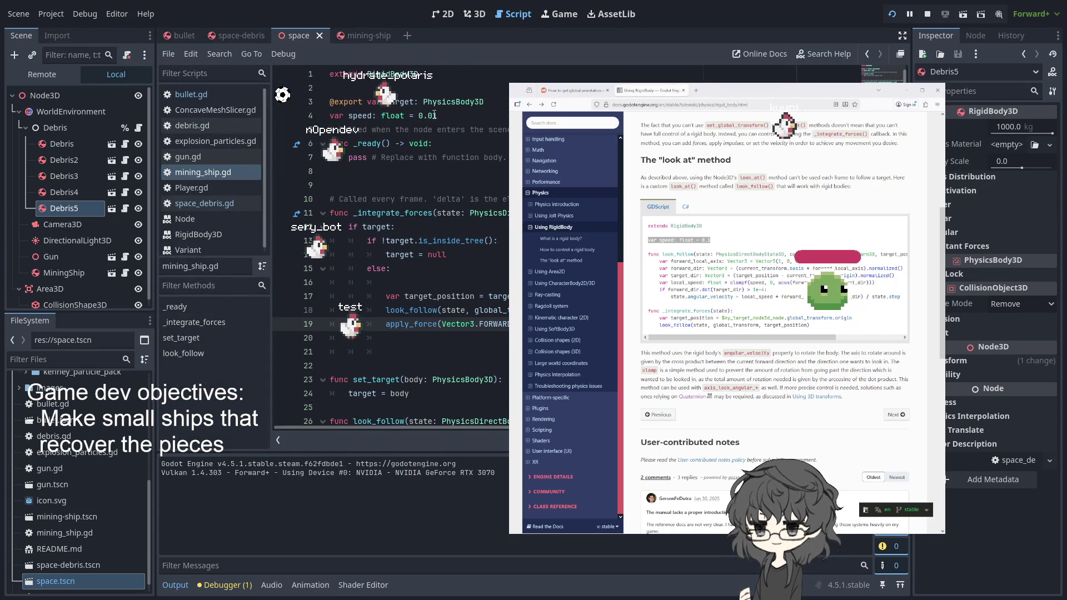
{"action": "left_click", "coordinate": [428, 115]}
{"action": "key", "text": "BackSpace"}
{"action": "key", "text": "BackSpace"}
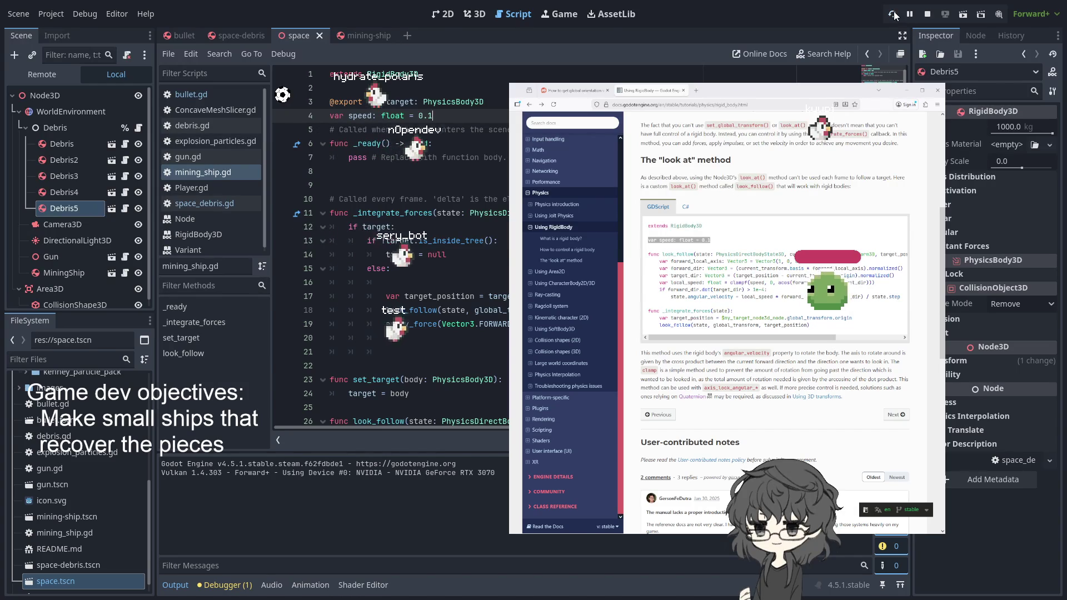
{"action": "key", "text": "F5"}
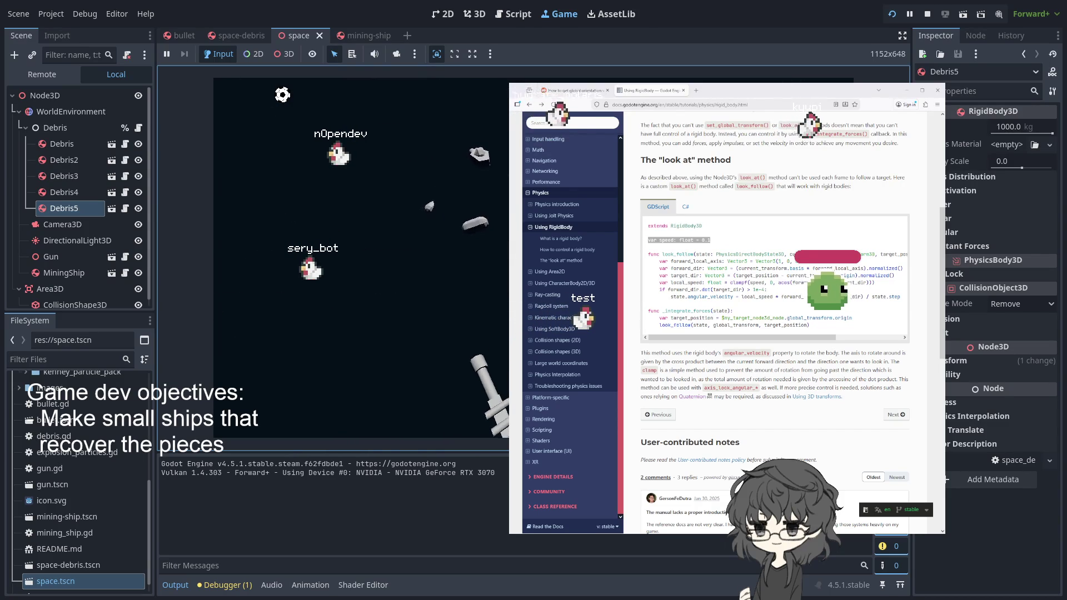
Step: Cycle through the space-debris, space and bullet scene tabs, then show the mining-ship scene in 3D
{"action": "left_click", "coordinate": [235, 36]}
{"action": "left_click", "coordinate": [299, 35]}
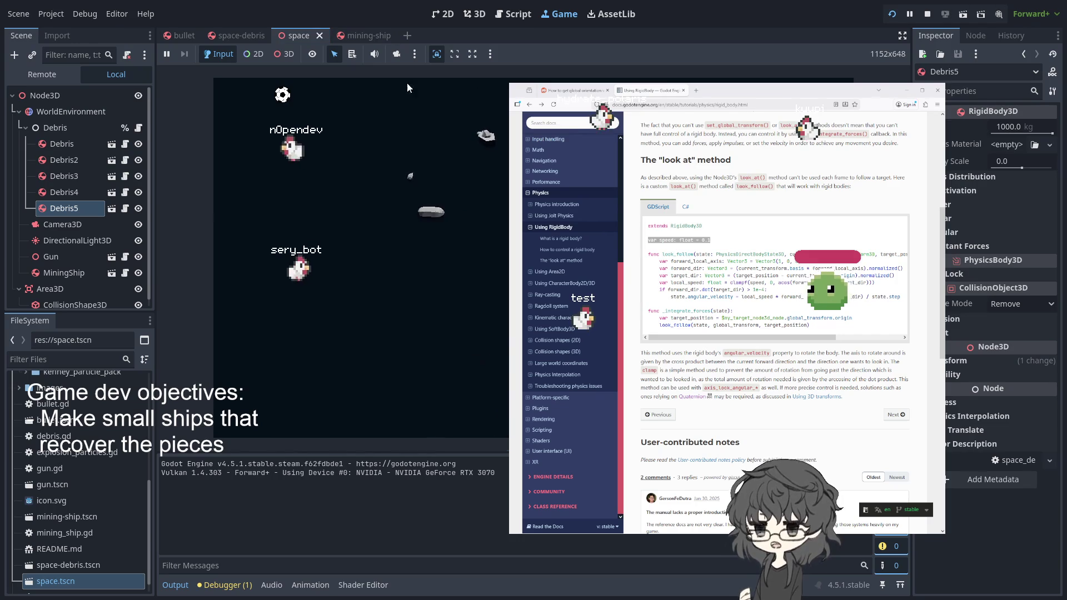
{"action": "left_click", "coordinate": [356, 36]}
{"action": "left_click", "coordinate": [291, 35]}
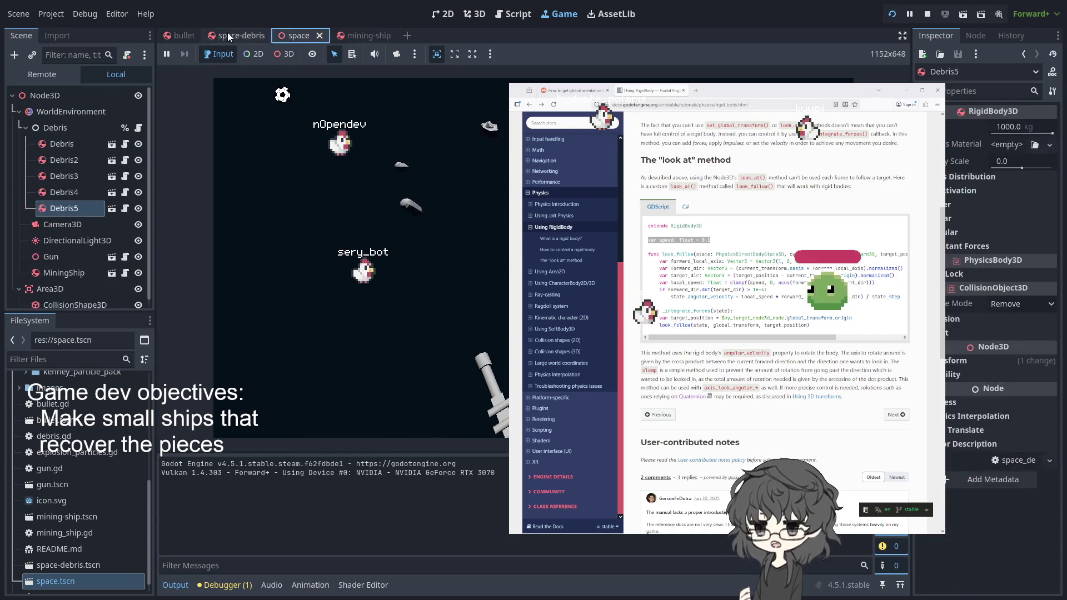
{"action": "left_click", "coordinate": [228, 32]}
{"action": "left_click", "coordinate": [169, 32]}
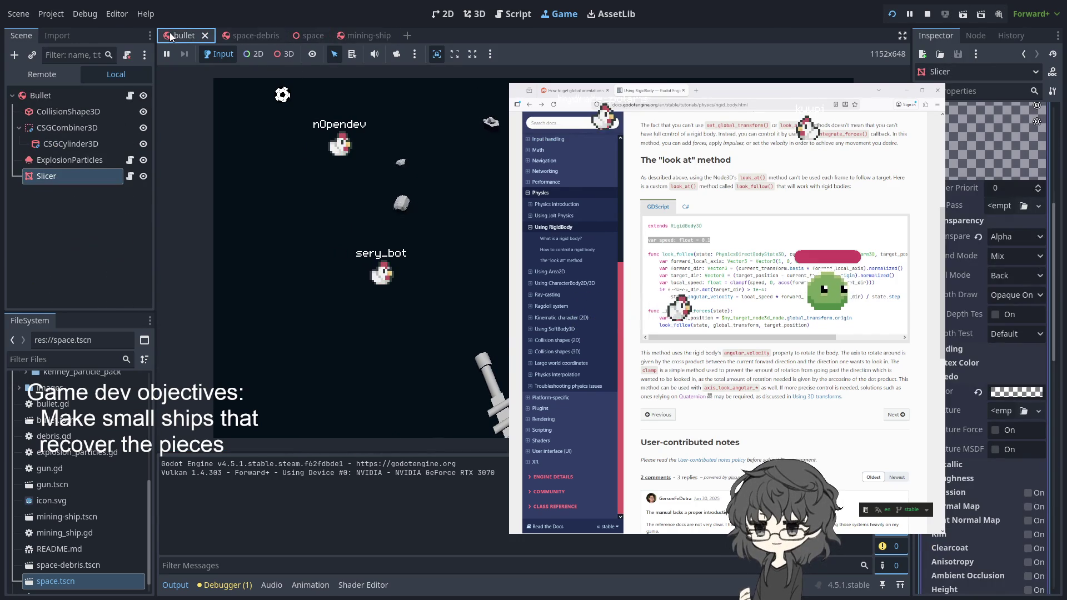
{"action": "left_click", "coordinate": [369, 35]}
{"action": "left_click", "coordinate": [477, 15]}
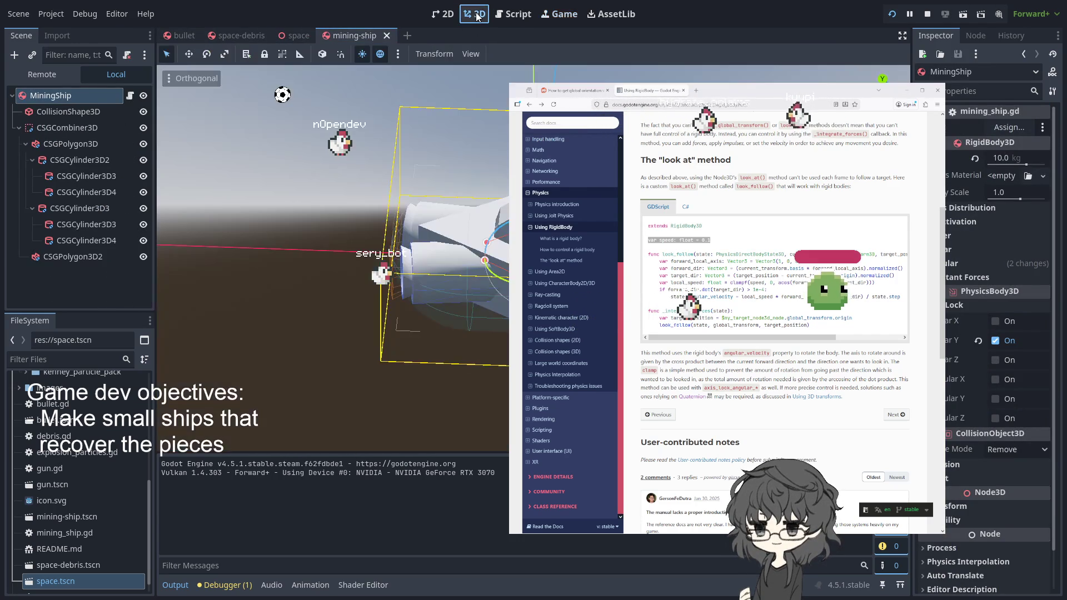
Step: Return to the mining-ship scene and open mining_ship.gd at its _integrate_forces function
{"action": "left_click", "coordinate": [294, 35]}
{"action": "left_click", "coordinate": [248, 32]}
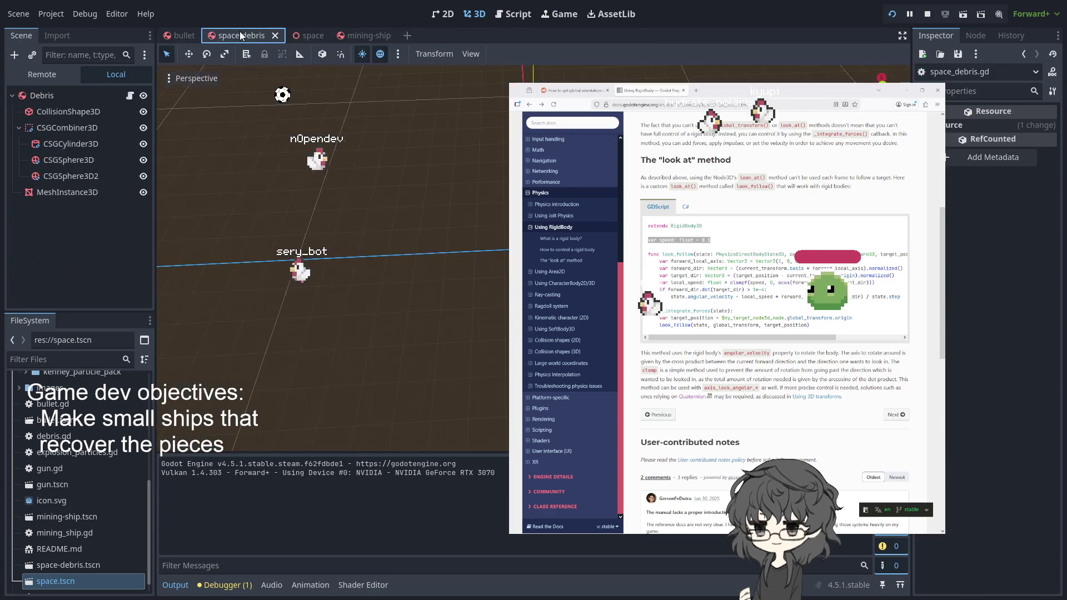
{"action": "left_click", "coordinate": [308, 35]}
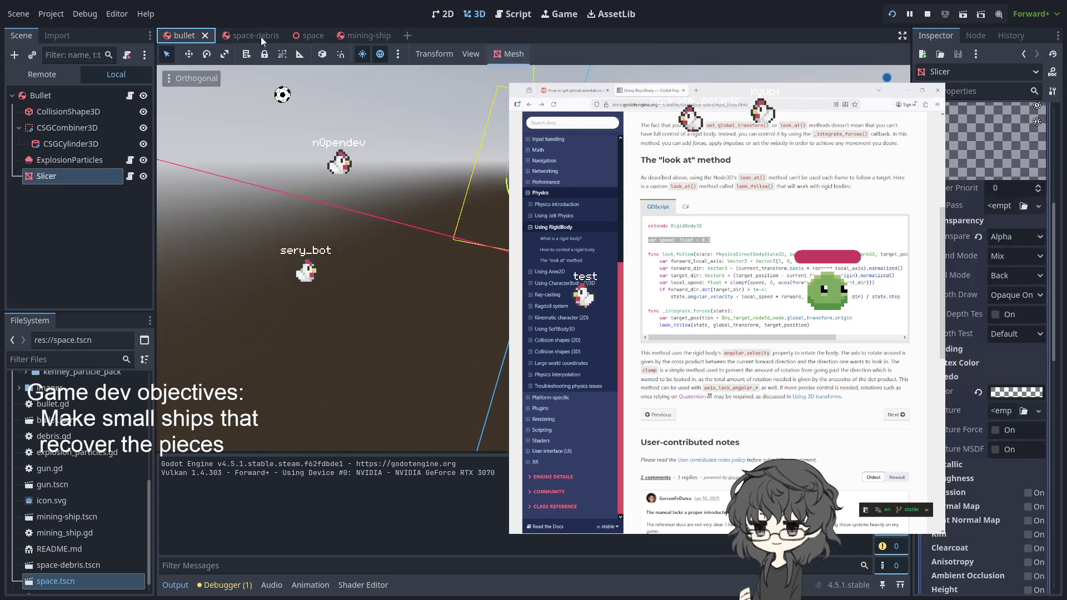
{"action": "left_click", "coordinate": [343, 35]}
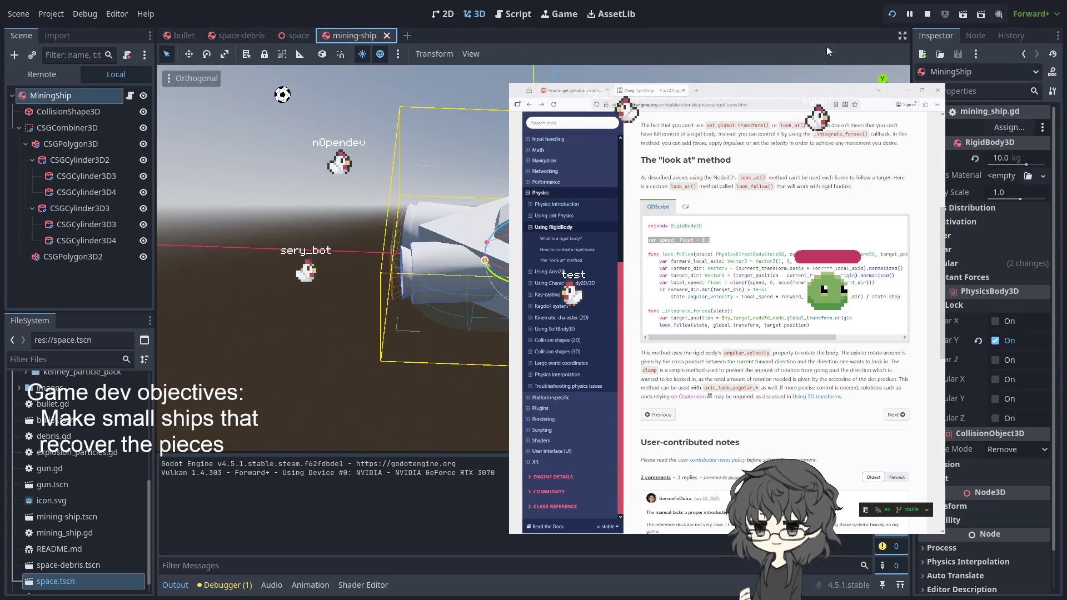
{"action": "left_click", "coordinate": [276, 35]}
{"action": "left_click", "coordinate": [245, 36]}
{"action": "left_click", "coordinate": [302, 34]}
{"action": "left_click", "coordinate": [372, 33]}
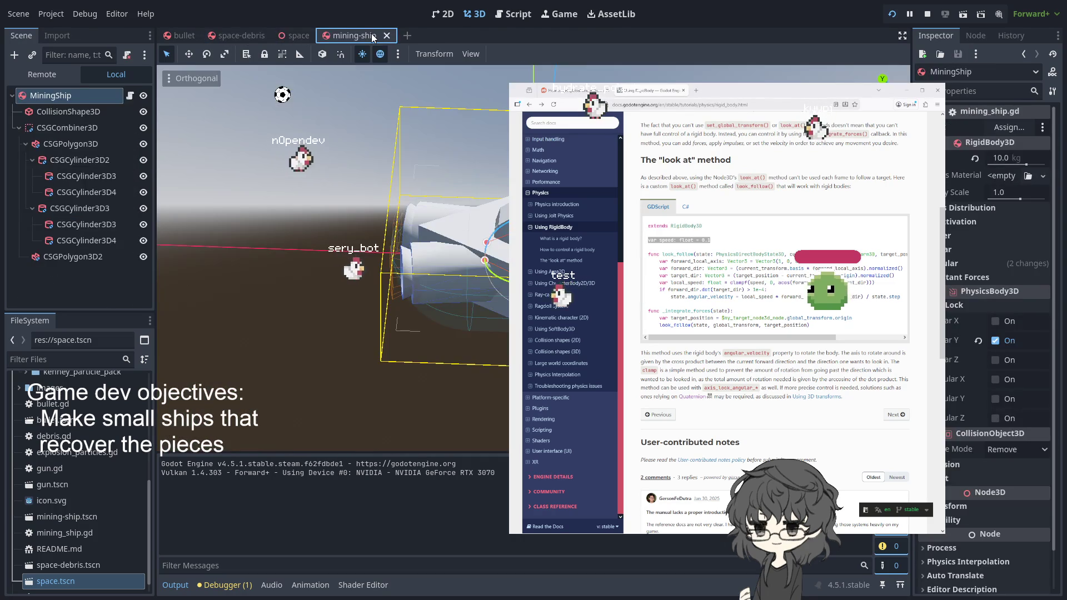
{"action": "left_click", "coordinate": [515, 14]}
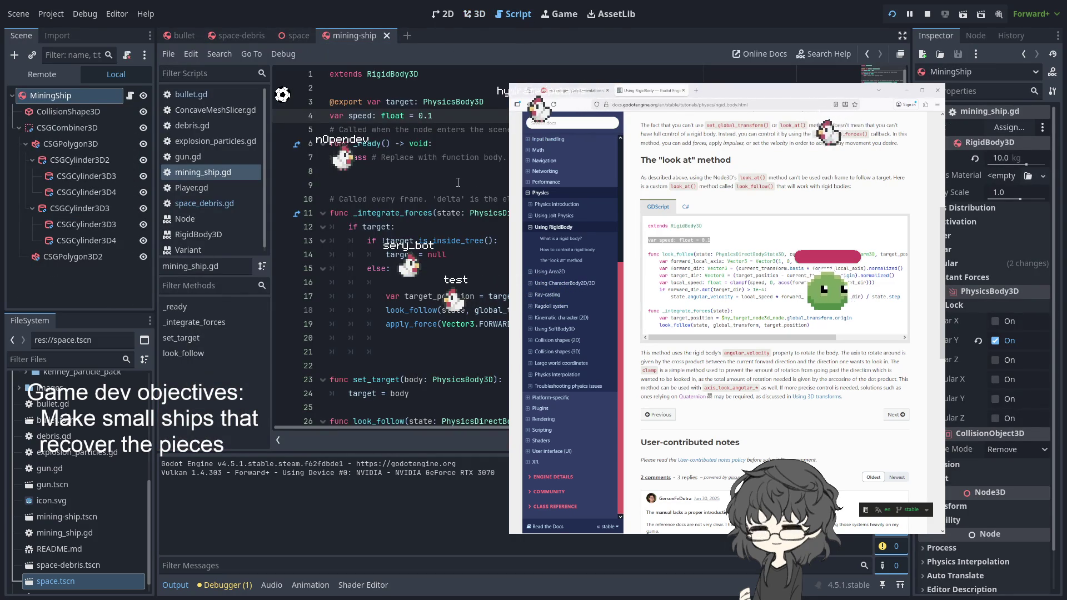
{"action": "scroll", "coordinate": [458, 182], "scroll_direction": "down", "scroll_amount": 3}
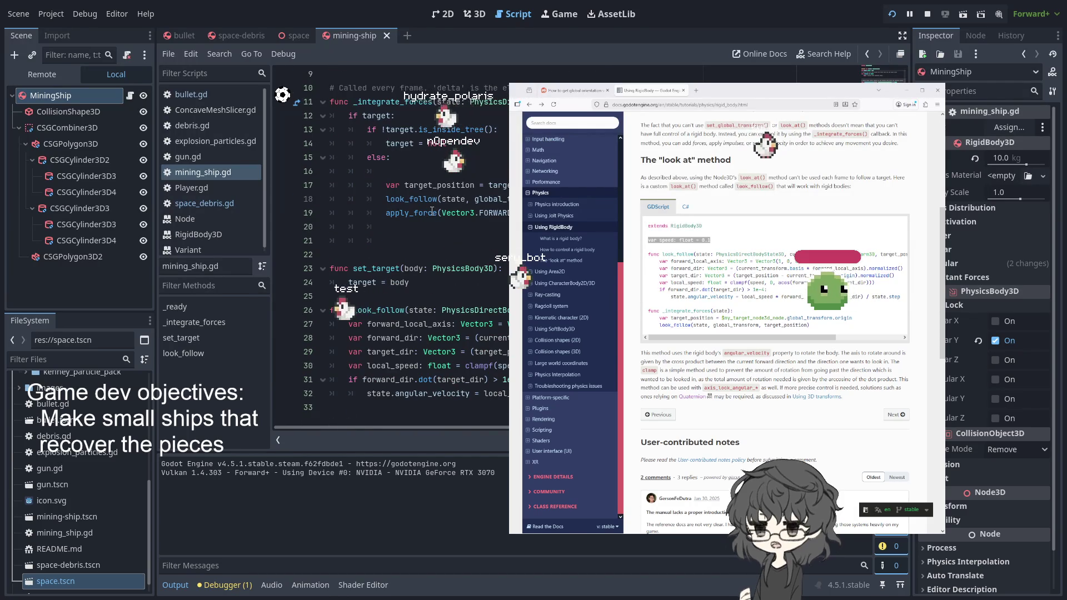
Step: Replace apply_force with apply_impulse on line 19 and save the script
{"action": "left_click_drag", "start_coordinate": [438, 213], "coordinate": [412, 217]}
{"action": "type", "text": "i"}
{"action": "key", "text": "Return"}
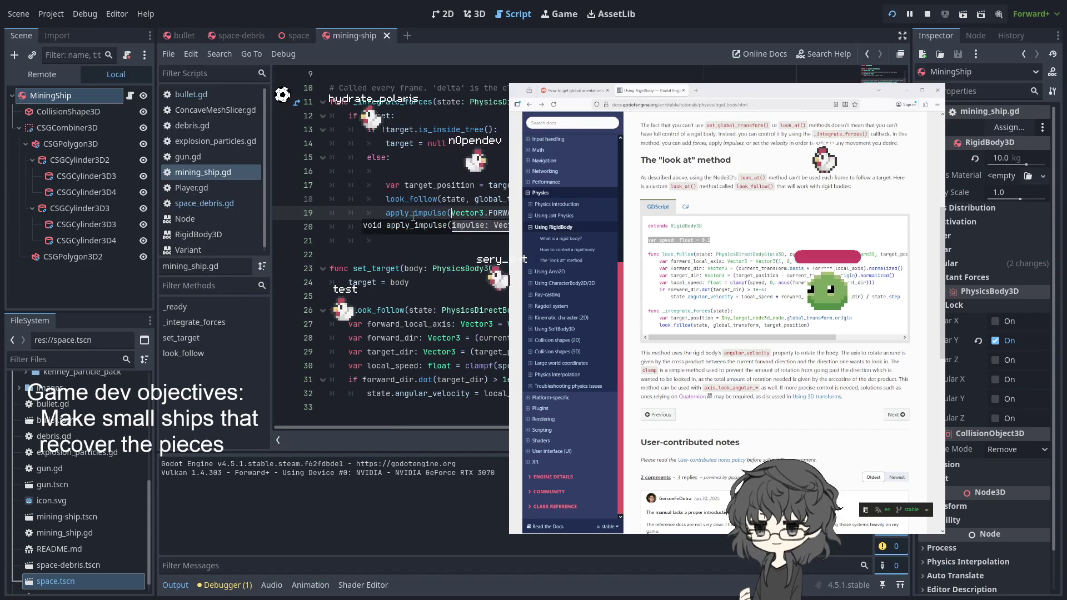
{"action": "left_click", "coordinate": [412, 393]}
{"action": "double_click", "coordinate": [446, 347]}
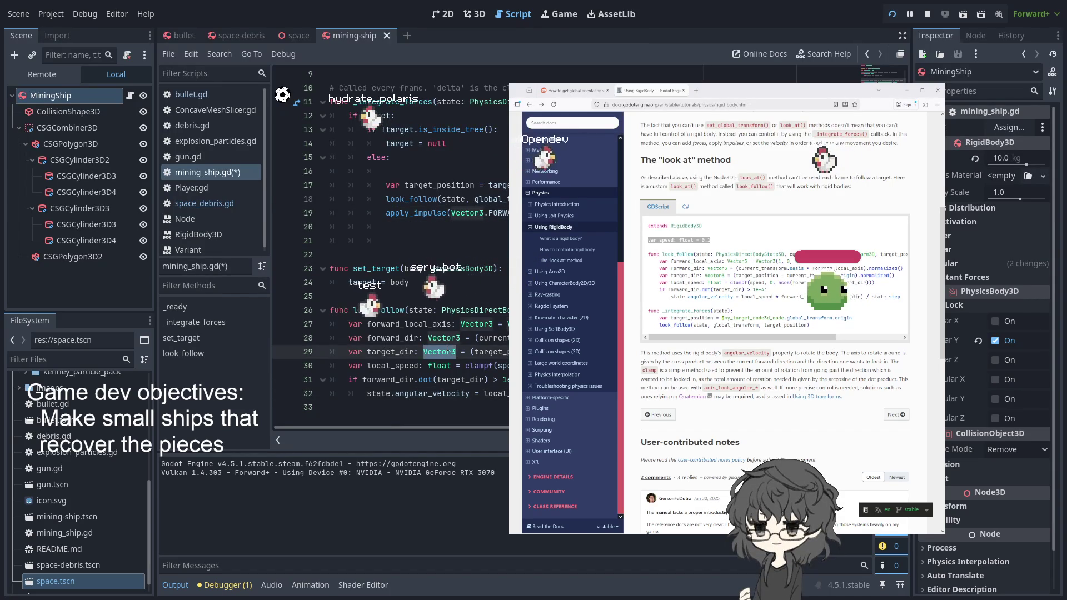
{"action": "left_click", "coordinate": [418, 201]}
{"action": "key", "text": "ctrl+s"}
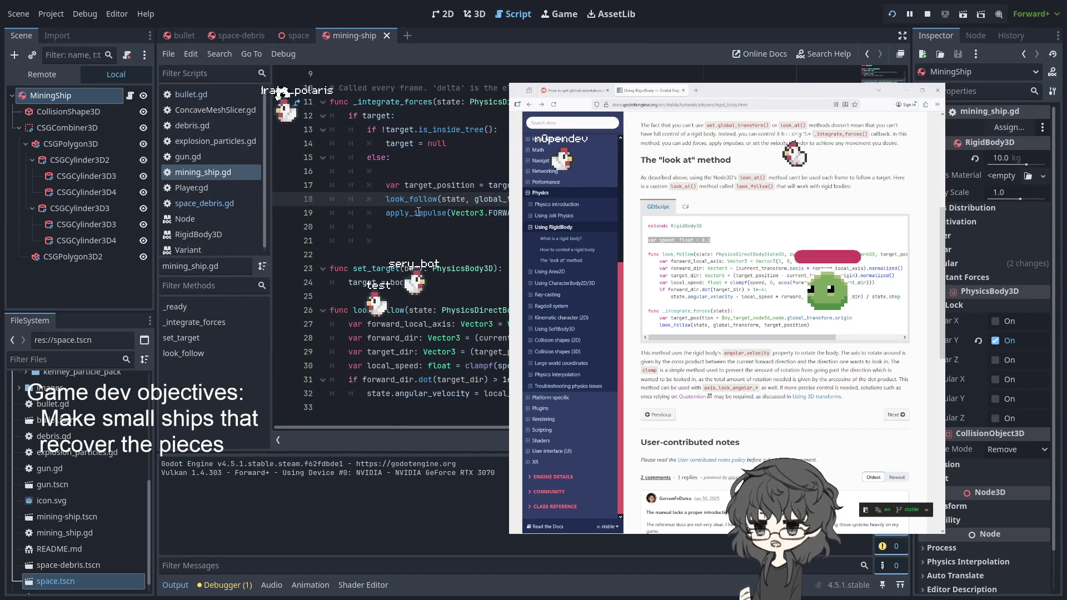
Step: Test-run the game with the impulse thrust, then stop it
{"action": "left_click", "coordinate": [425, 213]}
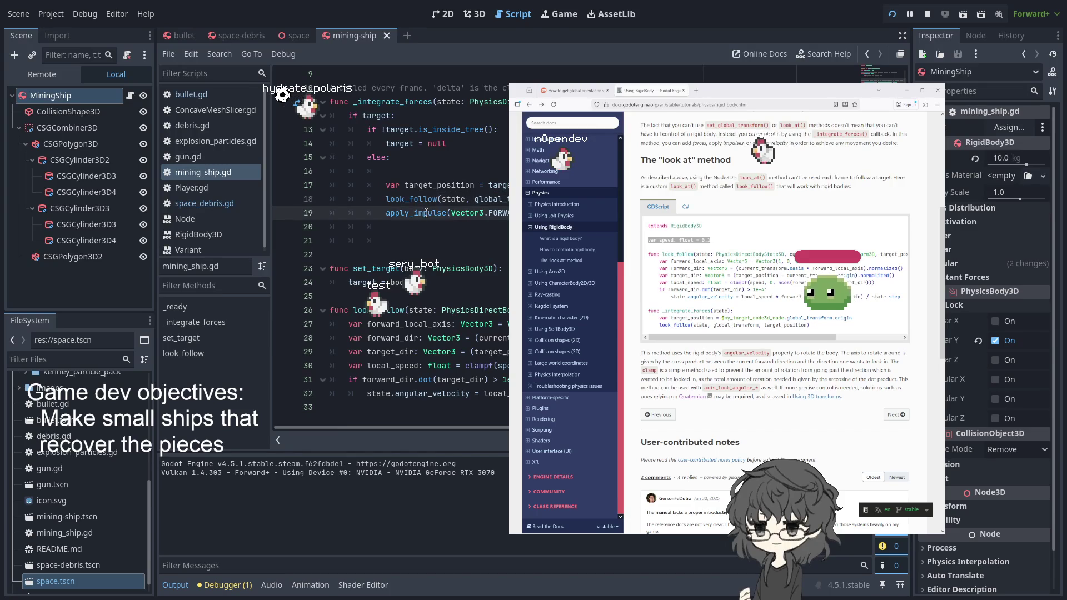
{"action": "left_click", "coordinate": [891, 18]}
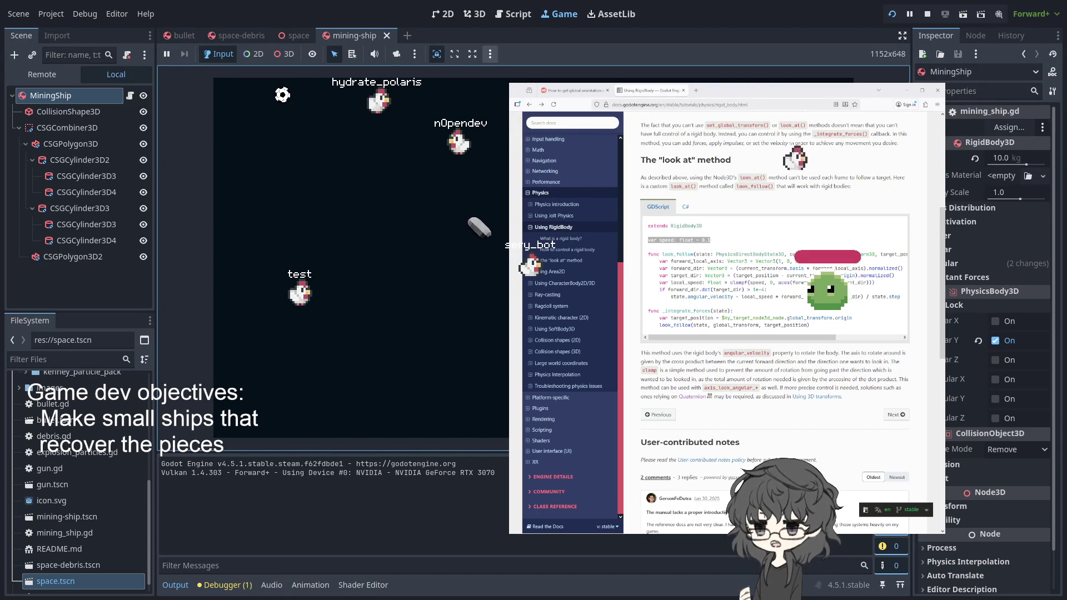
{"action": "left_click", "coordinate": [305, 37]}
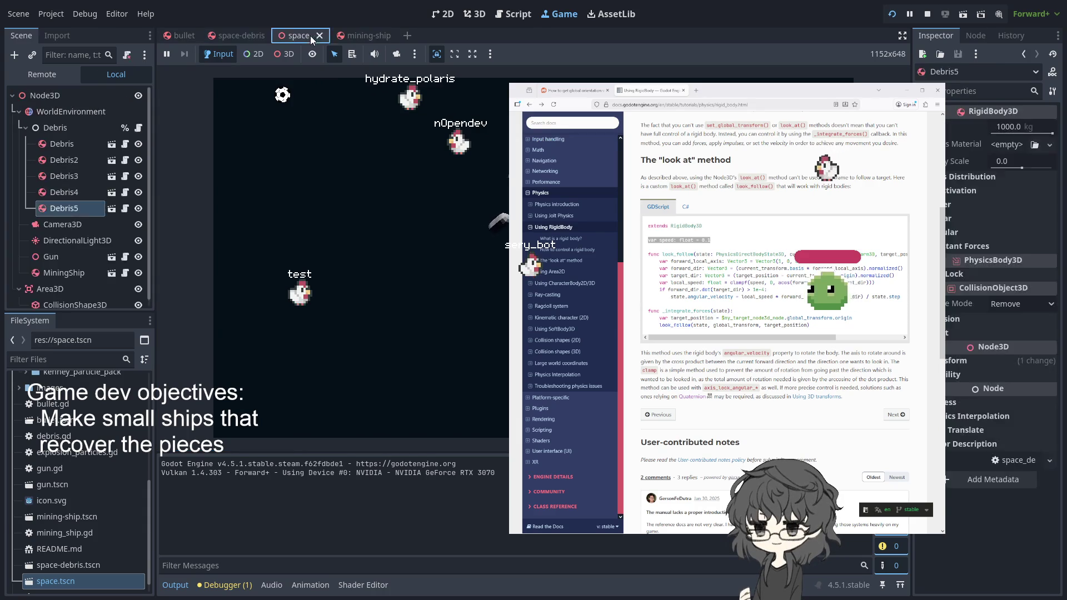
{"action": "left_click", "coordinate": [356, 36]}
{"action": "left_click", "coordinate": [928, 14]}
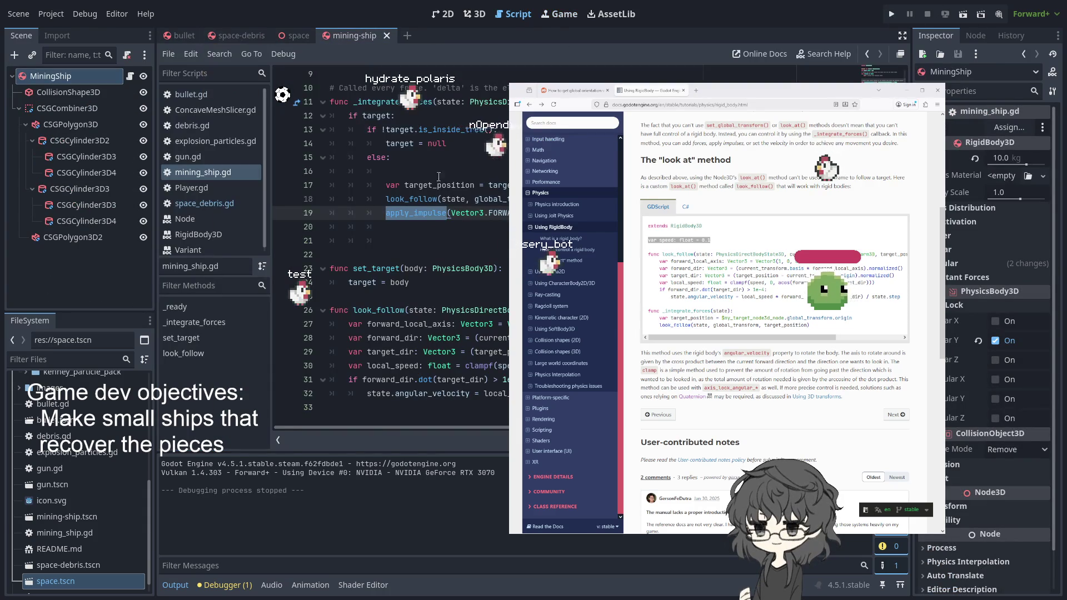
Step: Replace Vector3.FORWARD with basis.z as the apply_impulse argument on line 19
{"action": "left_click", "coordinate": [481, 214]}
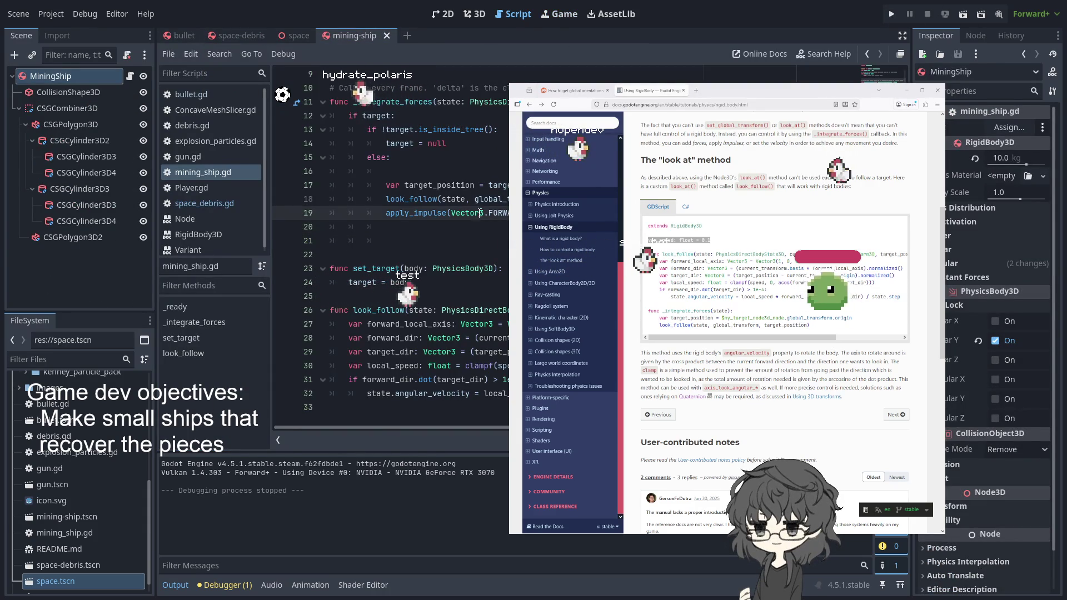
{"action": "left_click_drag", "start_coordinate": [440, 207], "coordinate": [452, 209]}
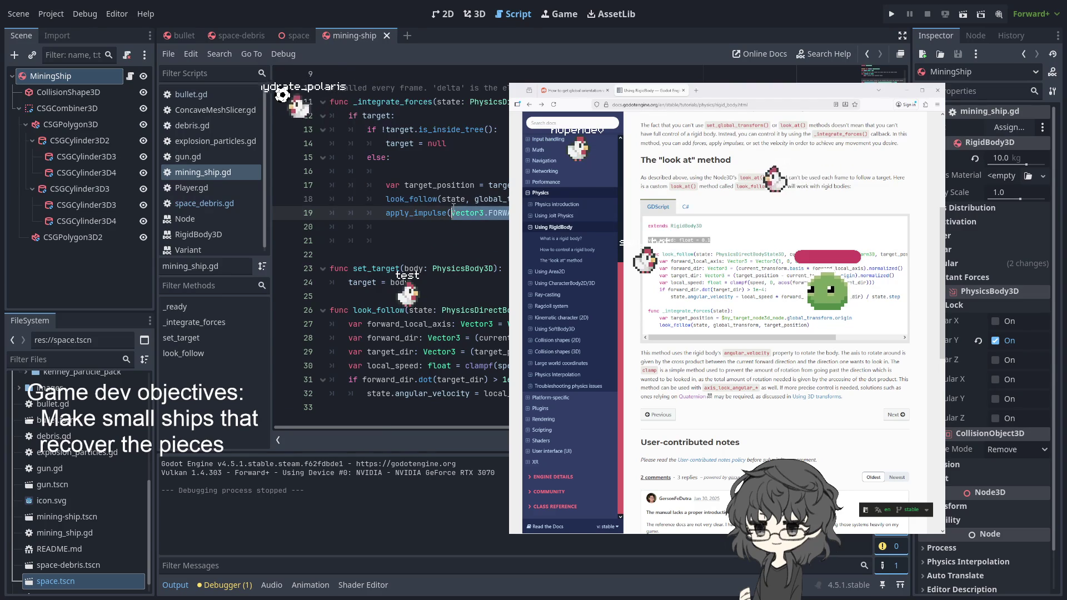
{"action": "type", "text": "get_"}
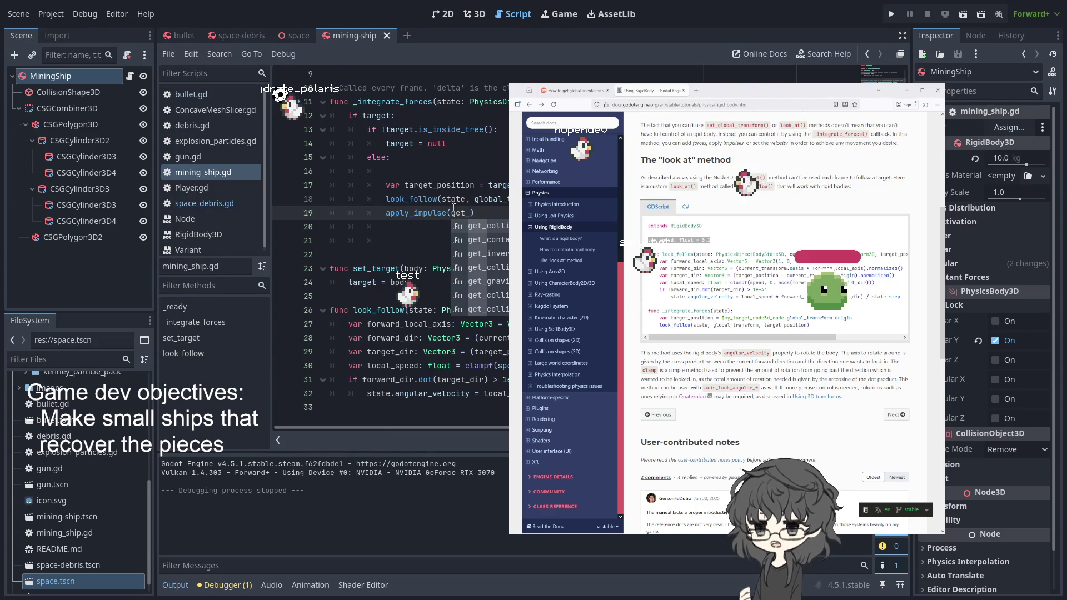
{"action": "type", "text": "ba"}
{"action": "key", "text": "BackSpace"}
{"action": "key", "text": "BackSpace"}
{"action": "key", "text": "BackSpace"}
{"action": "key", "text": "BackSpace"}
{"action": "key", "text": "BackSpace"}
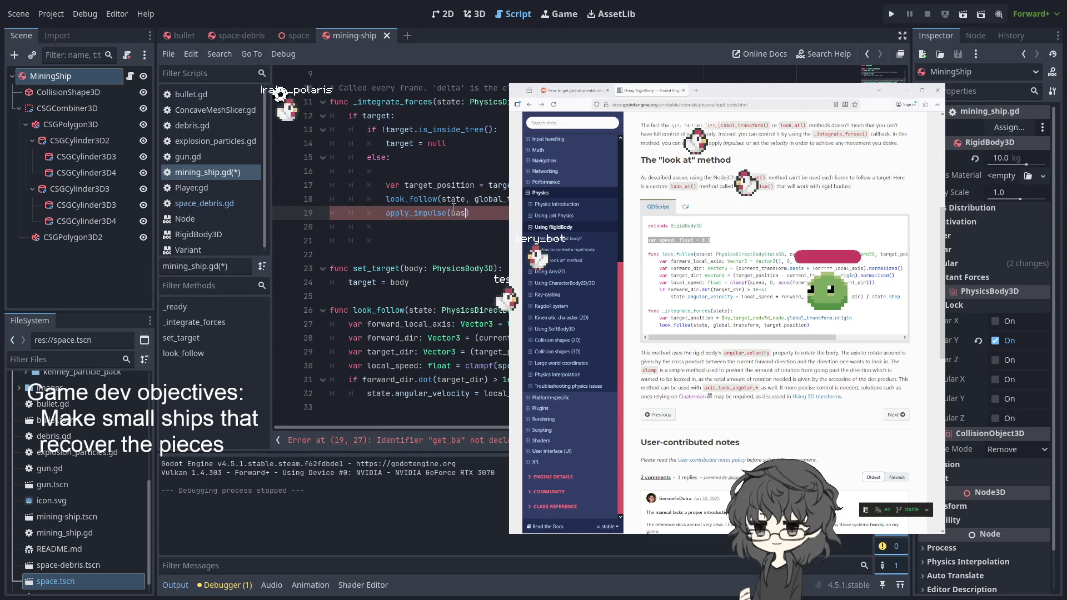
{"action": "type", "text": "is."}
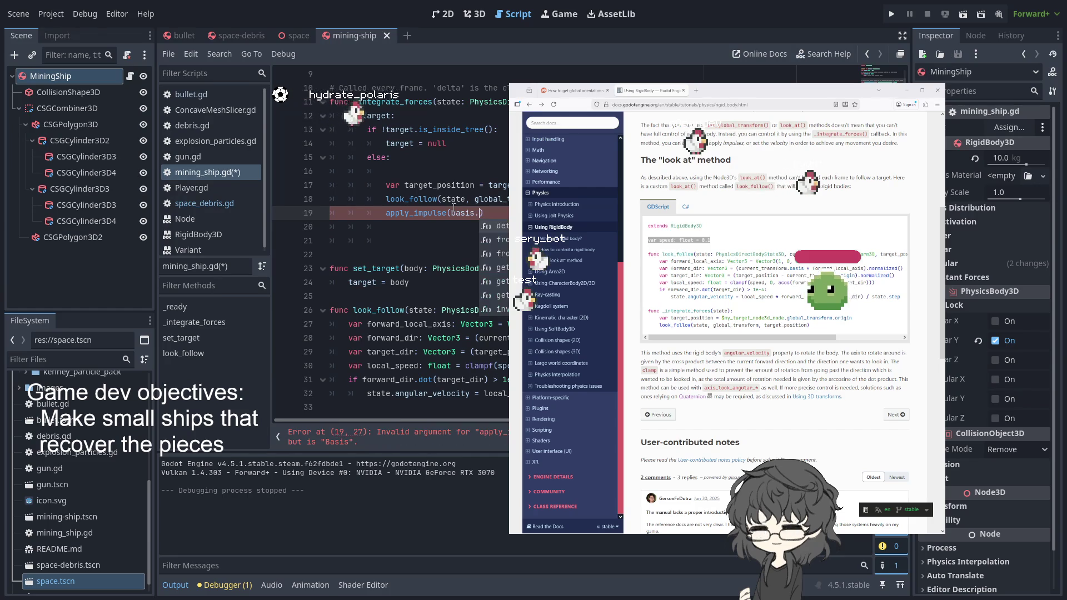
{"action": "type", "text": "f"}
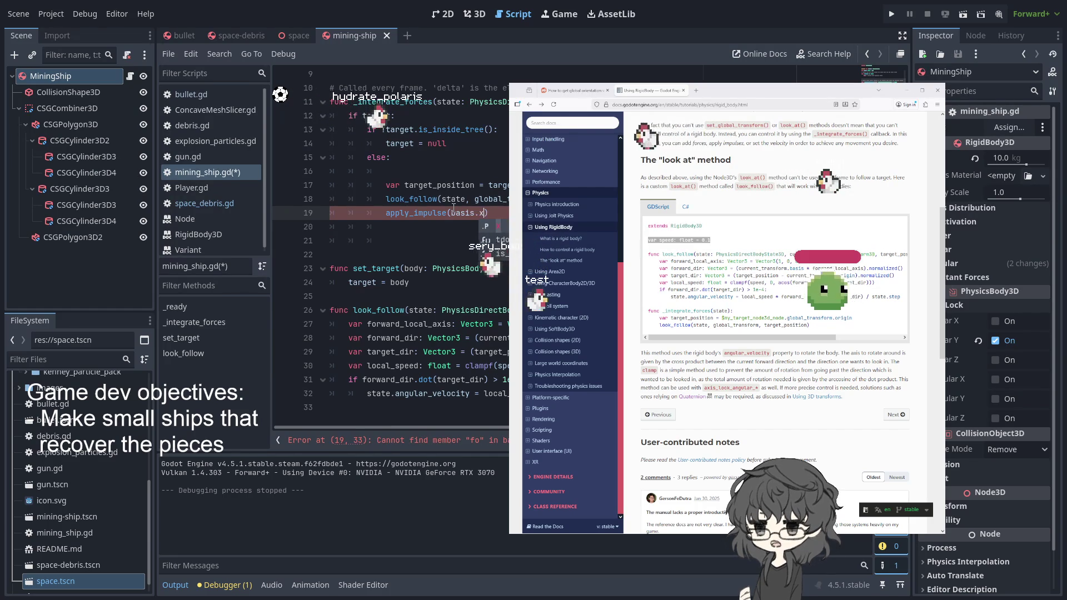
{"action": "key", "text": "BackSpace"}
{"action": "key", "text": "BackSpace"}
{"action": "type", "text": "x"}
{"action": "key", "text": "BackSpace"}
{"action": "type", "text": "z"}
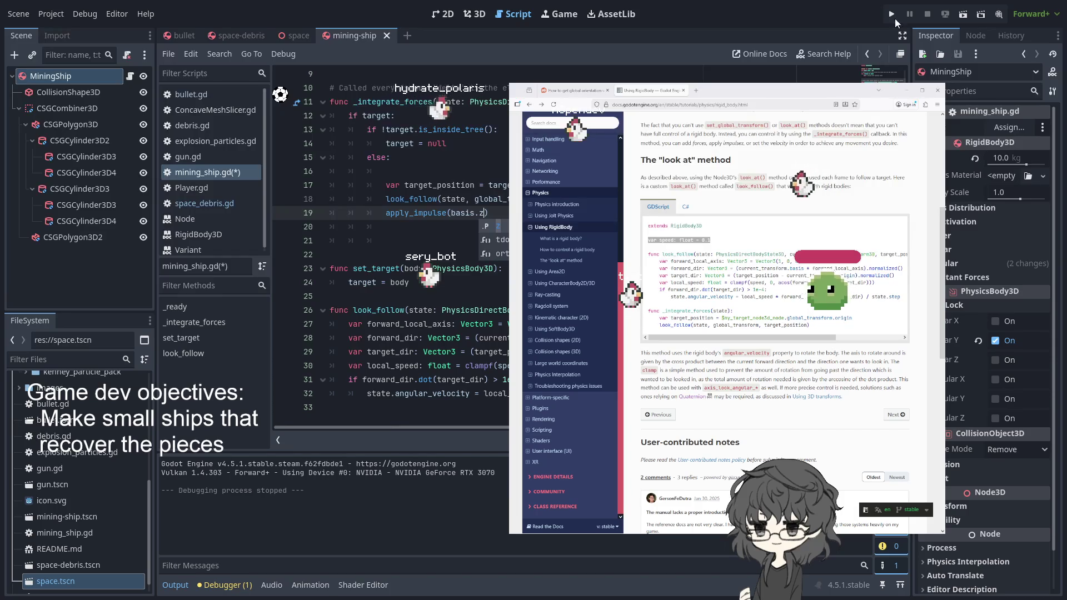
Step: Run the game, switch to the space scene, and stop the game with F8
{"action": "left_click", "coordinate": [893, 14]}
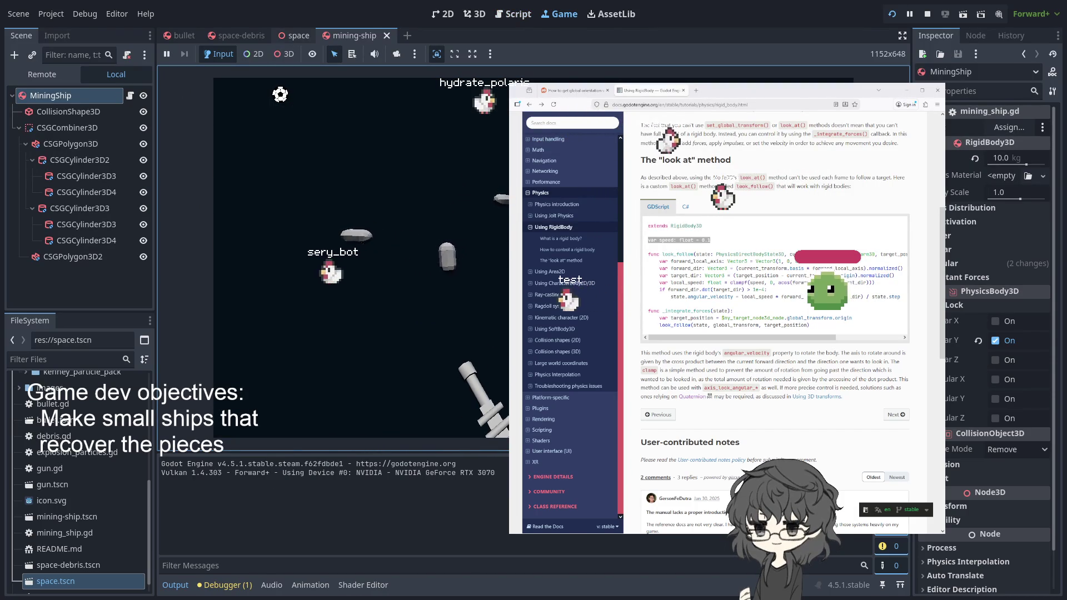
{"action": "left_click", "coordinate": [298, 35]}
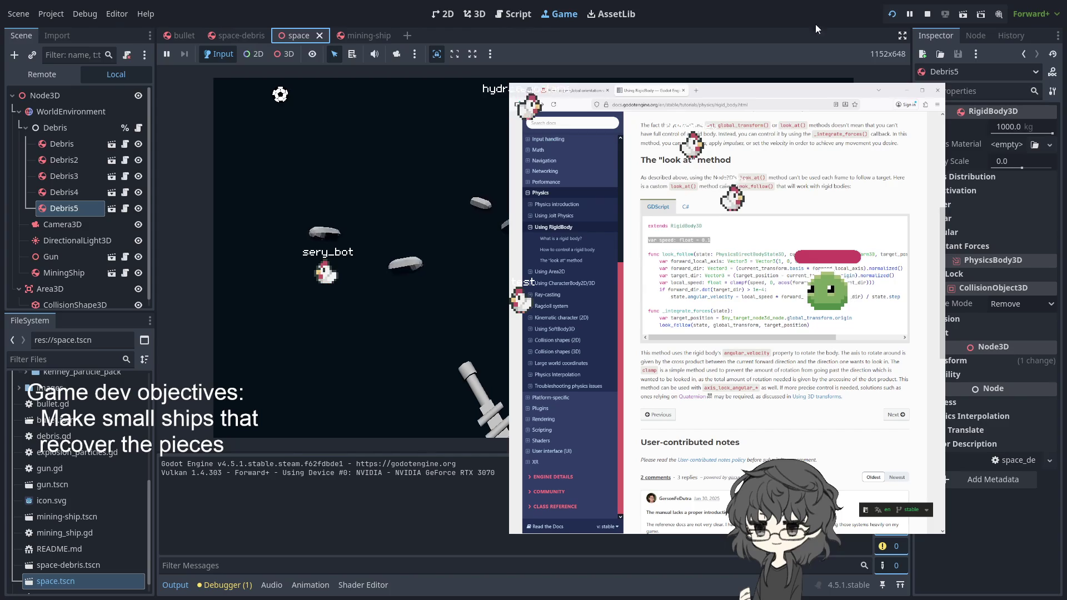
{"action": "key", "text": "F8"}
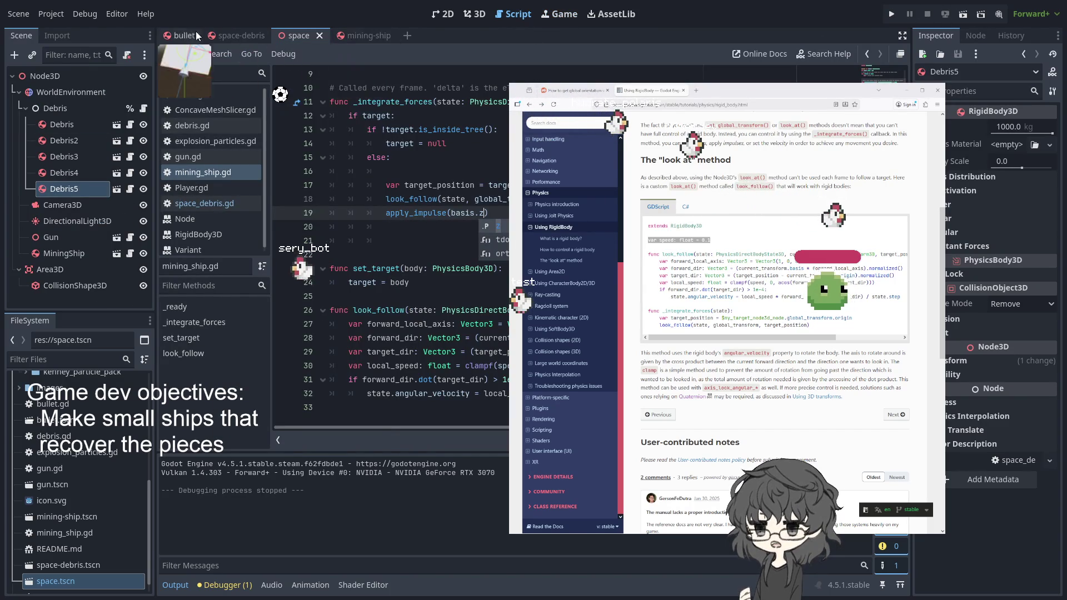
Step: Inspect the bullet scene's model in the 3D view
{"action": "left_click", "coordinate": [473, 15]}
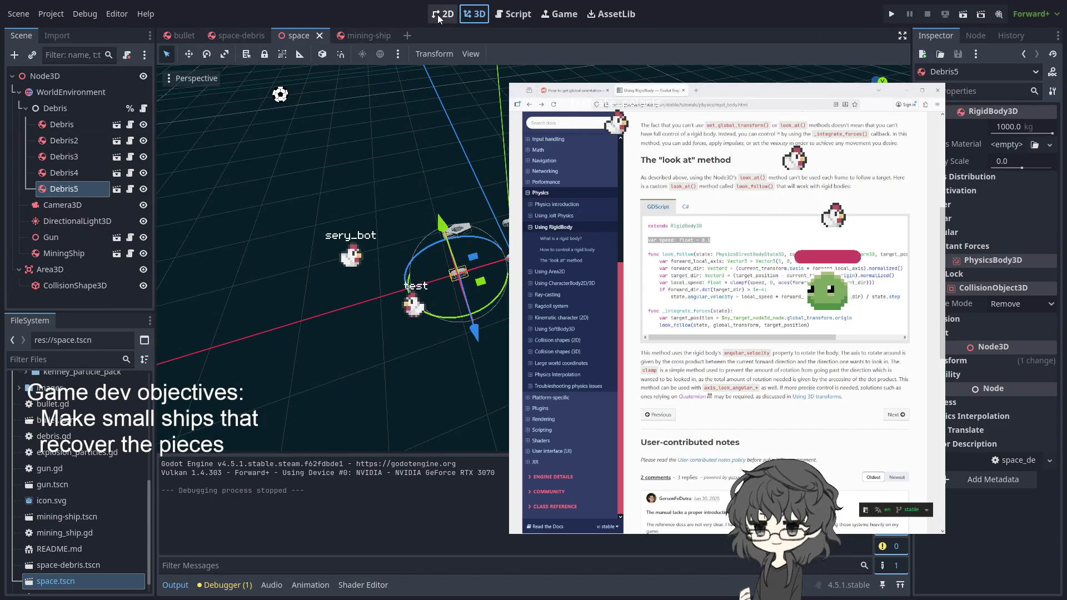
{"action": "left_click", "coordinate": [182, 35]}
{"action": "mouse_move", "coordinate": [436, 108]}
{"action": "left_mouse_down"}
{"action": "mouse_move", "coordinate": [428, 111]}
{"action": "mouse_move", "coordinate": [442, 106]}
{"action": "mouse_move", "coordinate": [496, 149]}
{"action": "left_mouse_up"}
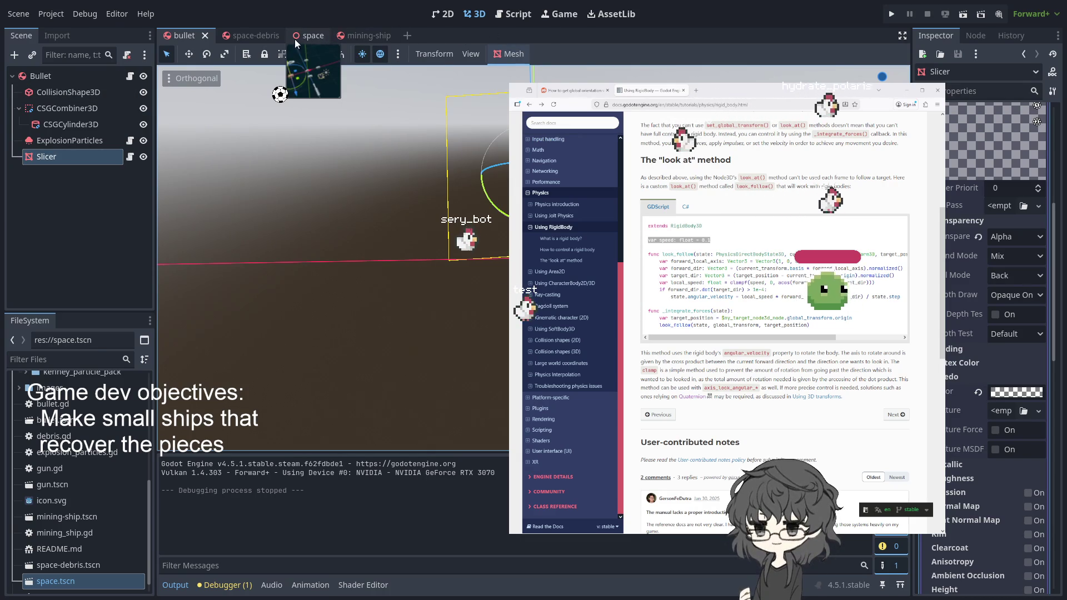
Step: Rotate the MiningShip root node in the mining-ship scene, then test-run and stop the game
{"action": "left_click", "coordinate": [359, 40]}
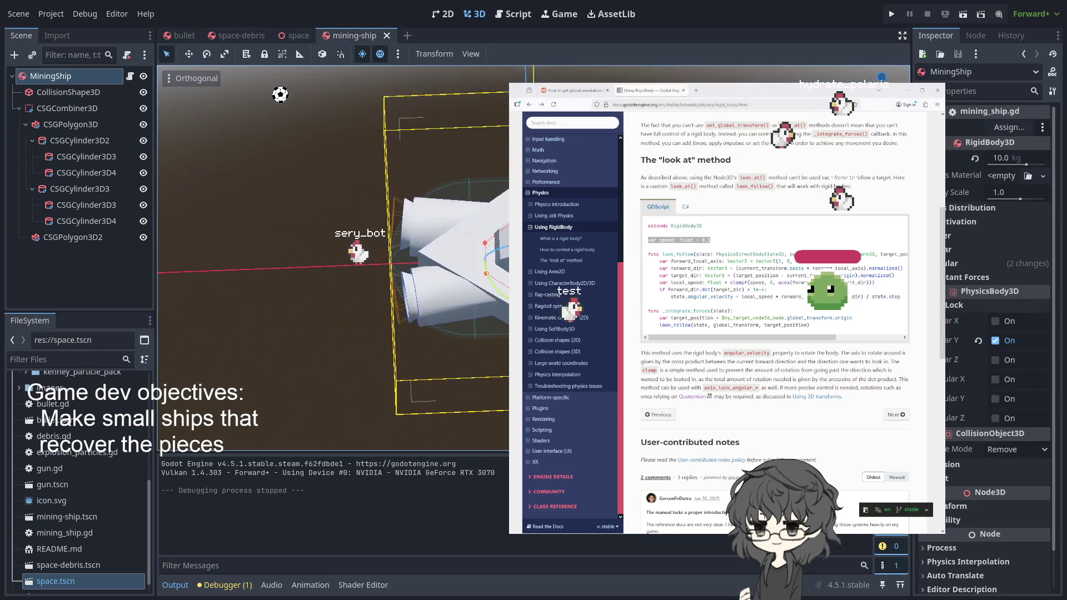
{"action": "scroll", "coordinate": [533, 257], "scroll_direction": "down", "scroll_amount": 3}
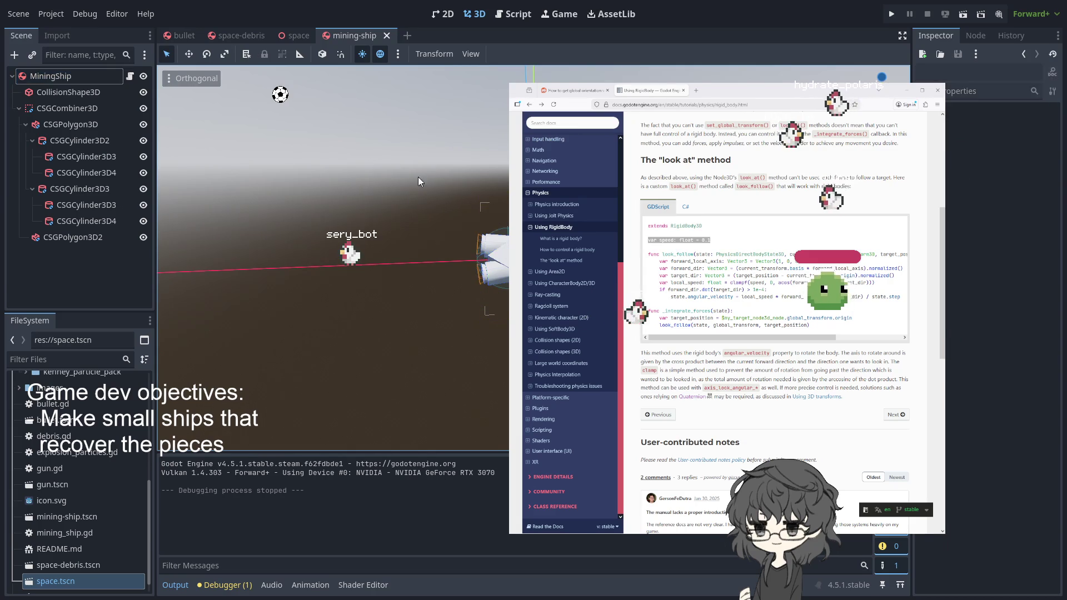
{"action": "left_click", "coordinate": [70, 76]}
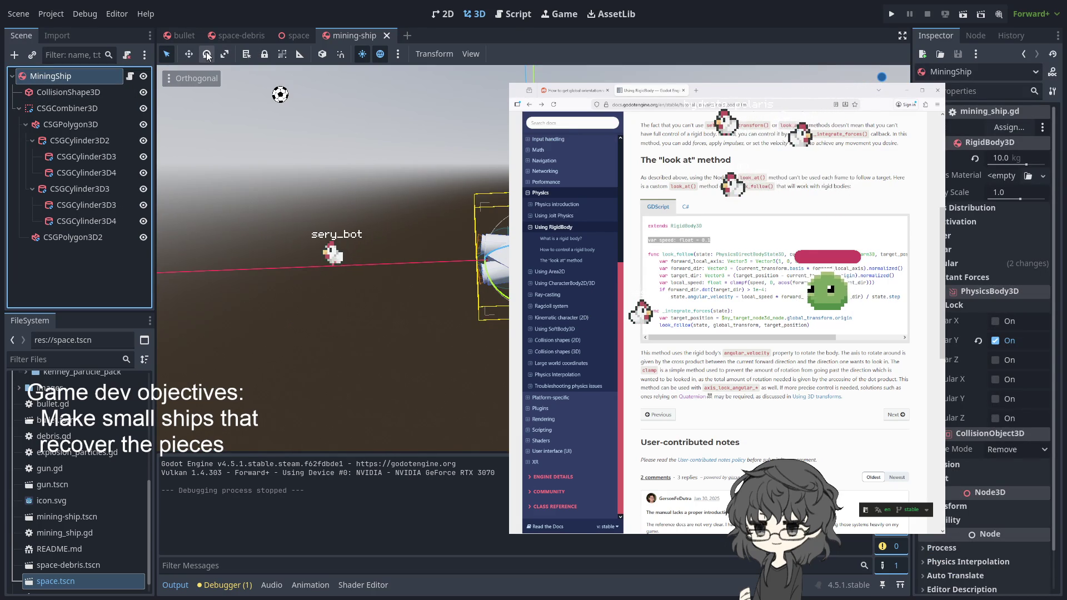
{"action": "left_click", "coordinate": [207, 54]}
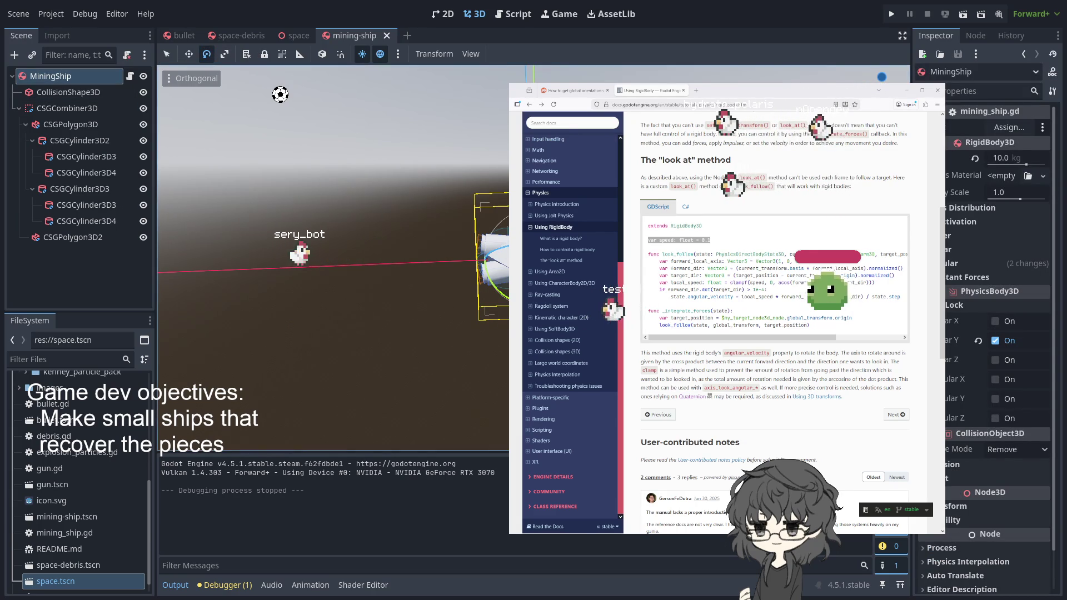
{"action": "left_click_drag", "start_coordinate": [489, 250], "coordinate": [494, 284]}
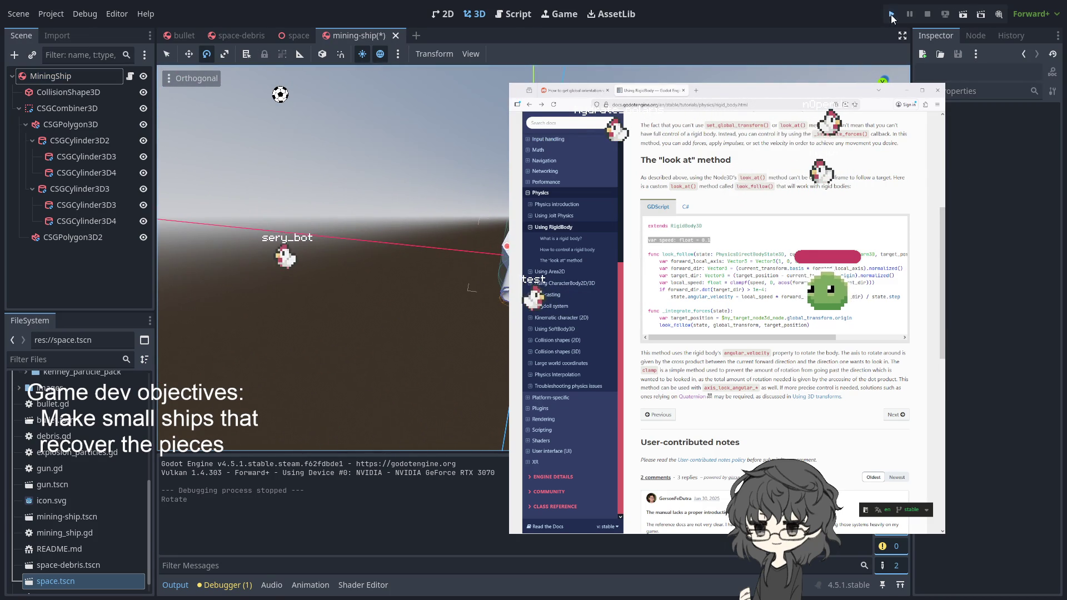
{"action": "left_click", "coordinate": [891, 14]}
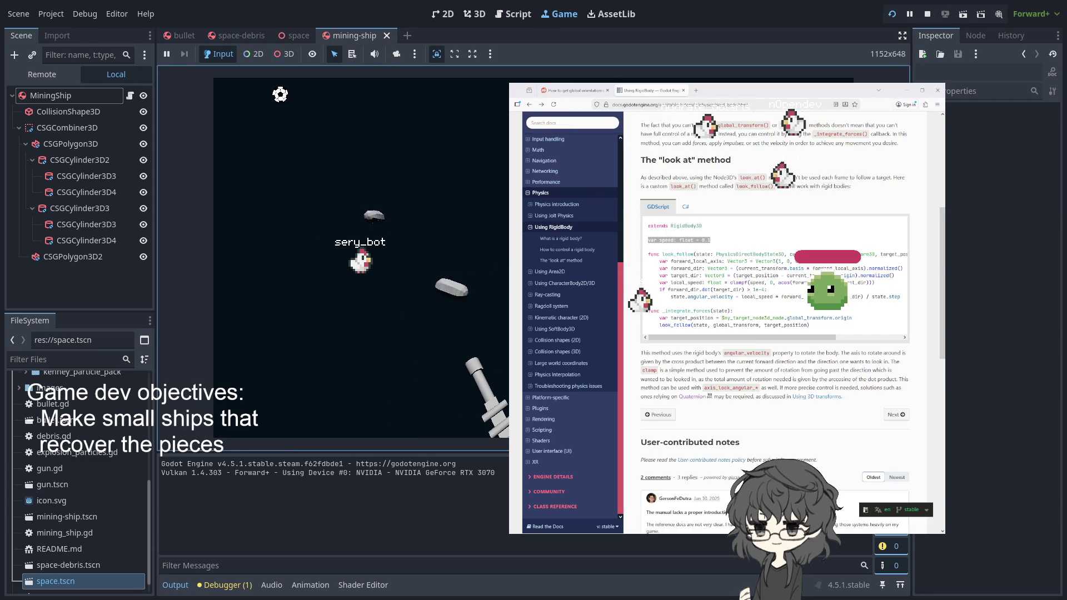
{"action": "left_click", "coordinate": [926, 14]}
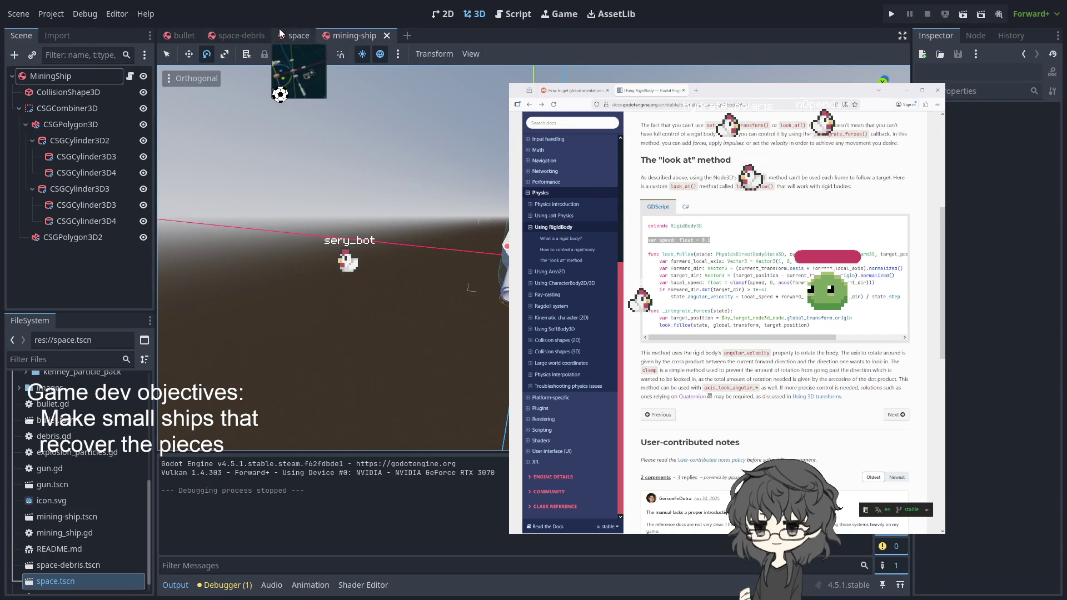
Step: Change apply_impulse(basis.z) to apply_impulse(global_basis.z) on line 19 of mining_ship.gd
{"action": "left_click", "coordinate": [131, 76]}
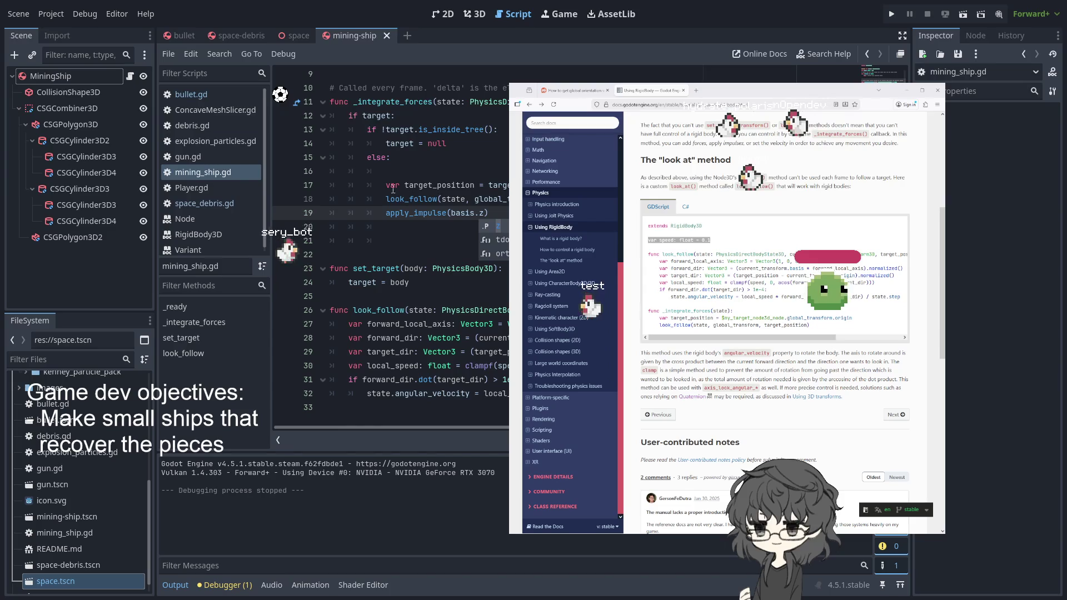
{"action": "left_click", "coordinate": [420, 185]}
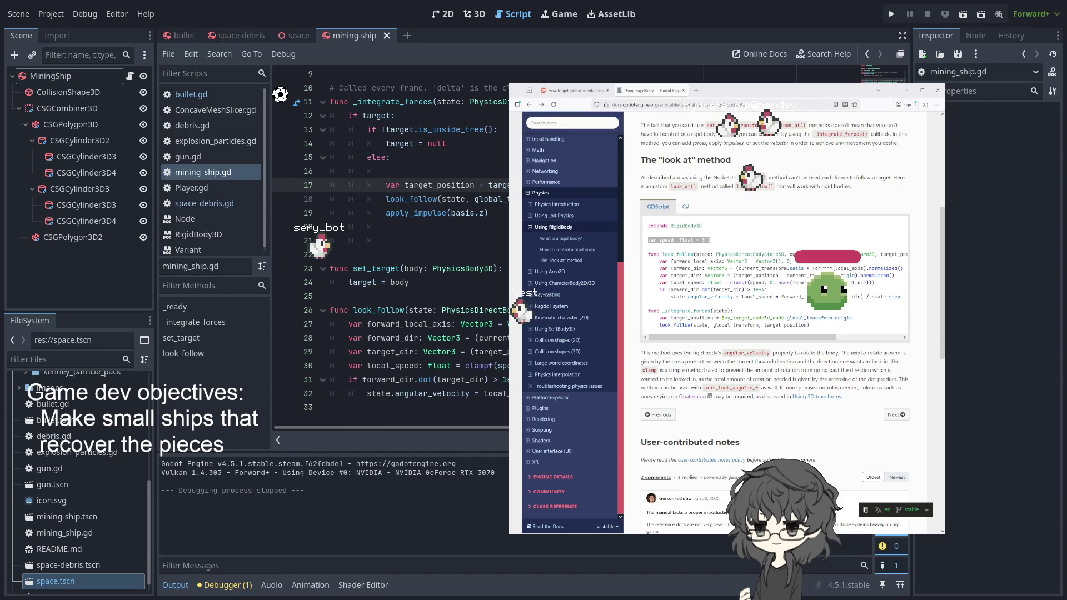
{"action": "left_click", "coordinate": [450, 170]}
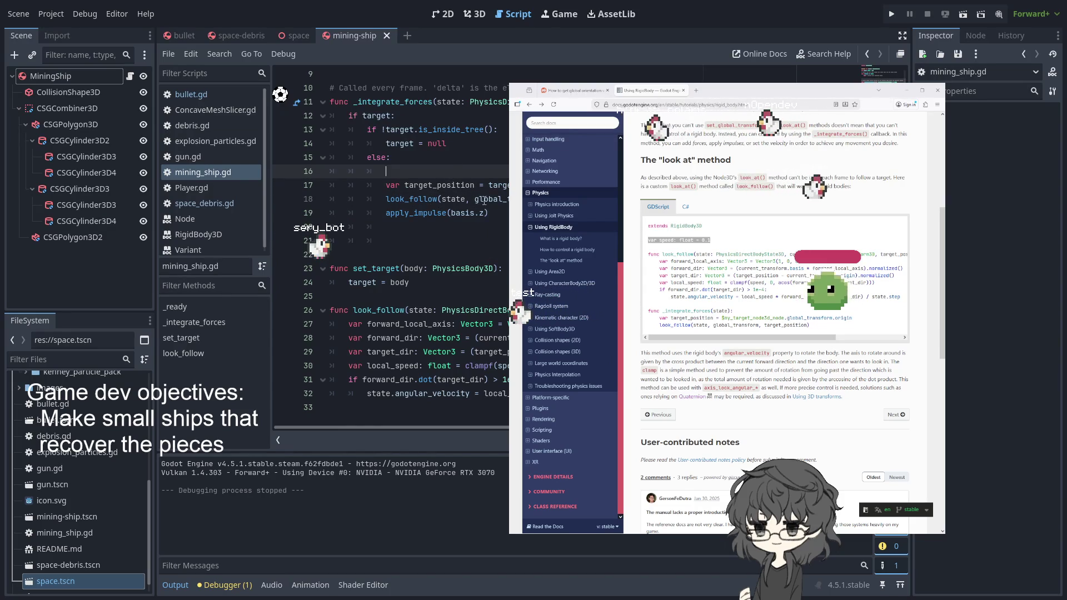
{"action": "double_click", "coordinate": [462, 212]}
{"action": "left_click", "coordinate": [451, 212]}
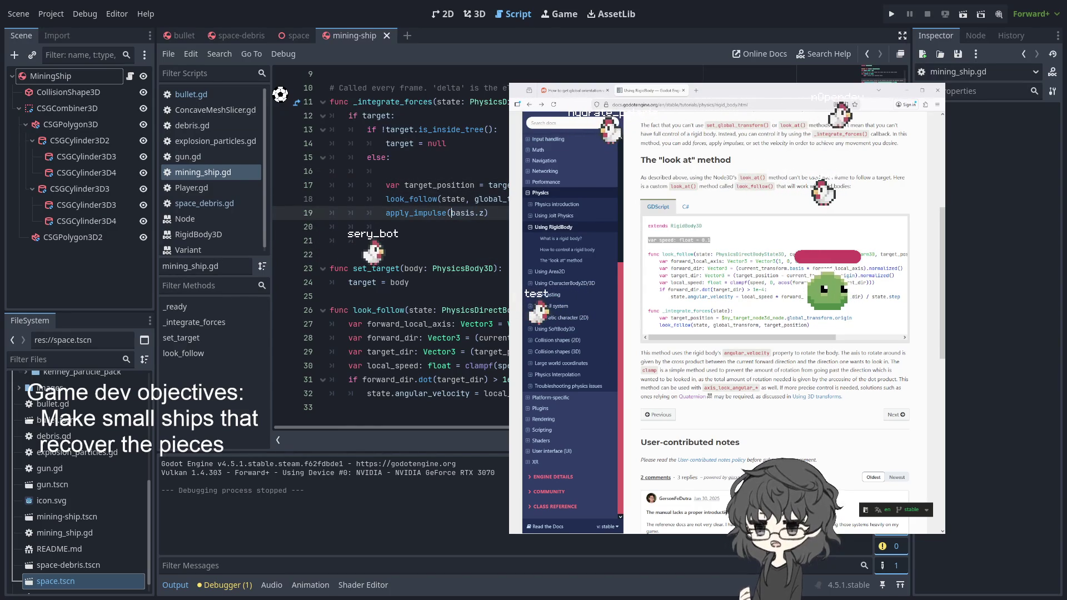
{"action": "type", "text": "glob"}
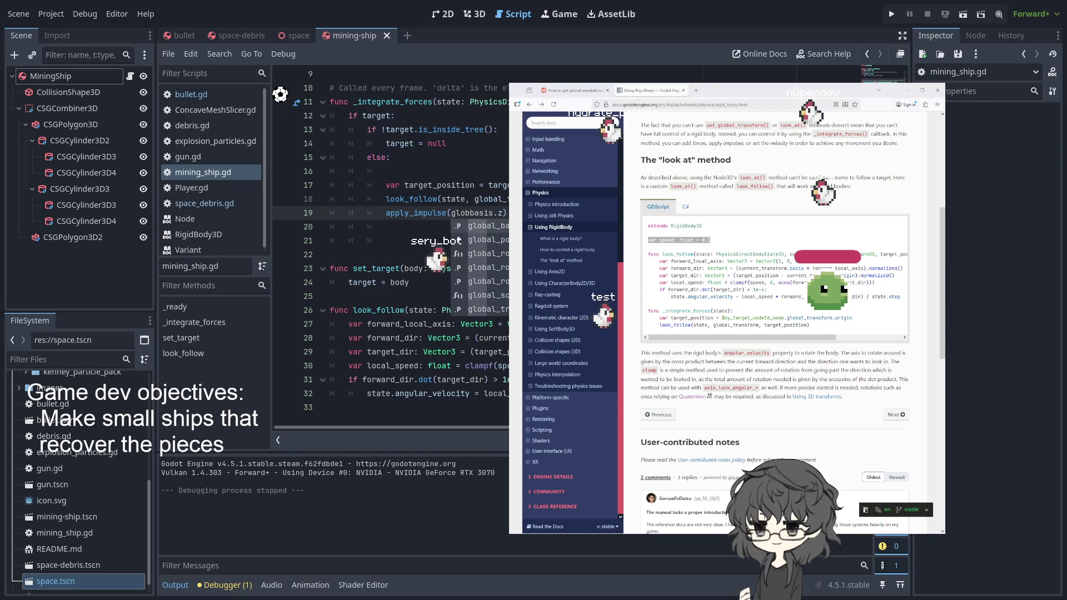
{"action": "key", "text": "Return"}
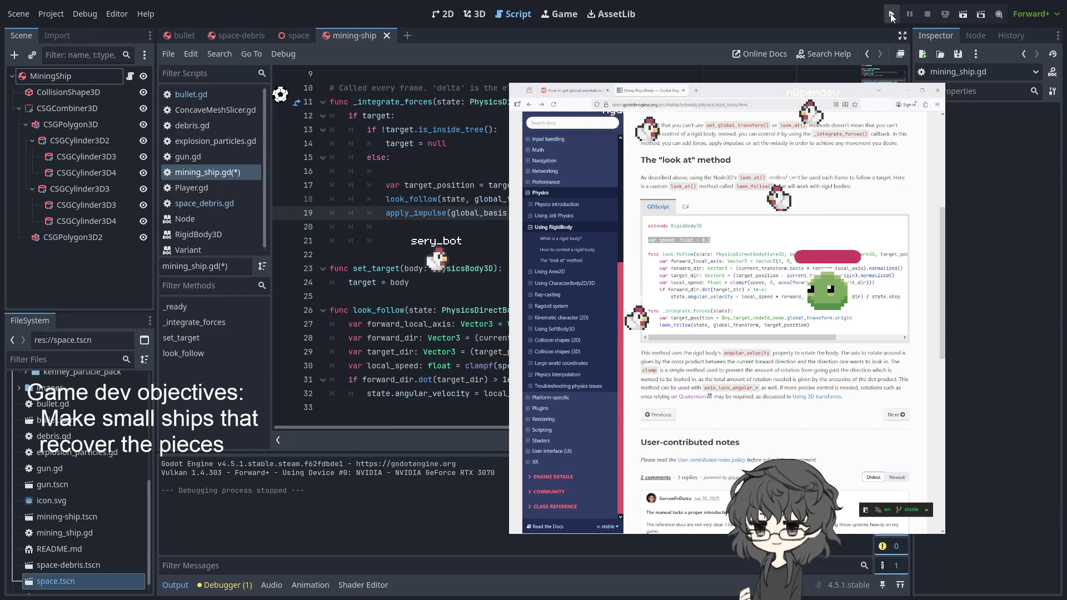
Step: Run and stop the game twice to test the global_basis thrust
{"action": "left_click", "coordinate": [891, 13]}
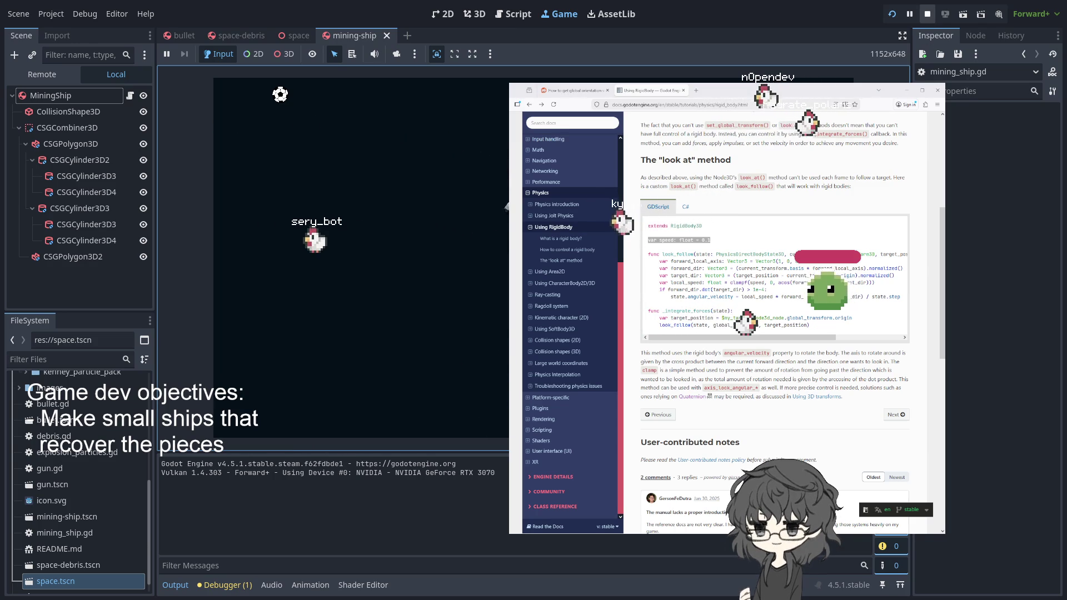
{"action": "key", "text": "F8"}
{"action": "left_click", "coordinate": [889, 16]}
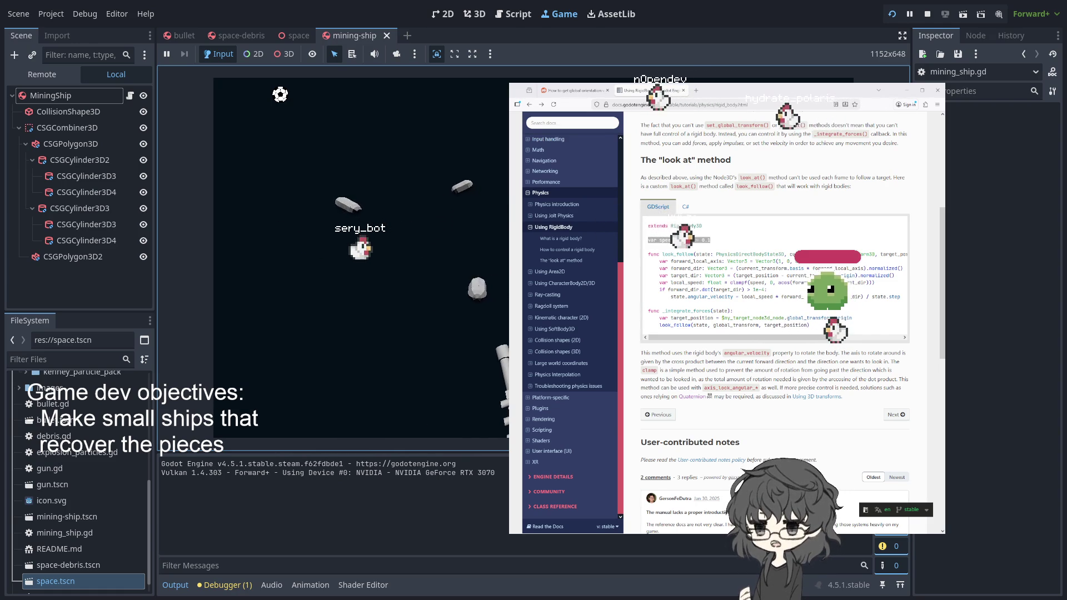
{"action": "left_click", "coordinate": [927, 15]}
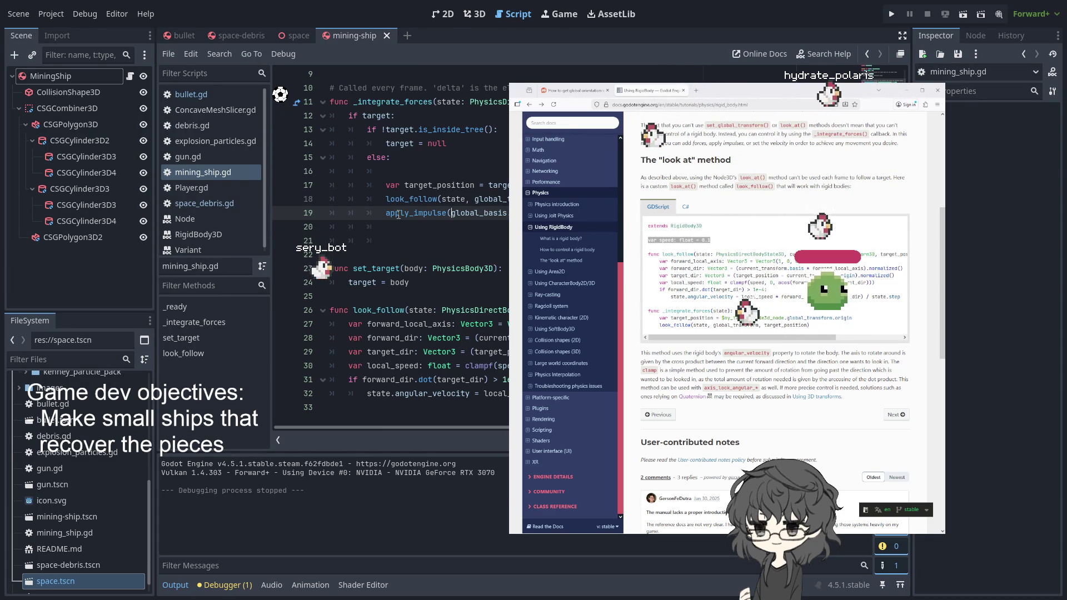
Step: Negate line 19's thrust to apply_impulse(-global_basis.z) and run the game to test it
{"action": "type", "text": "-"}
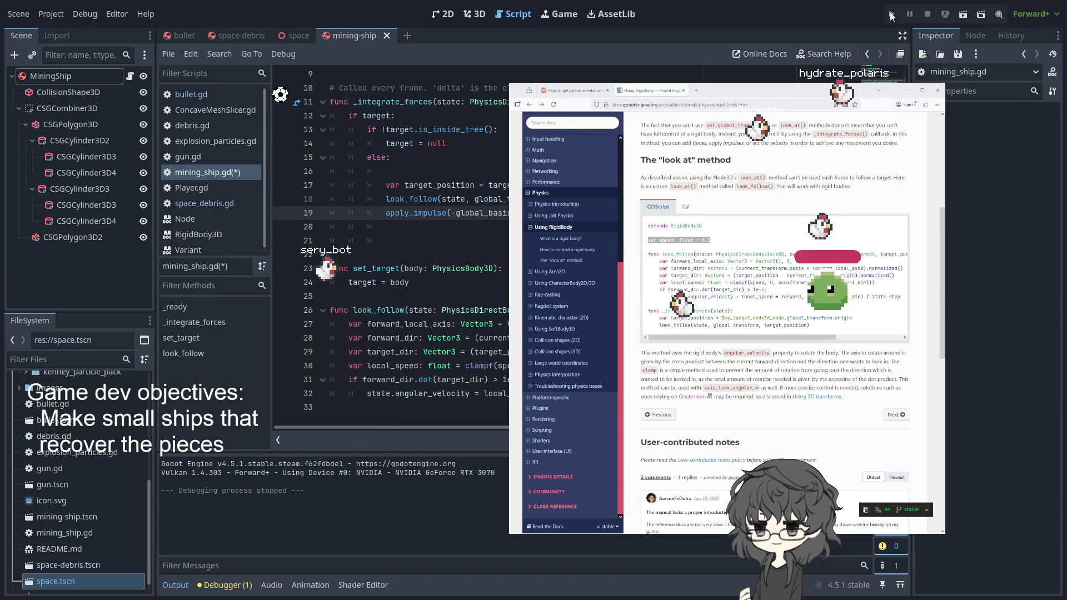
{"action": "left_click", "coordinate": [891, 14]}
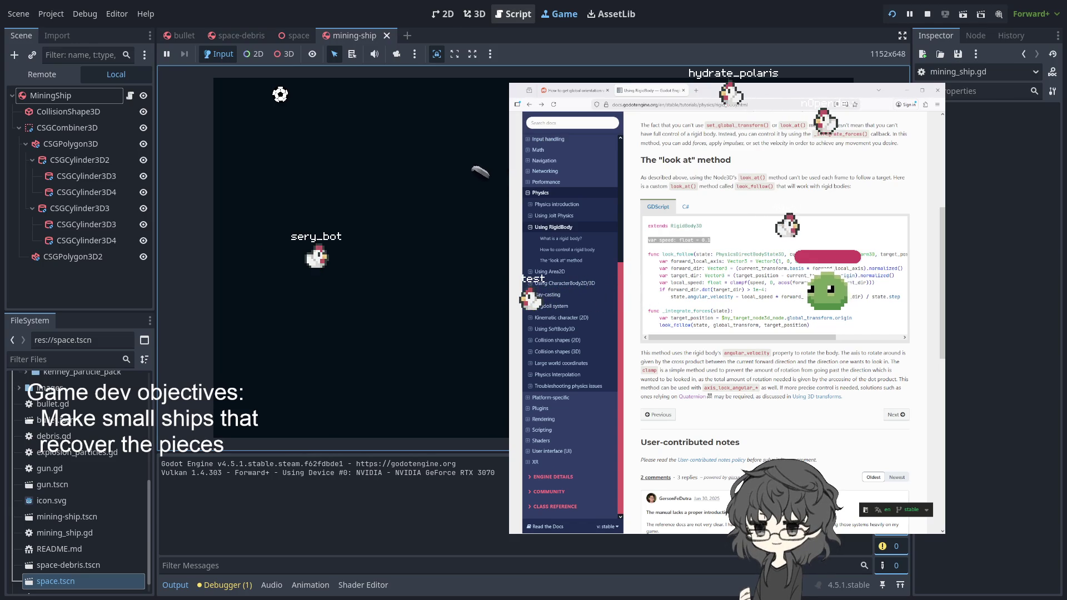
{"action": "left_click", "coordinate": [475, 14]}
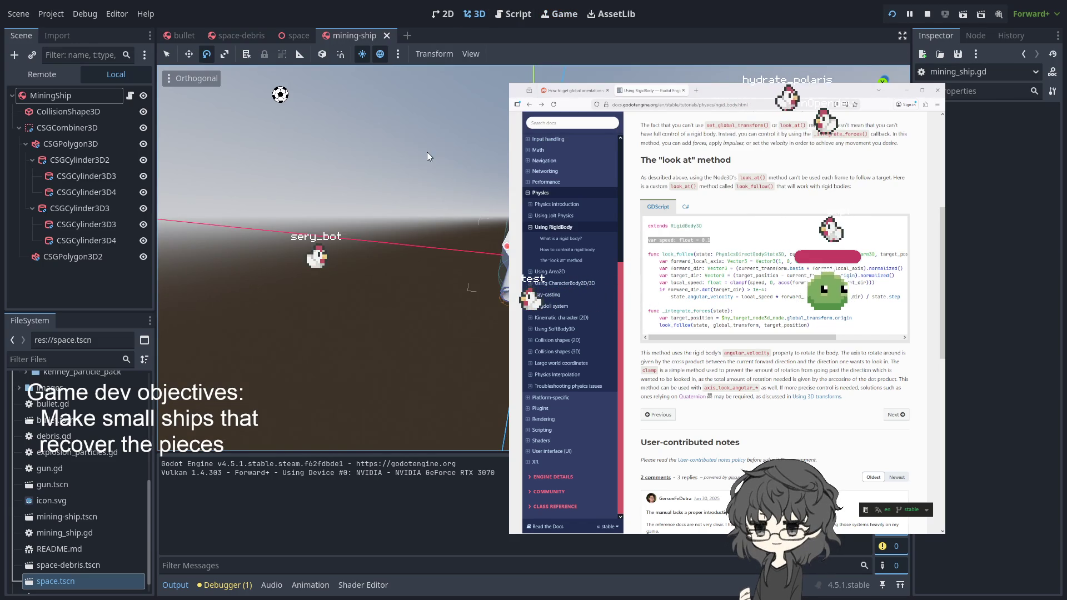
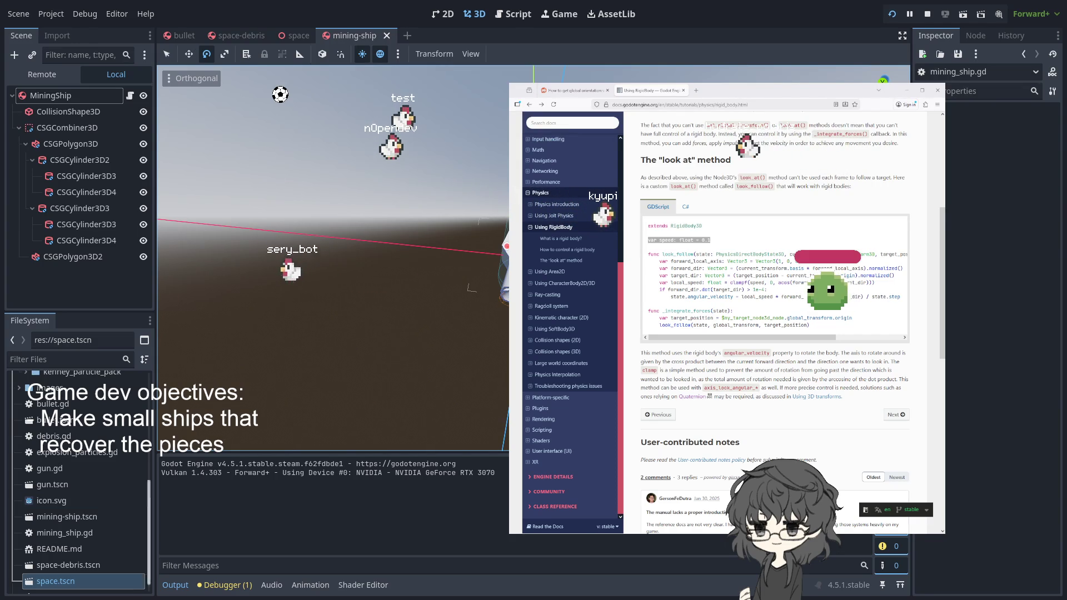
Step: Bring up mining_ship.gd, with its look_follow and _integrate_forces code, in the Script view
{"action": "left_click", "coordinate": [611, 14]}
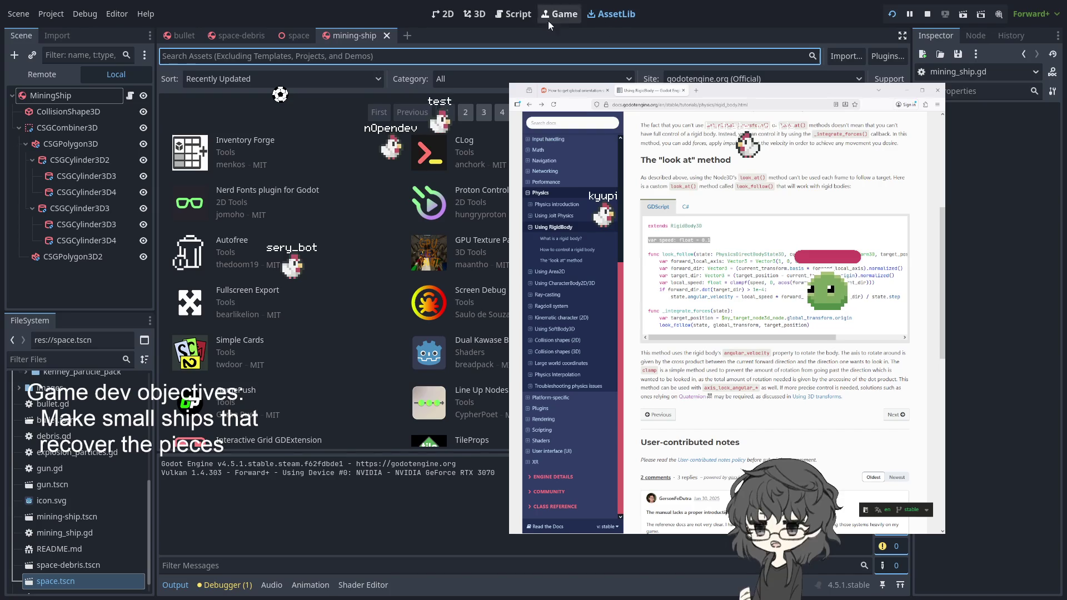
{"action": "left_click", "coordinate": [511, 16]}
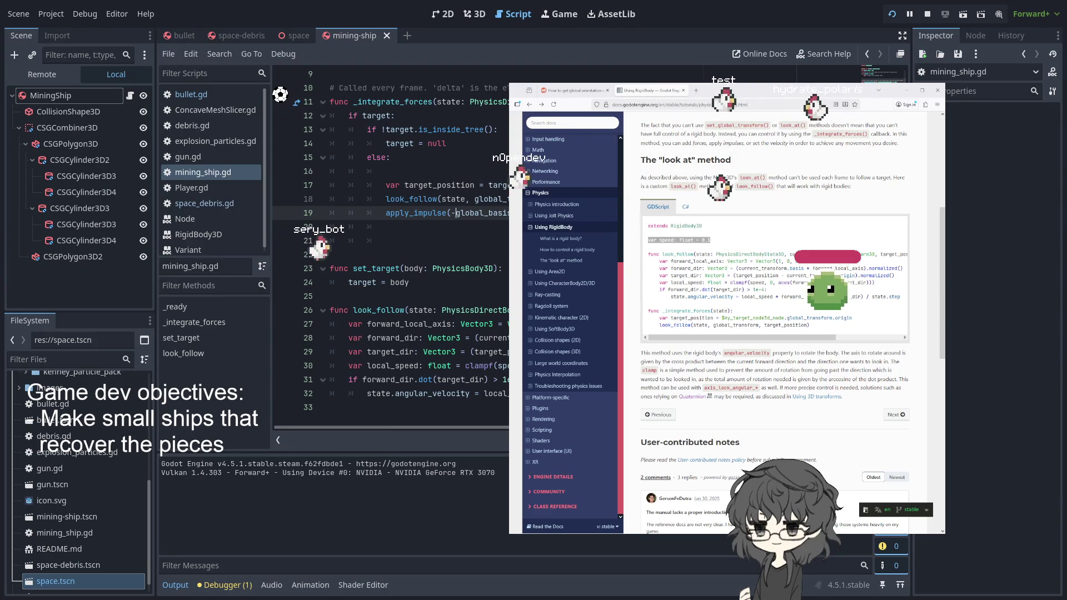
Step: Review the current, global_basis and target references in look_follow and _integrate_forces
{"action": "left_click", "coordinate": [489, 352]}
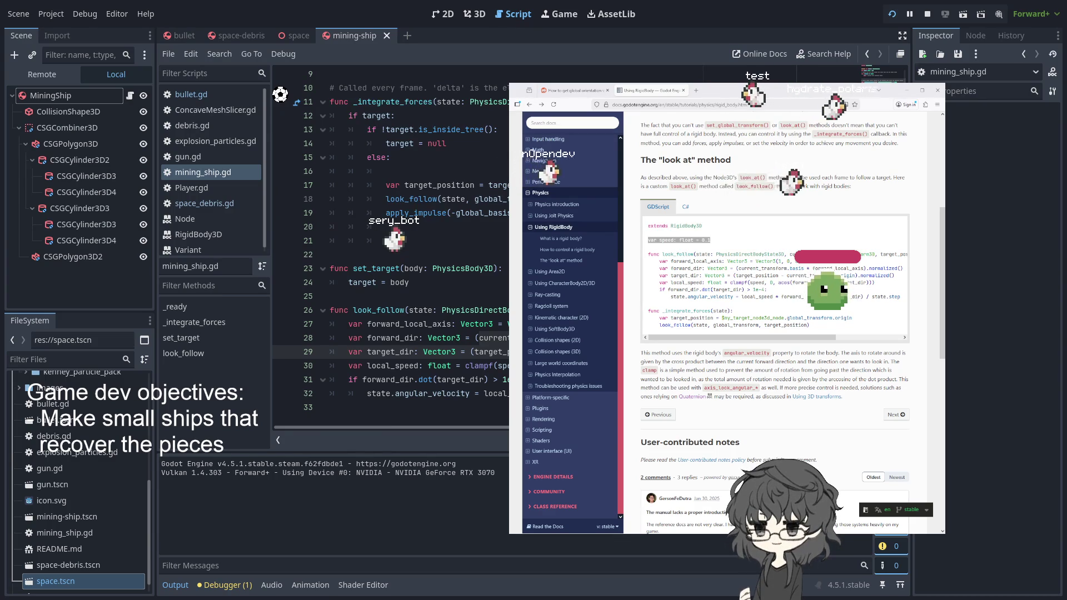
{"action": "double_click", "coordinate": [493, 338]}
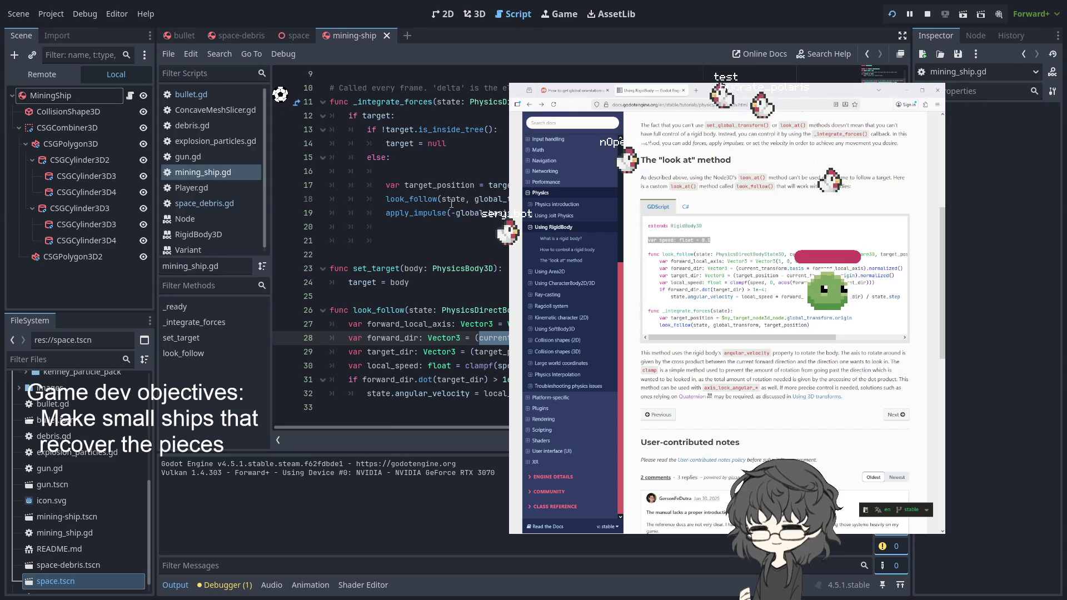
{"action": "double_click", "coordinate": [492, 199]}
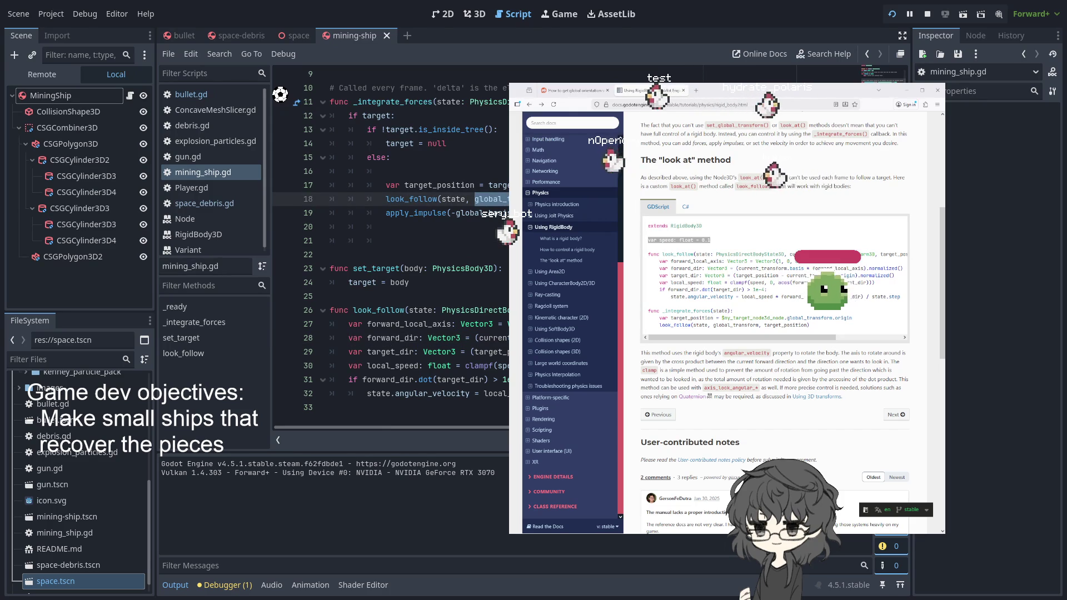
{"action": "double_click", "coordinate": [498, 185]}
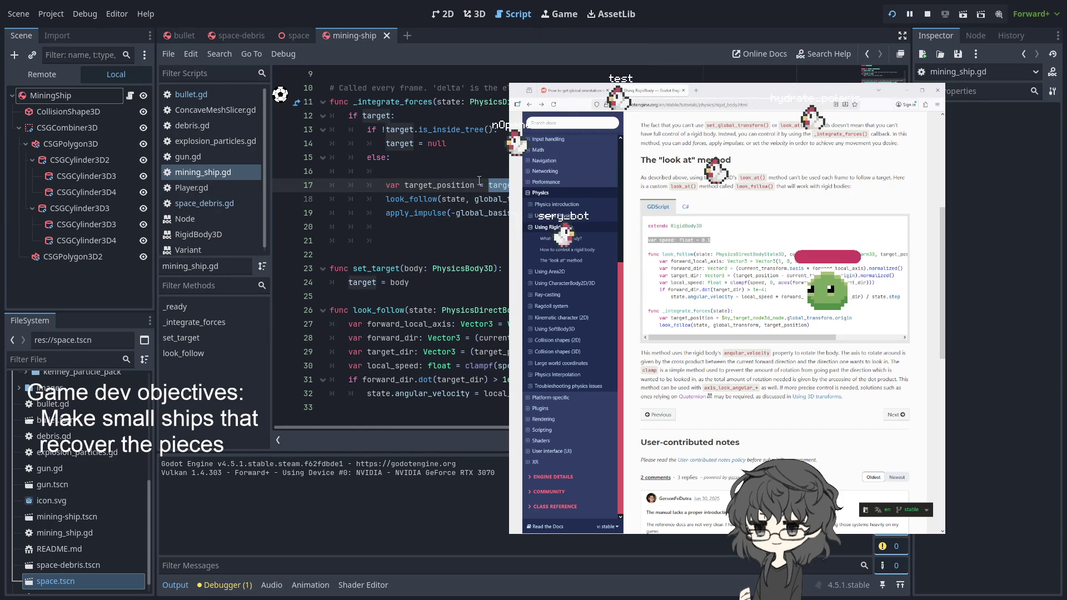
{"action": "scroll", "coordinate": [479, 179], "scroll_direction": "up", "scroll_amount": 1}
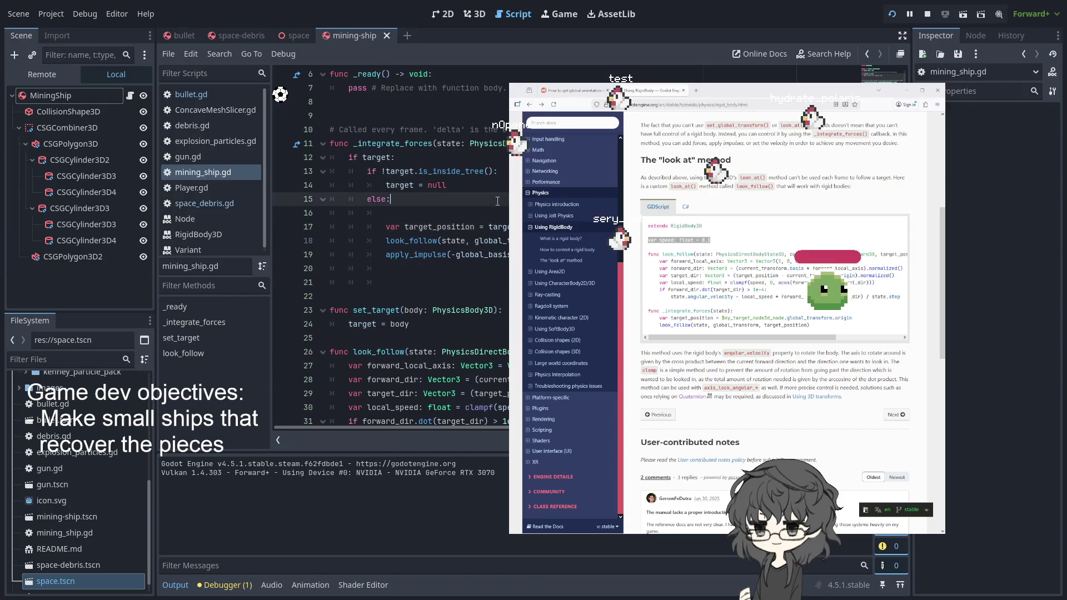
{"action": "double_click", "coordinate": [456, 228]}
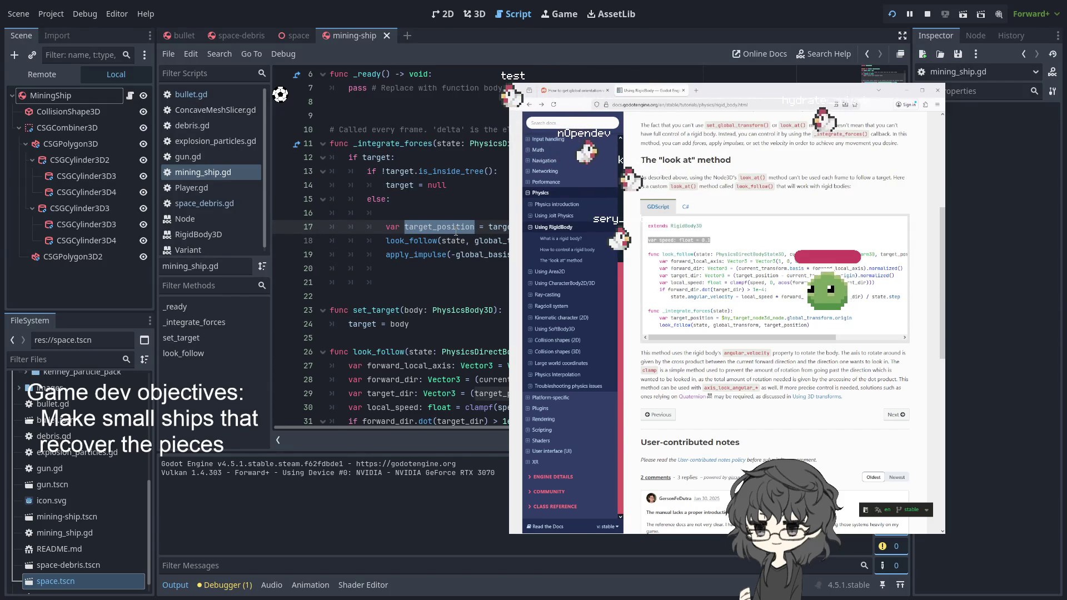
{"action": "left_click", "coordinate": [485, 225]}
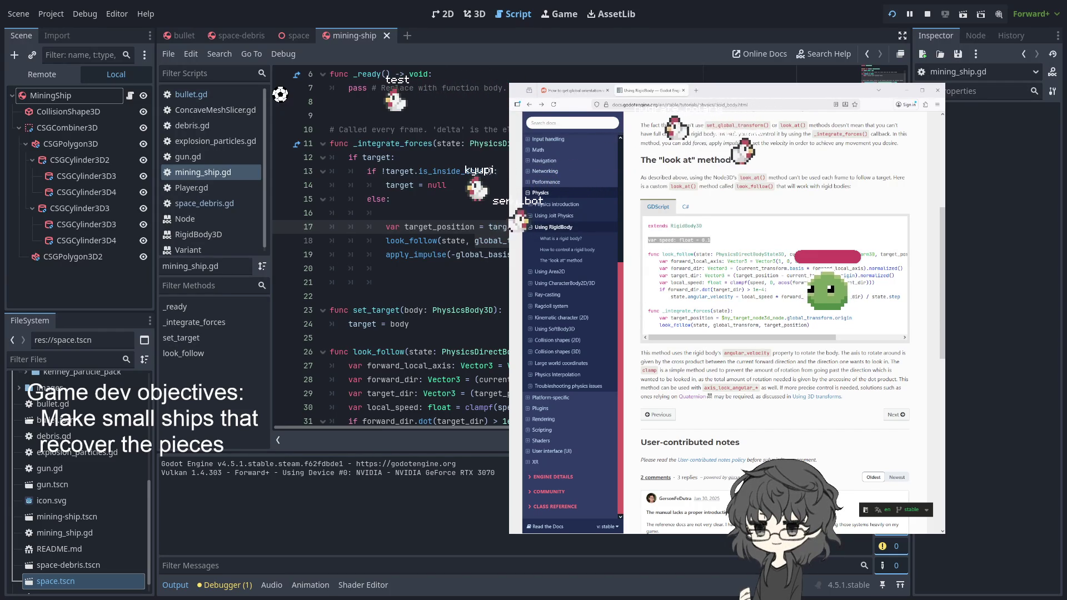
Step: Remove the minus before global_basis in the line 19 apply_impulse call and run the game
{"action": "double_click", "coordinate": [476, 256]}
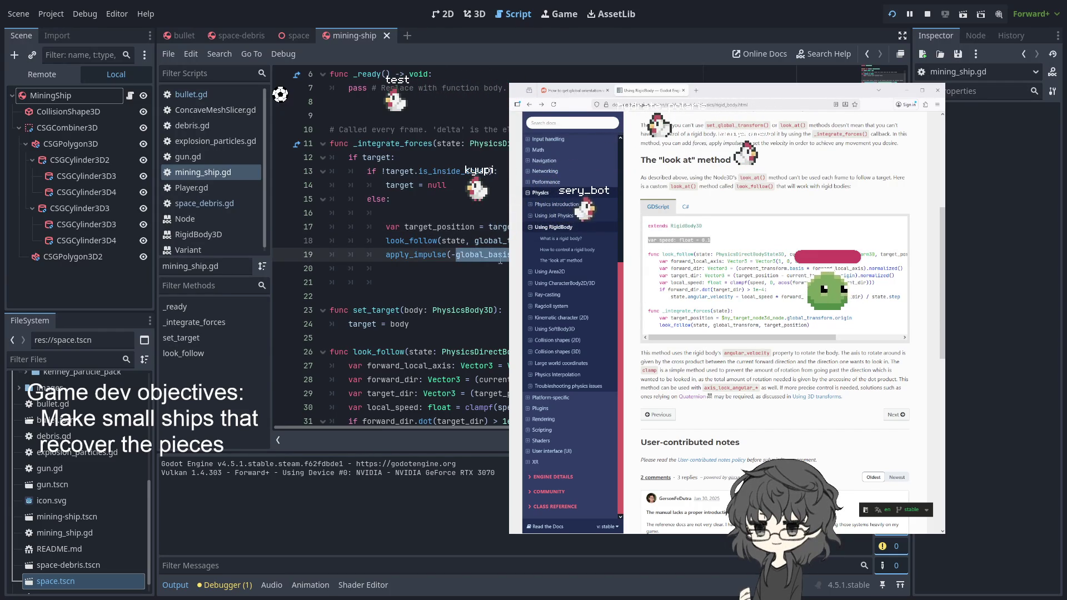
{"action": "type", "text": "trans"}
{"action": "key", "text": "Tab"}
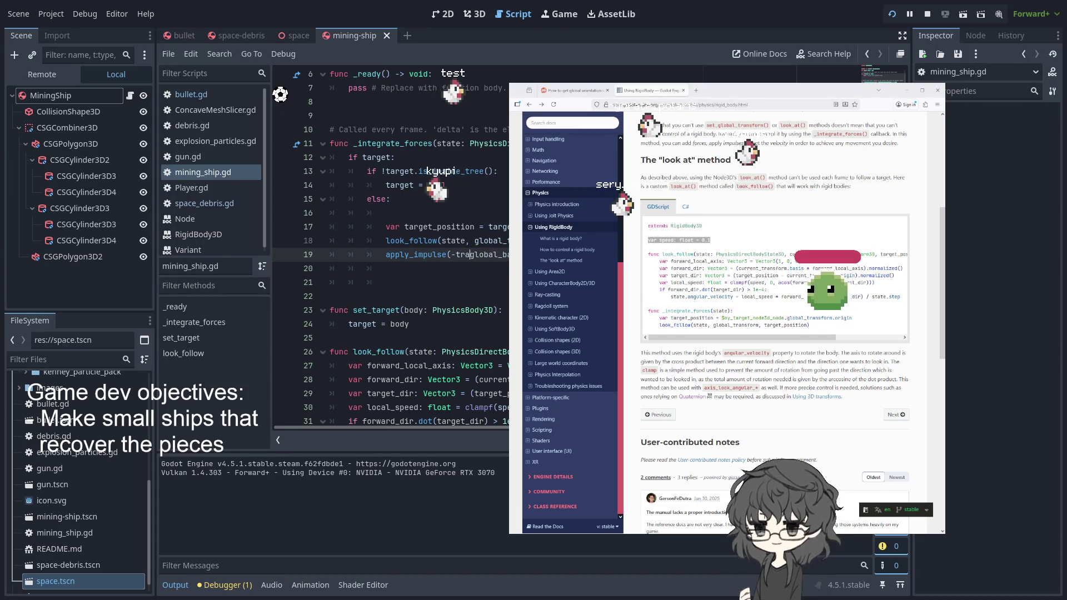
{"action": "key", "text": "ctrl+z"}
{"action": "type", "text": "gl"}
{"action": "key", "text": "BackSpace"}
{"action": "key", "text": "BackSpace"}
{"action": "key", "text": "BackSpace"}
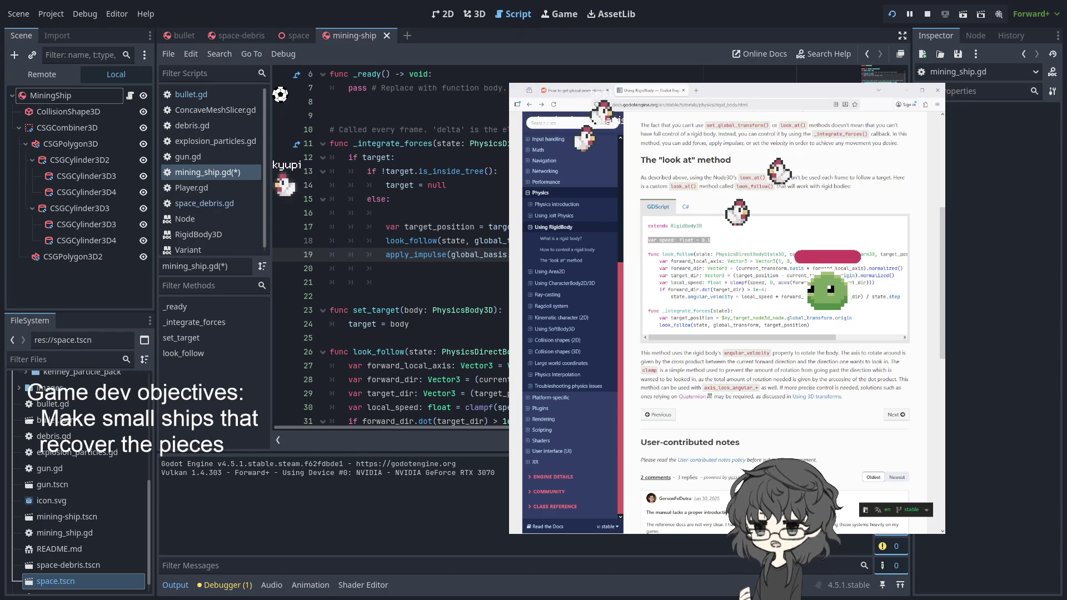
{"action": "key", "text": "Up"}
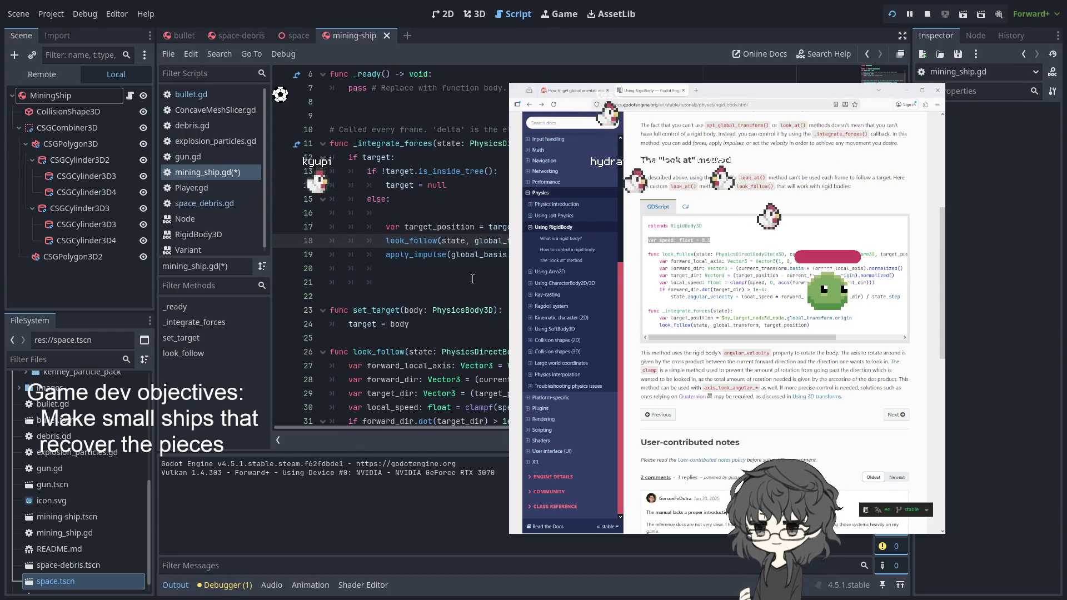
{"action": "left_click", "coordinate": [909, 14]}
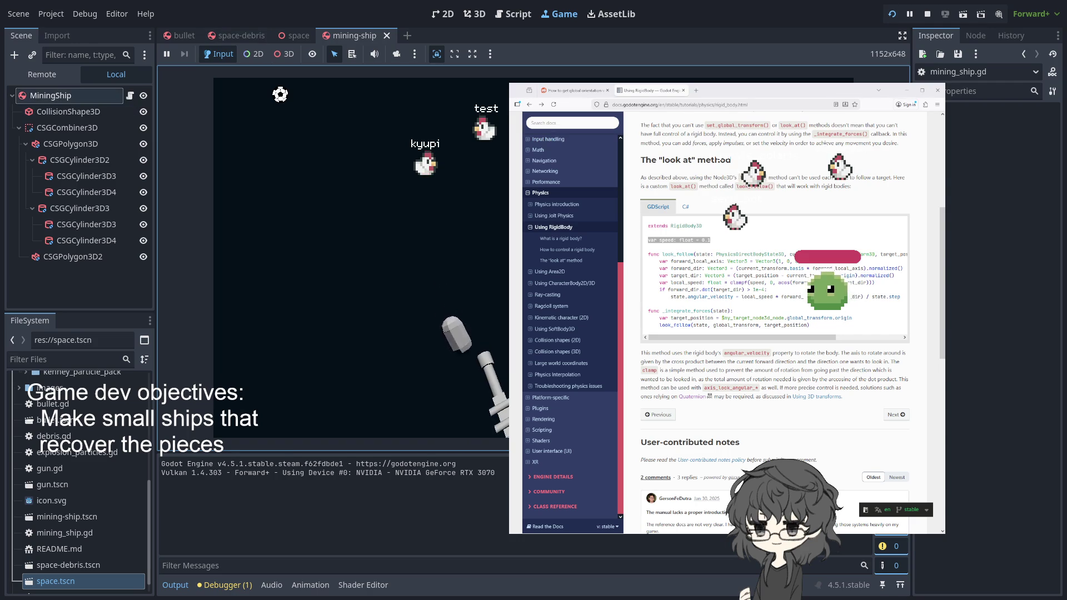
Step: Stop the game and check the ship's 90° Y rotation and the integer-division warning
{"action": "left_click", "coordinate": [64, 94]}
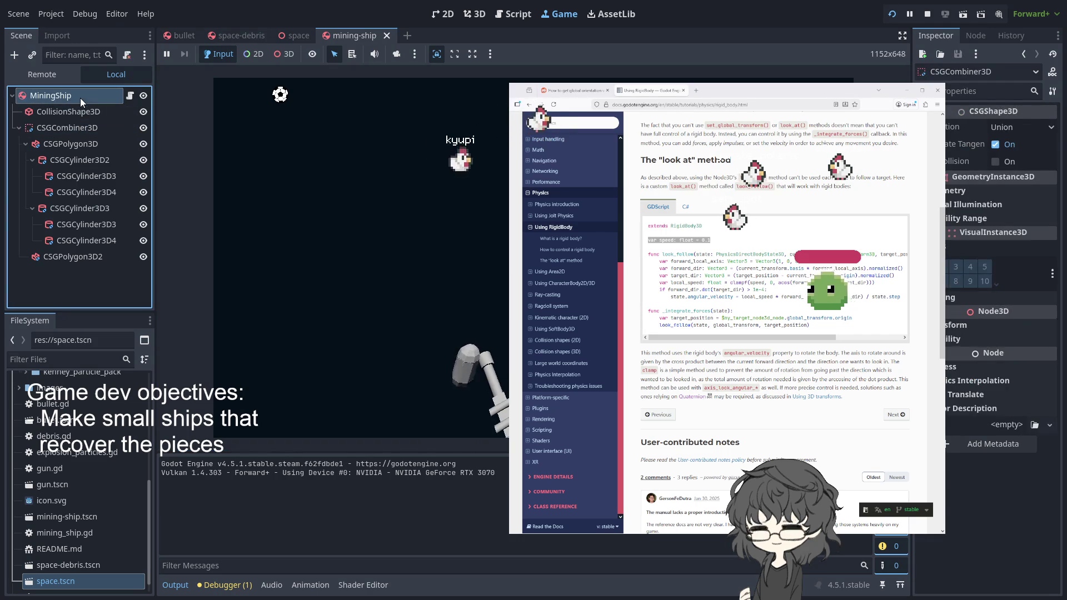
{"action": "left_click", "coordinate": [926, 14]}
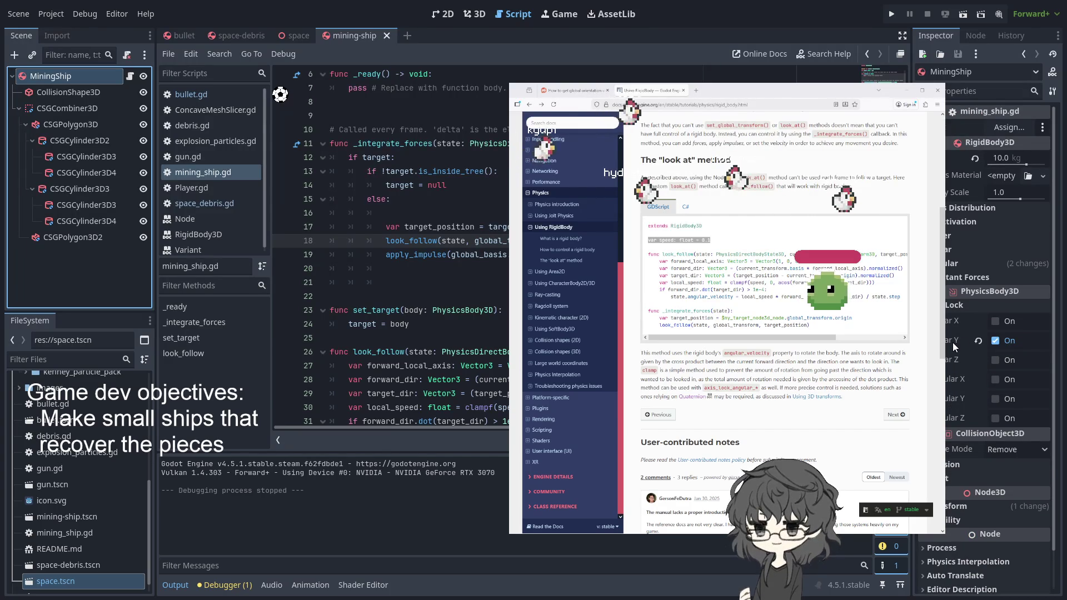
{"action": "left_click", "coordinate": [966, 509]}
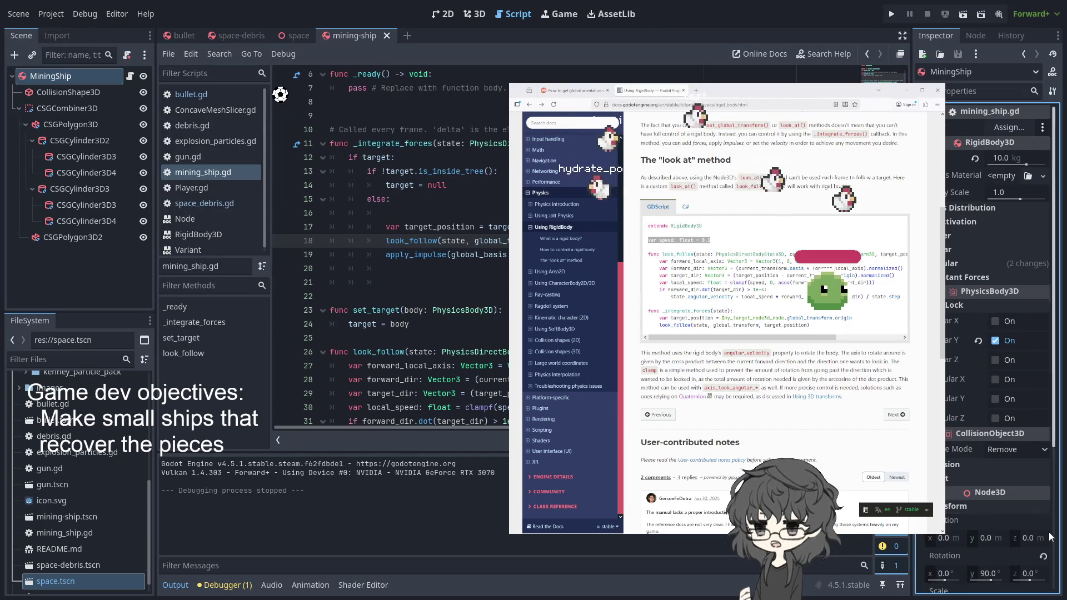
{"action": "scroll", "coordinate": [1008, 538], "scroll_direction": "down", "scroll_amount": 3}
{"action": "left_click", "coordinate": [991, 457]}
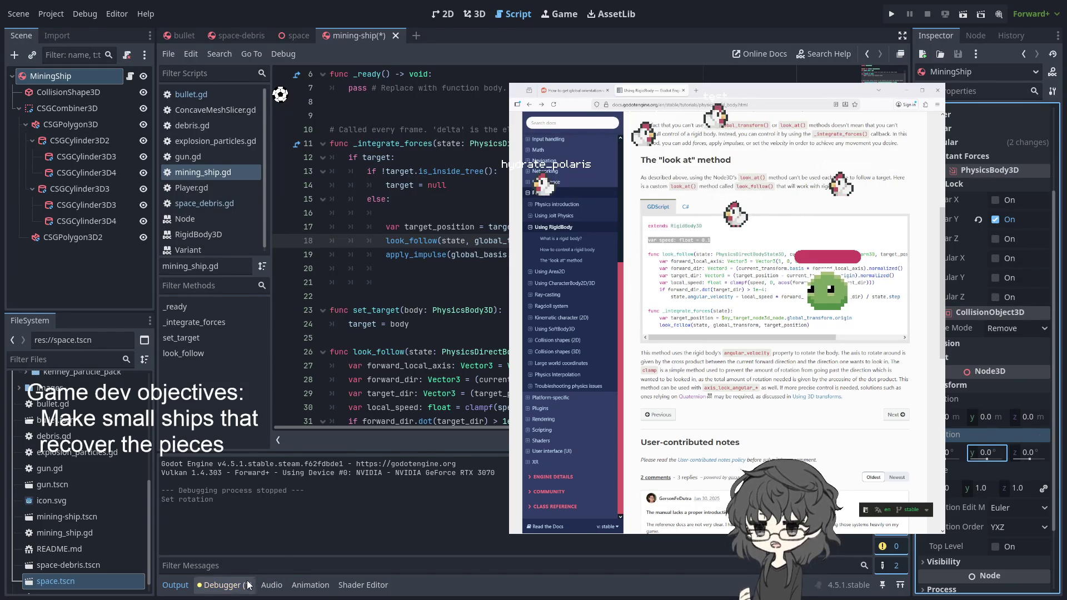
{"action": "left_click", "coordinate": [225, 585]}
{"action": "left_click", "coordinate": [236, 450]}
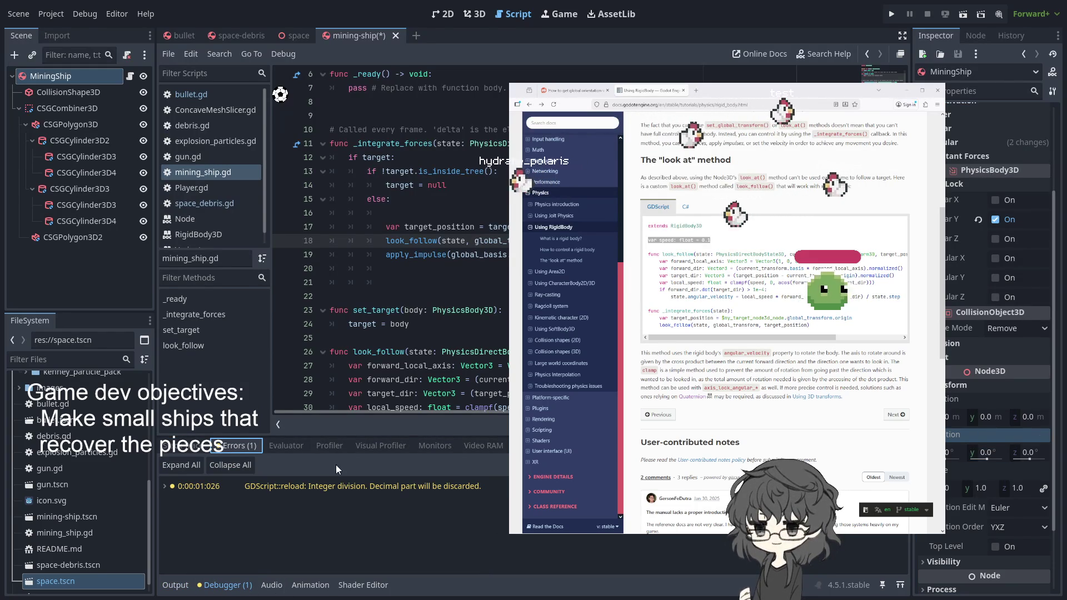
Step: Rotate CSGCombiner3D and CollisionShape3D together by -90° around Y and rerun the game
{"action": "left_click", "coordinate": [63, 96]}
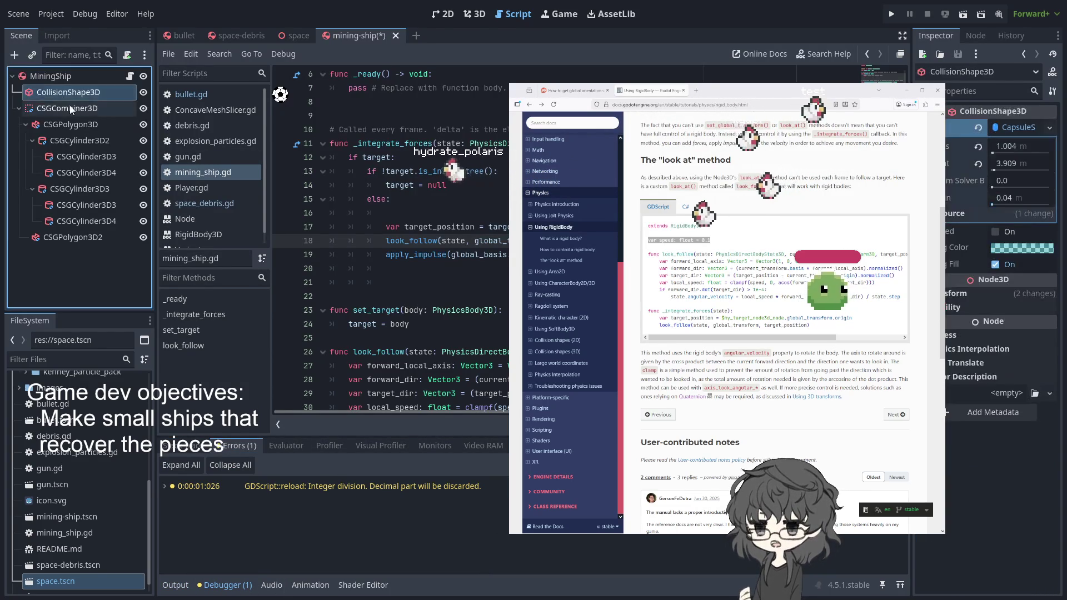
{"action": "left_click", "coordinate": [68, 105]}
{"action": "left_click", "coordinate": [75, 97], "text": "ctrl"}
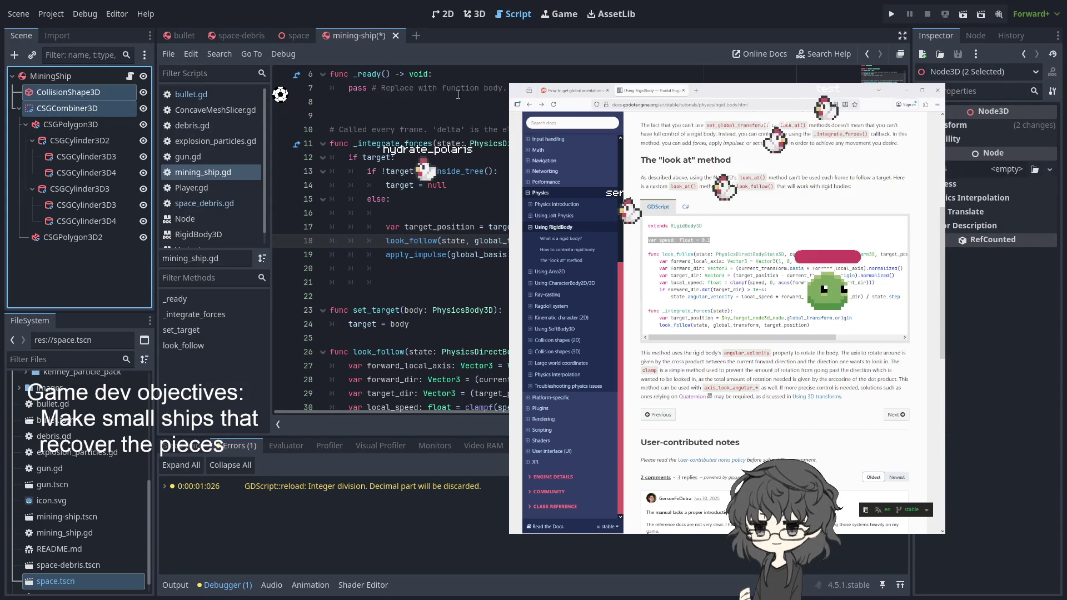
{"action": "left_click", "coordinate": [944, 125]}
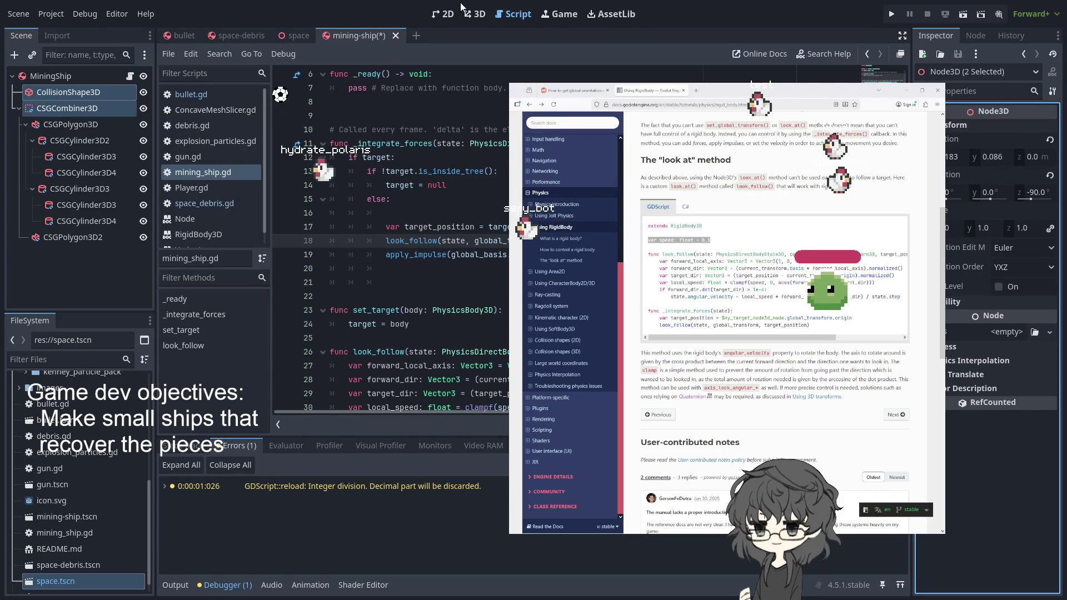
{"action": "left_click", "coordinate": [479, 13]}
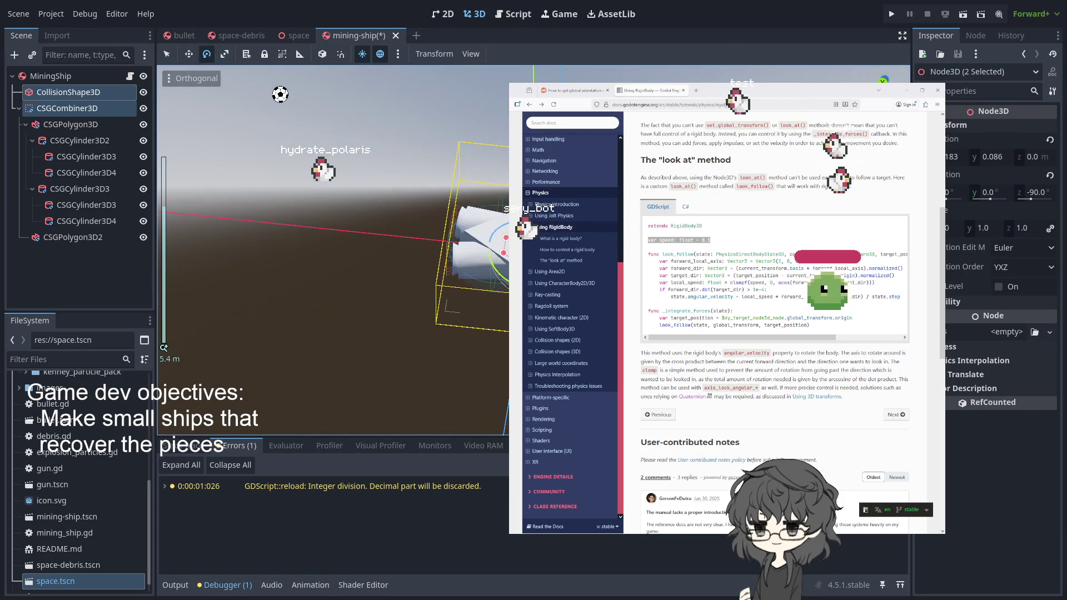
{"action": "mouse_move", "coordinate": [506, 263]}
{"action": "left_mouse_down"}
{"action": "mouse_move", "coordinate": [459, 291]}
{"action": "mouse_move", "coordinate": [519, 186]}
{"action": "left_mouse_up"}
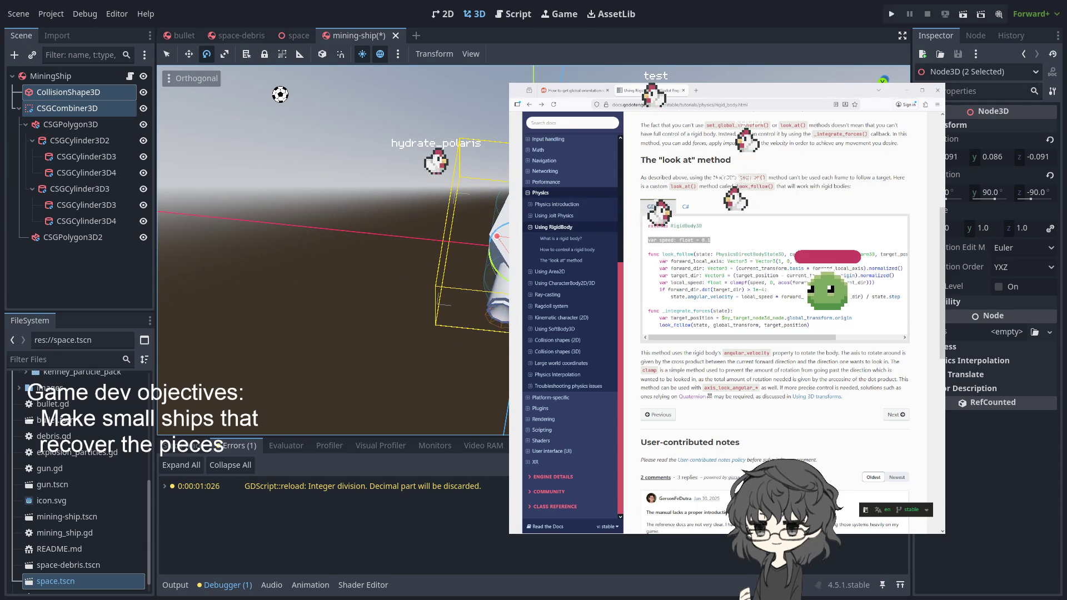
{"action": "left_click", "coordinate": [892, 14]}
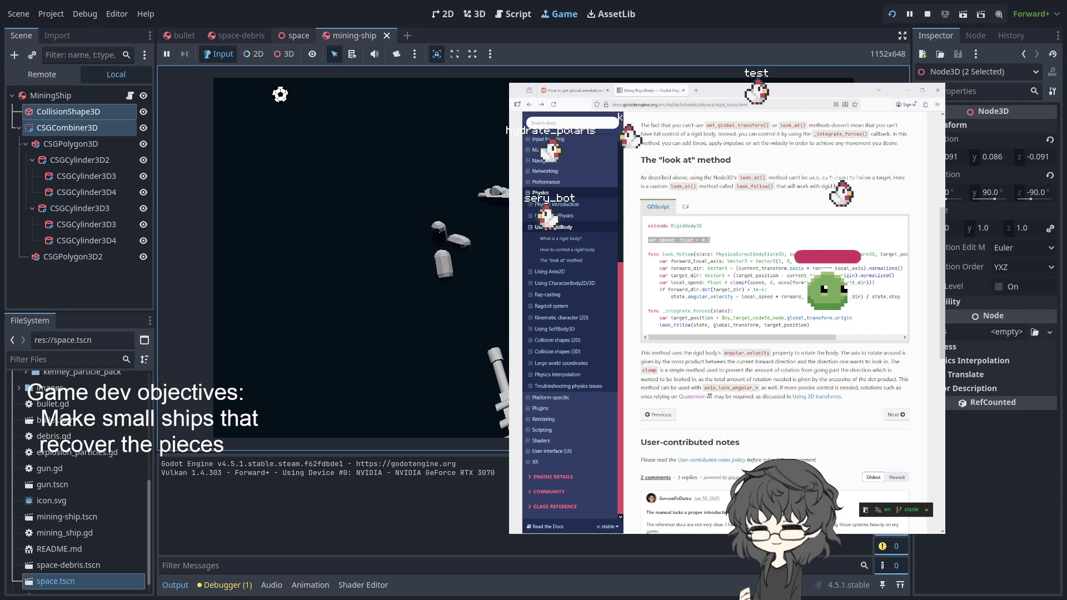
Step: Flip between the space-debris and mining-ship scenes, then view the running game
{"action": "left_click", "coordinate": [247, 35]}
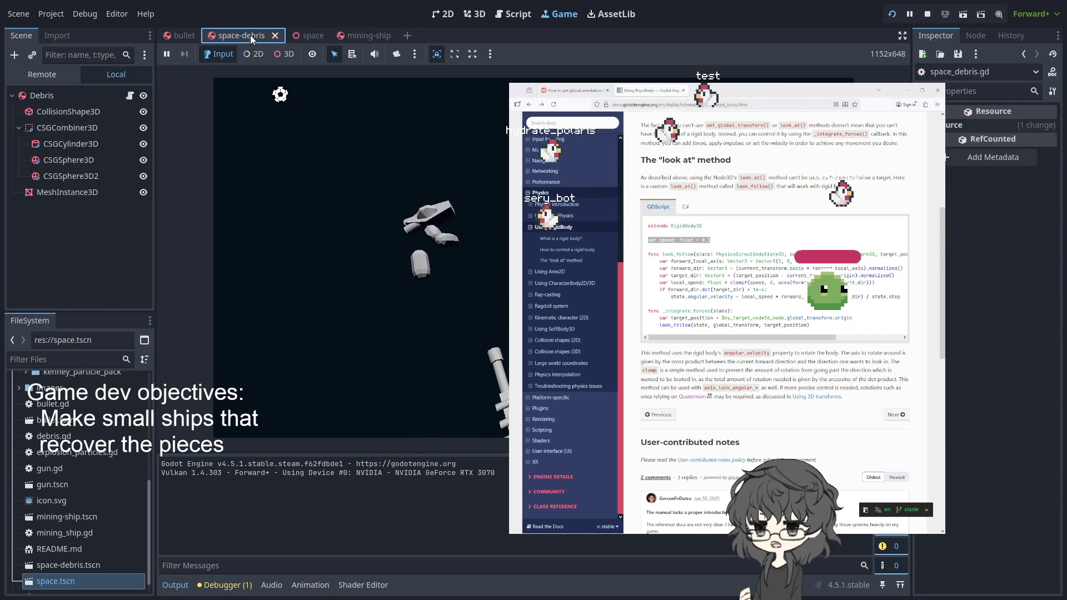
{"action": "left_click", "coordinate": [365, 36]}
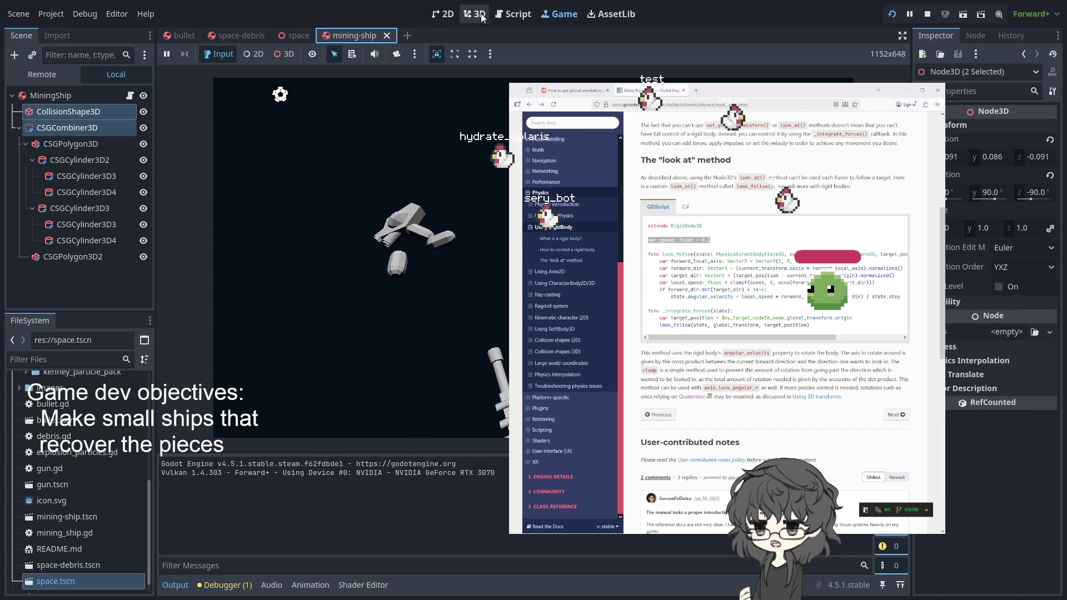
{"action": "left_click", "coordinate": [505, 14]}
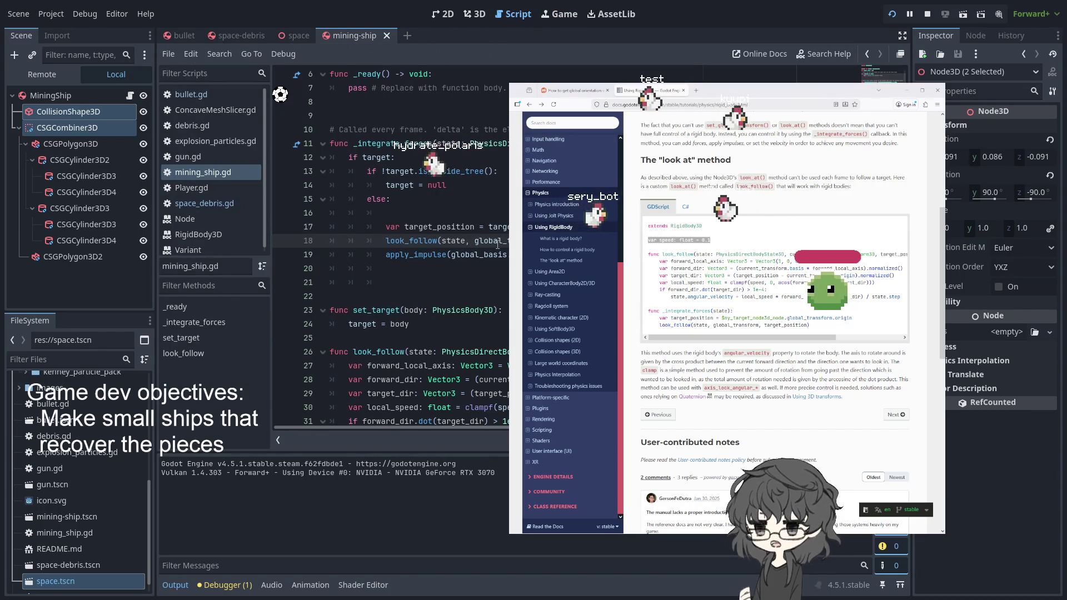
{"action": "left_click", "coordinate": [444, 255]}
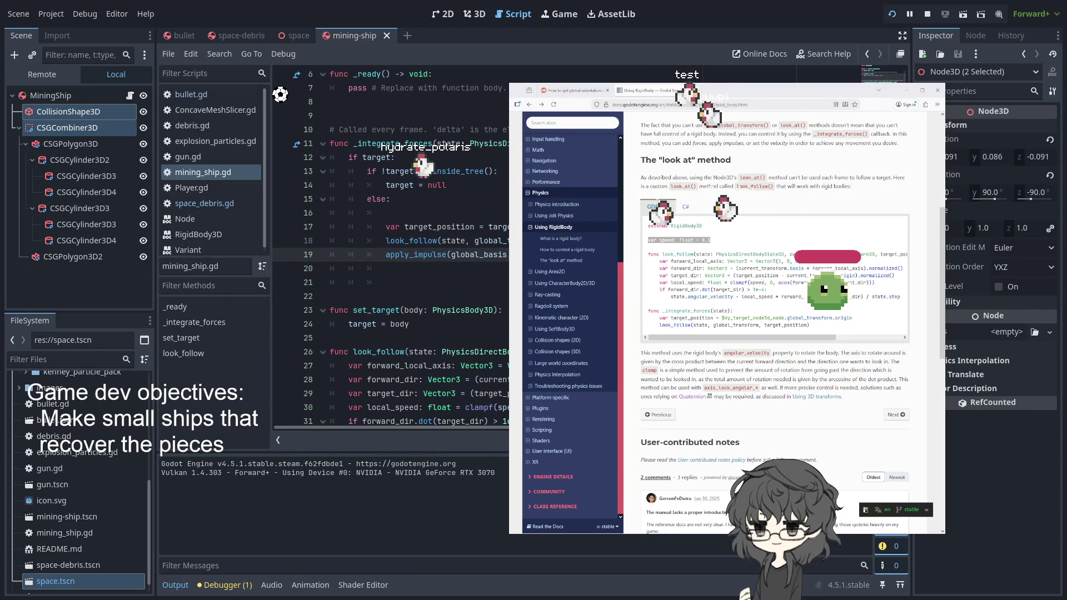
{"action": "left_click", "coordinate": [445, 240]}
{"action": "left_click", "coordinate": [558, 14]}
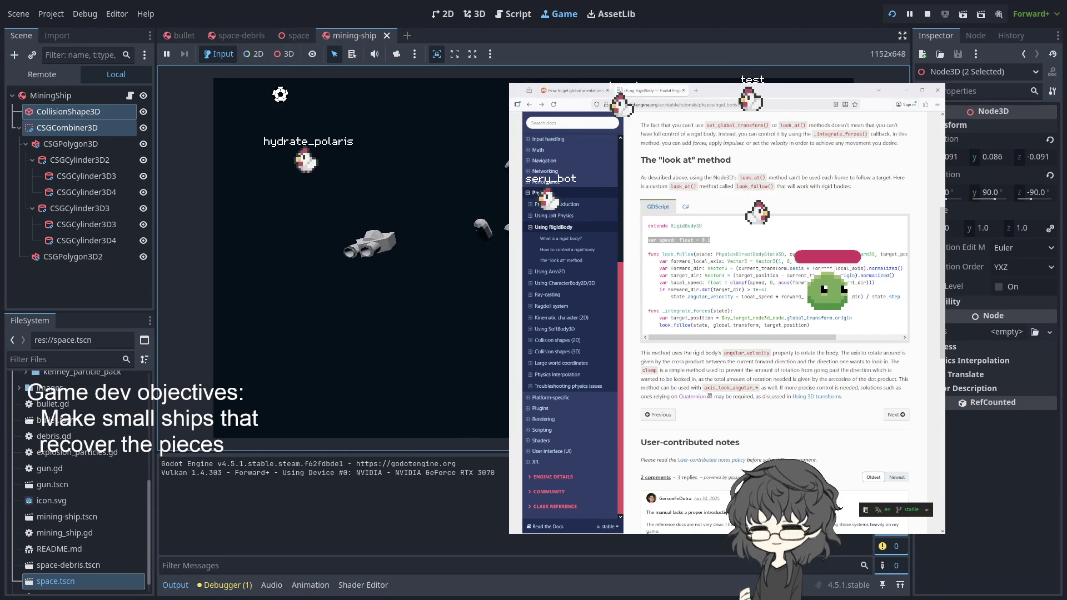
Step: Cycle through the space-debris, space, mining-ship and bullet scenes, ending on bullet.gd
{"action": "left_click", "coordinate": [238, 36]}
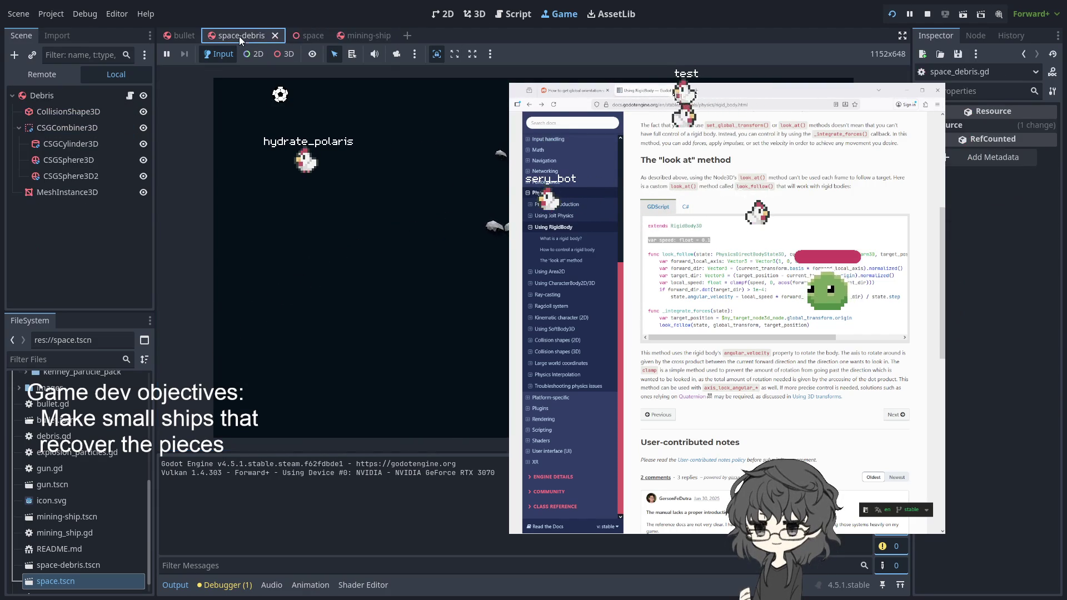
{"action": "left_click", "coordinate": [294, 36]}
{"action": "left_click", "coordinate": [188, 34]}
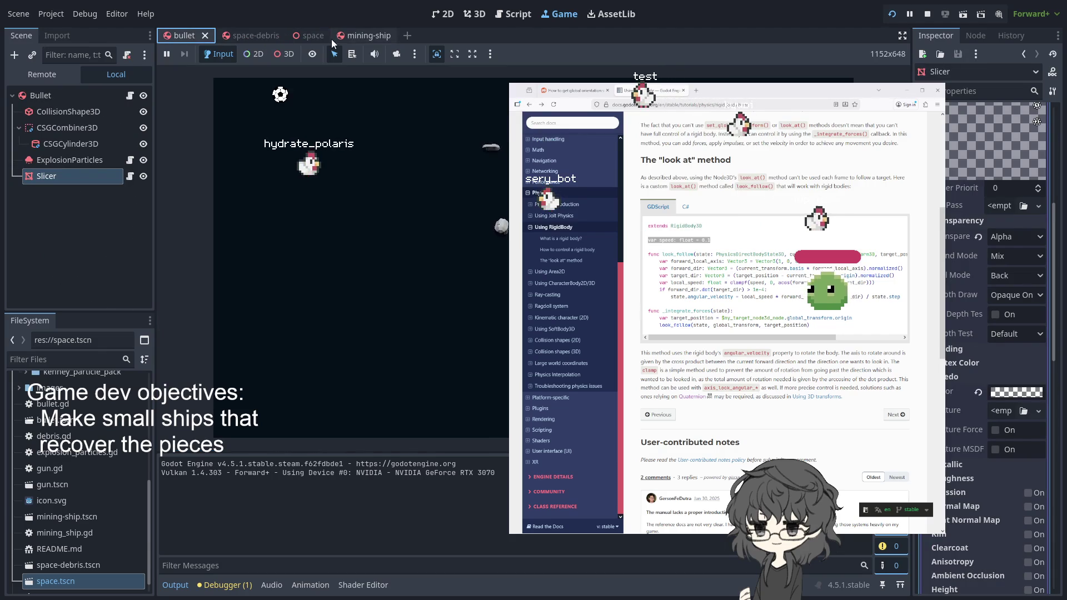
{"action": "left_click", "coordinate": [351, 35]}
{"action": "left_click", "coordinate": [294, 36]}
{"action": "left_click", "coordinate": [228, 35]}
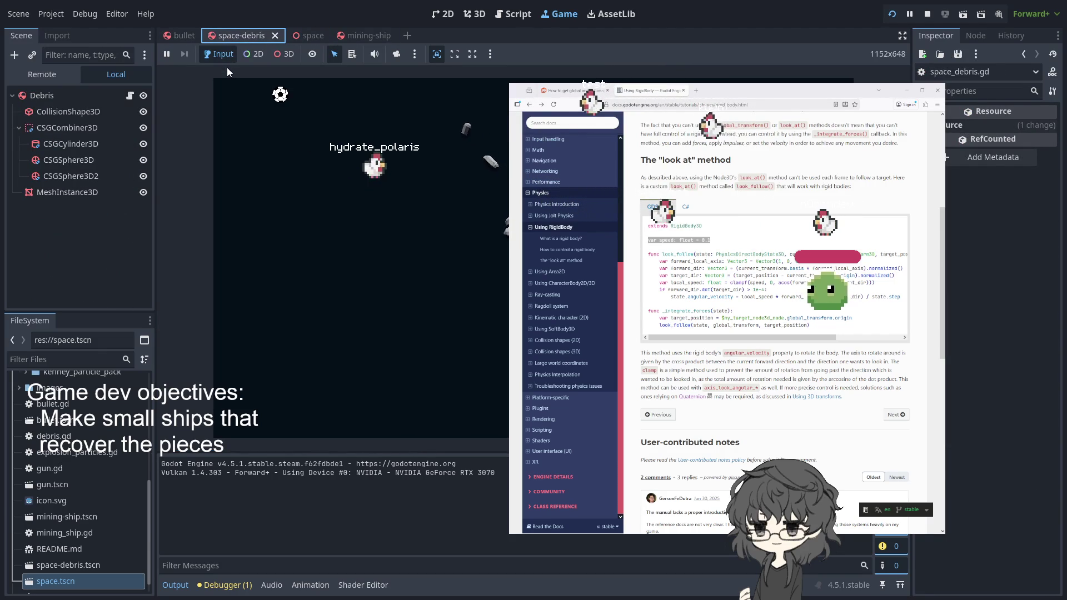
{"action": "left_click", "coordinate": [351, 35]}
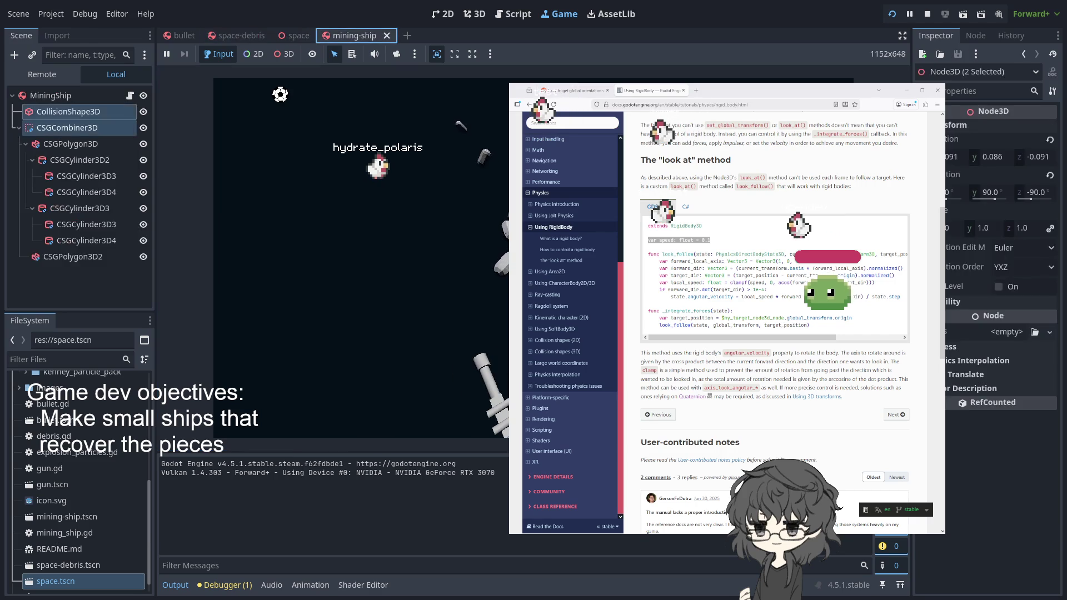
{"action": "left_click", "coordinate": [307, 37]}
{"action": "left_click", "coordinate": [249, 37]}
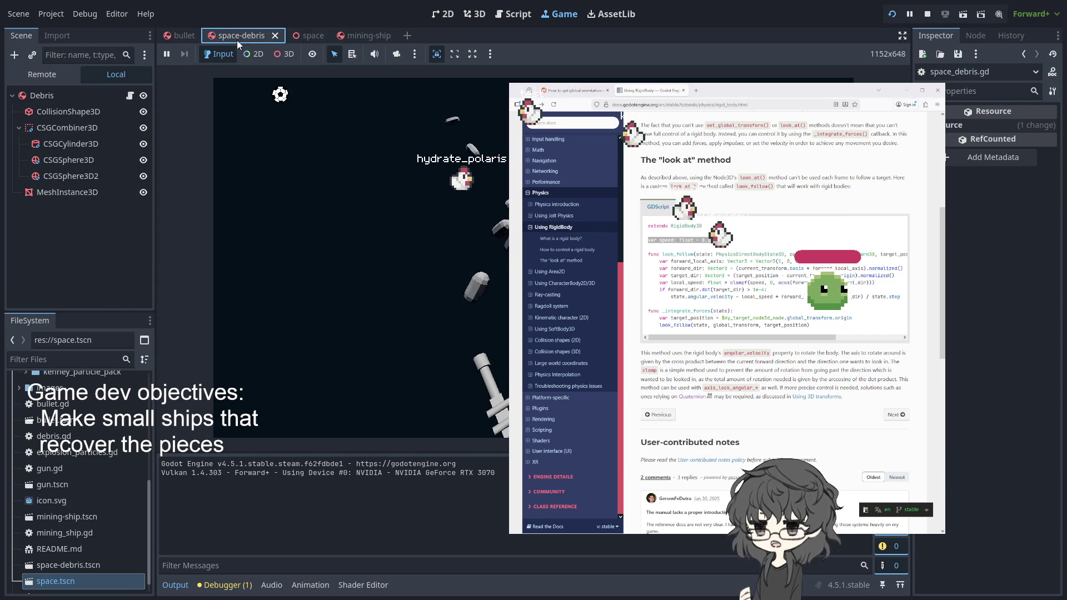
{"action": "left_click", "coordinate": [178, 34]}
{"action": "left_click", "coordinate": [468, 16]}
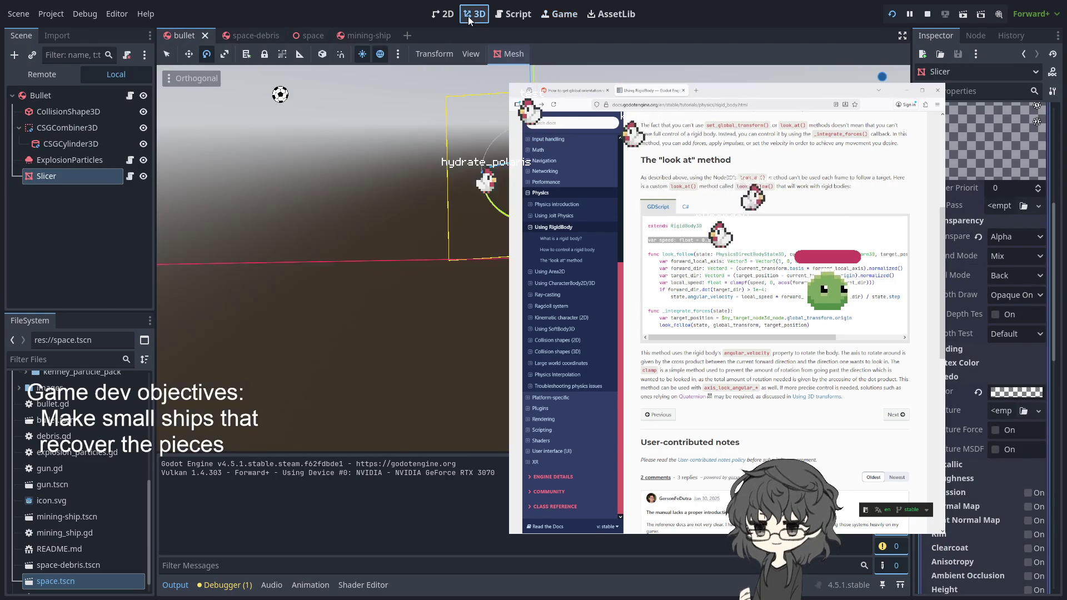
{"action": "left_click", "coordinate": [512, 15]}
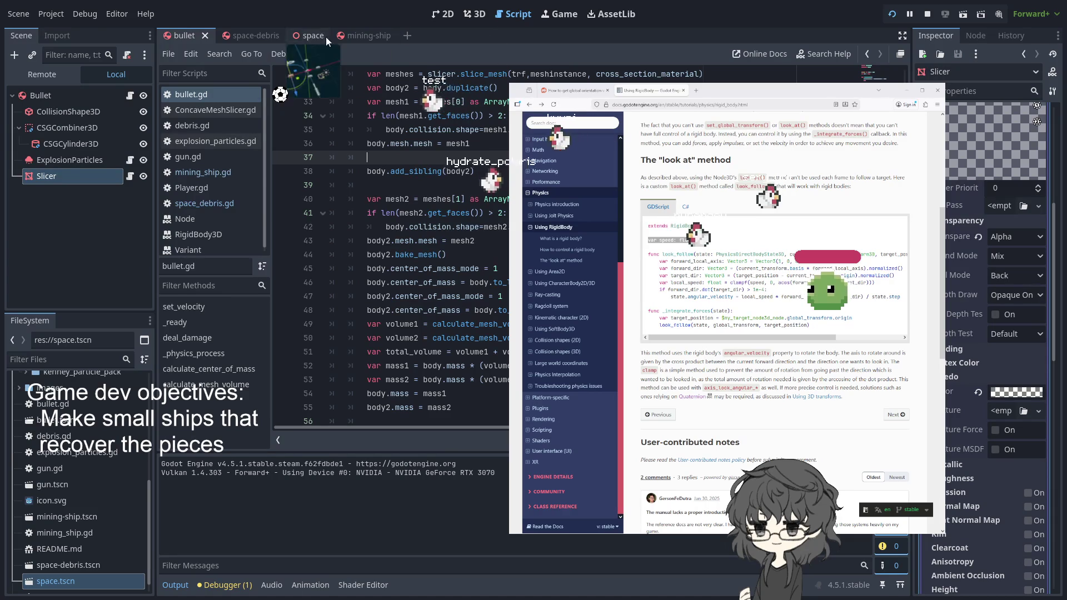
Step: Switch to the mining-ship scene tab so mining_ship.gd shows again
{"action": "left_click", "coordinate": [361, 33]}
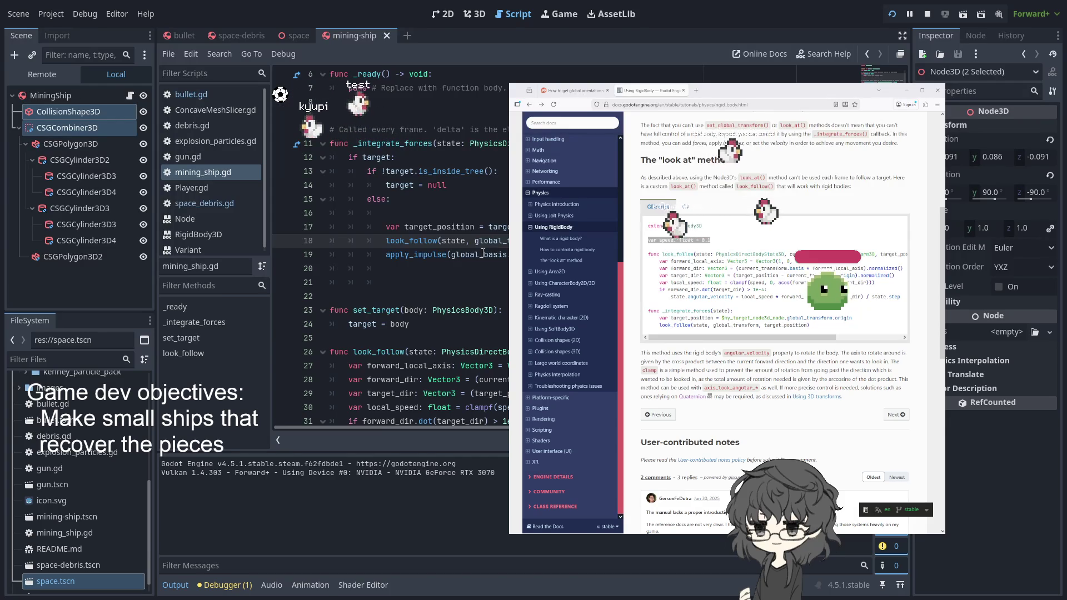
Step: Add an 'if global_basis.z <' line above apply_impulse and indent the impulse under it
{"action": "double_click", "coordinate": [482, 254]}
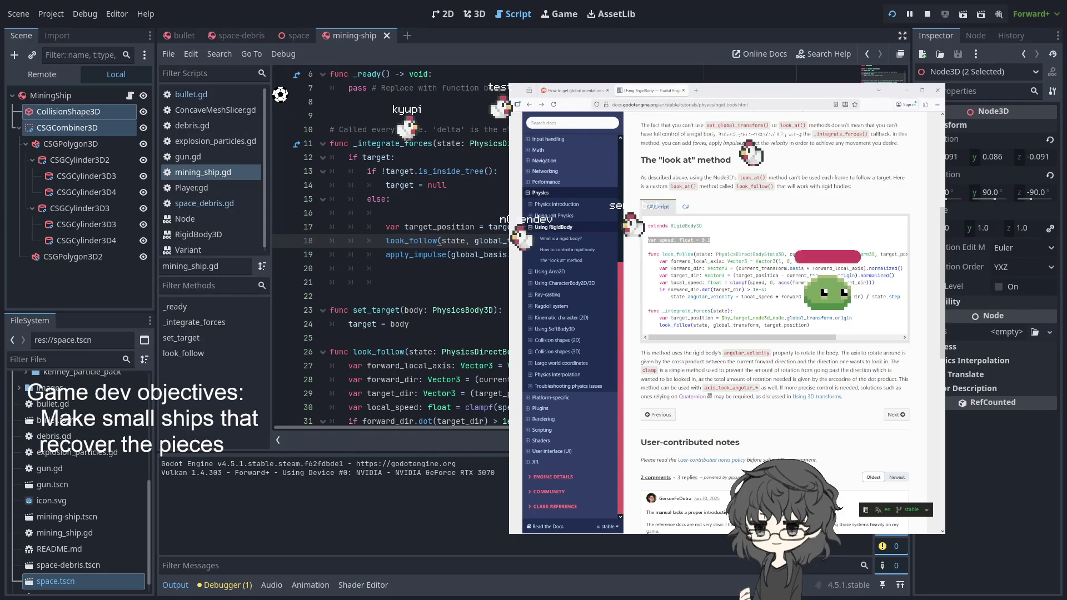
{"action": "key", "text": "Return"}
{"action": "type", "text": "if global_basis.z"}
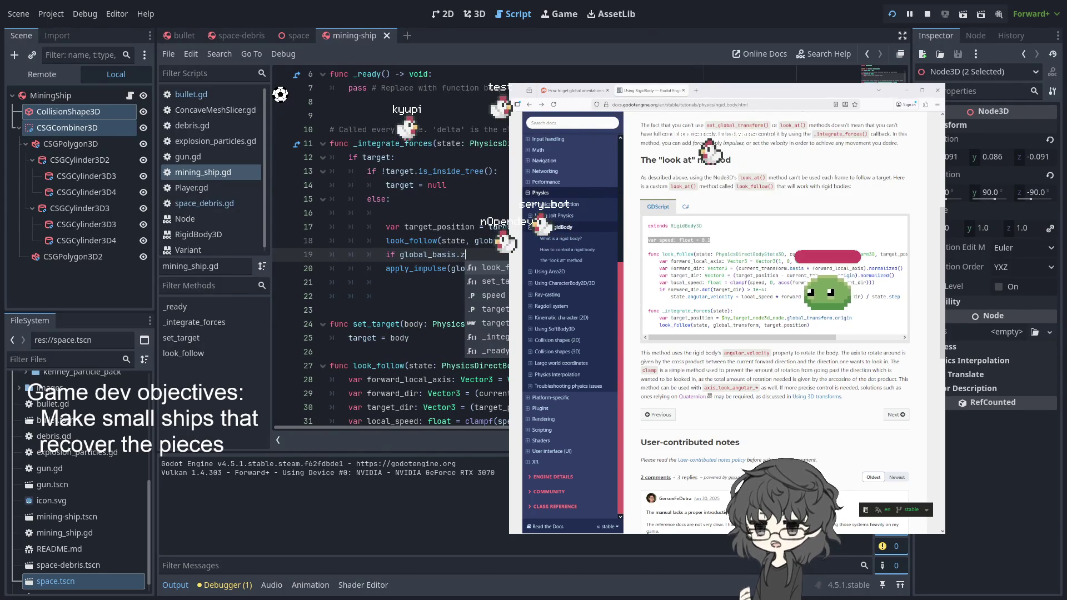
{"action": "key", "text": "BackSpace"}
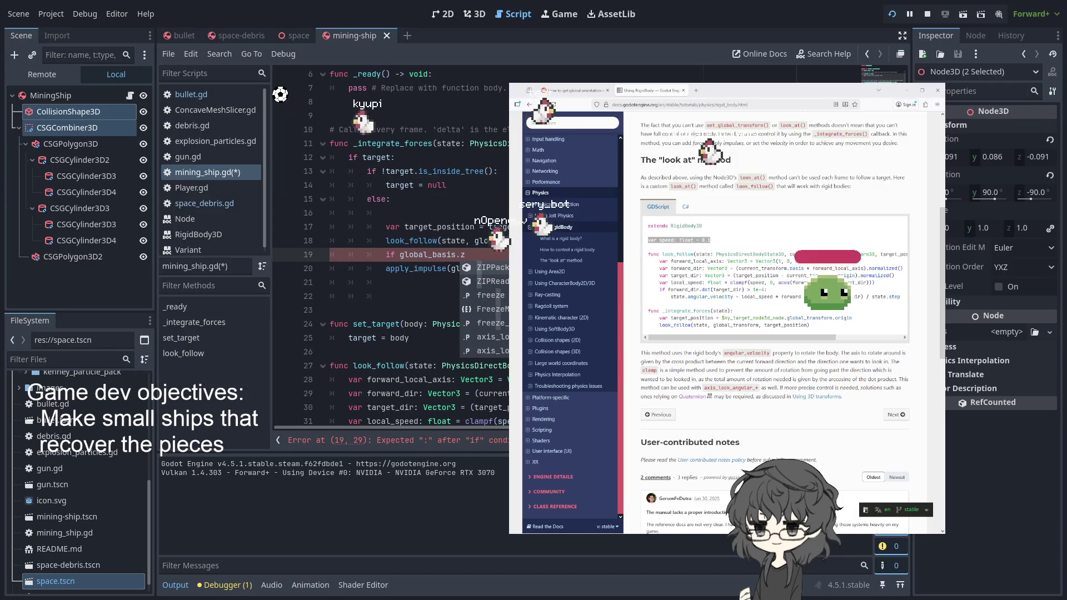
{"action": "type", "text": " < 1:"}
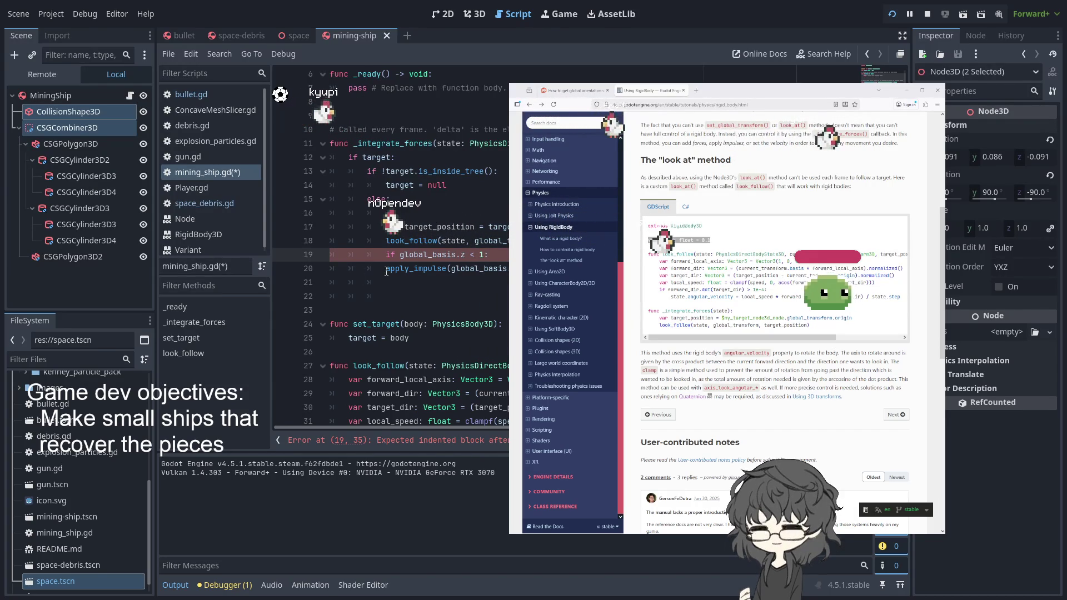
{"action": "key", "text": "Tab"}
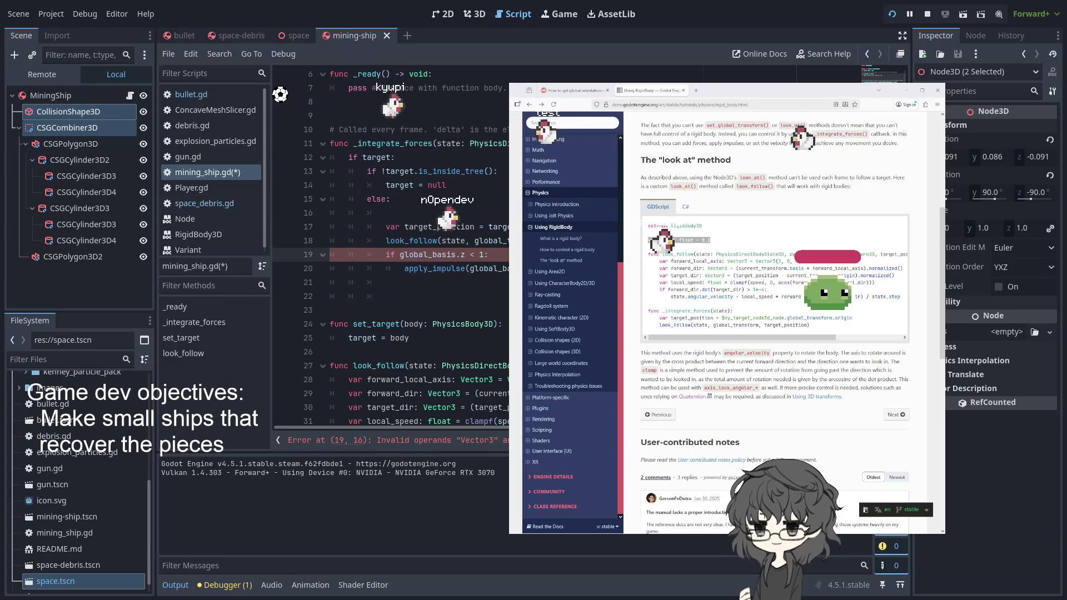
{"action": "key", "text": "Down"}
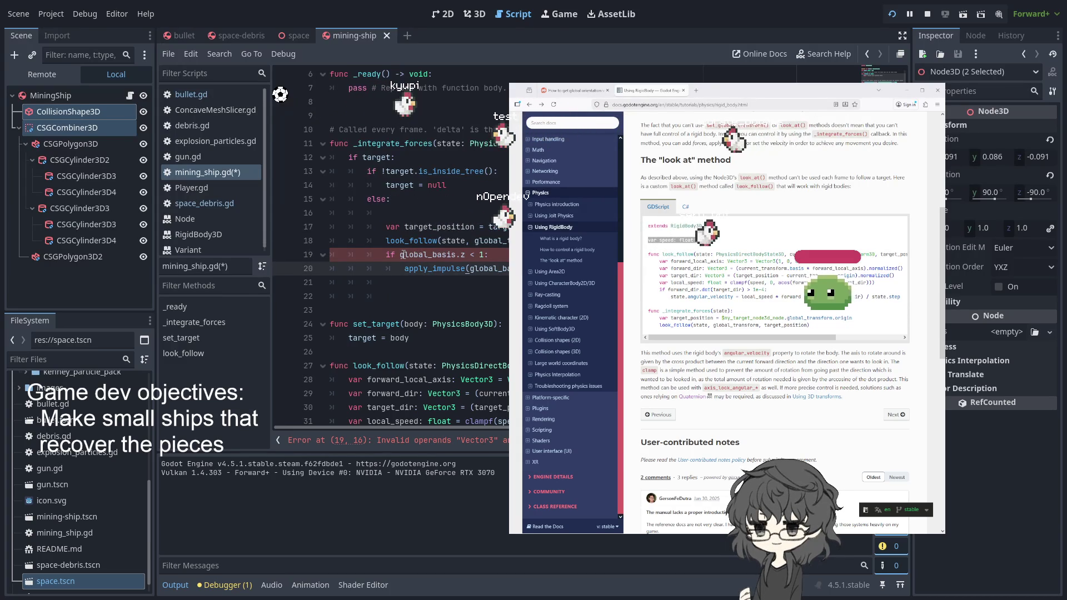
Step: Compare against Vector3 instead of 1, run the game, and show the debugger errors
{"action": "left_click", "coordinate": [482, 254]}
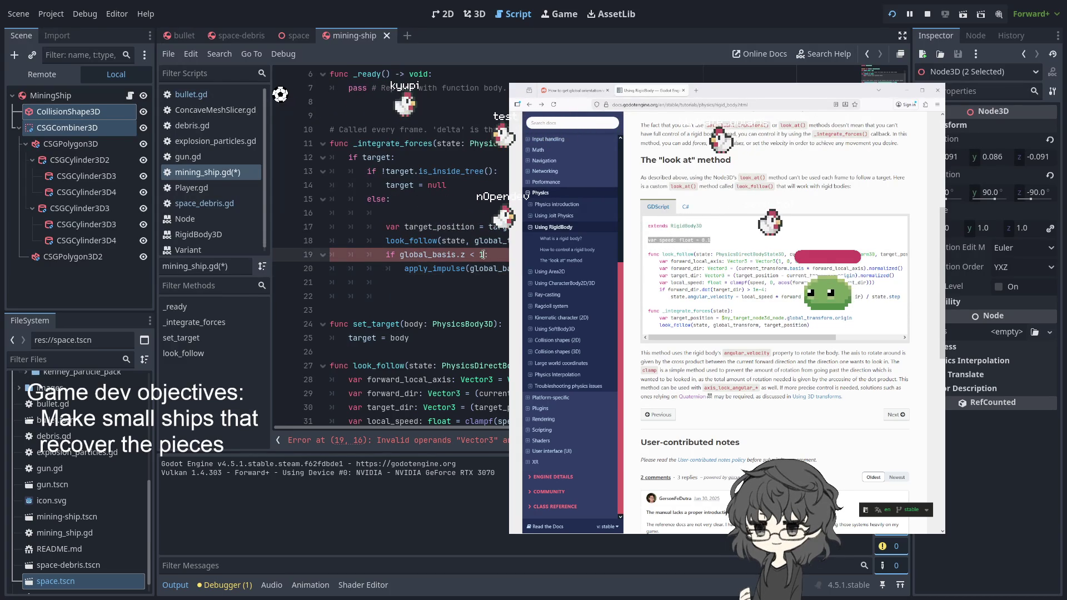
{"action": "key", "text": "BackSpace"}
{"action": "type", "text": "Vec"}
{"action": "type", "text": "tor3"}
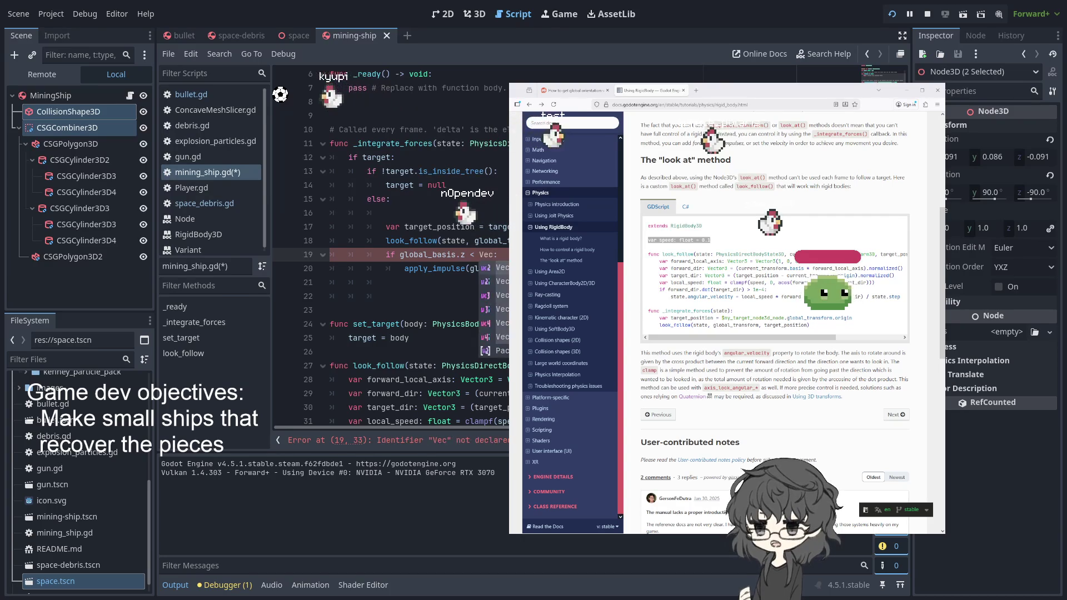
{"action": "key", "text": "BackSpace"}
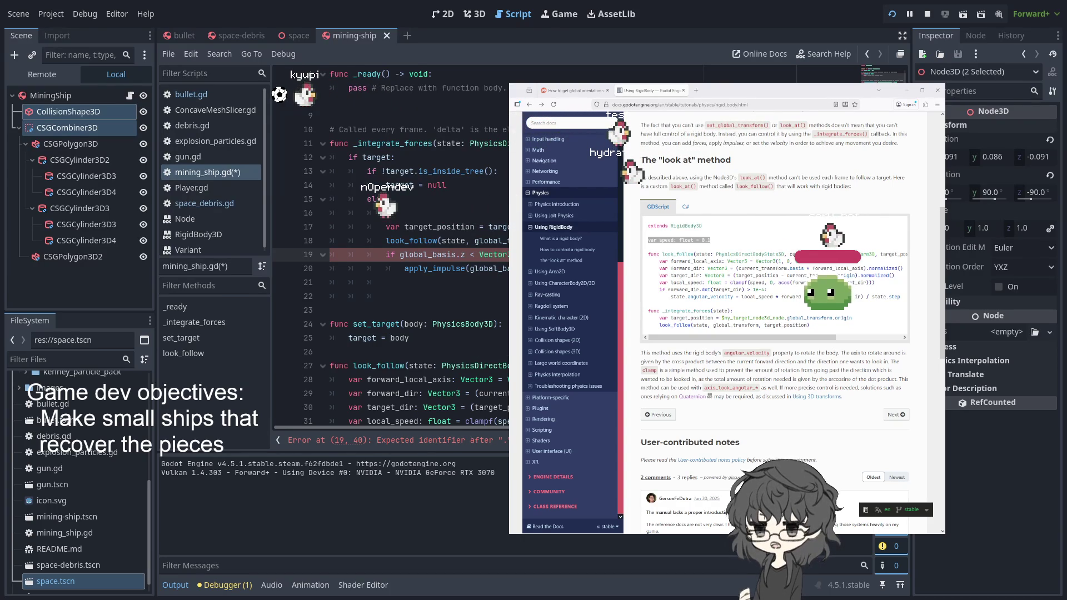
{"action": "left_click", "coordinate": [892, 15]}
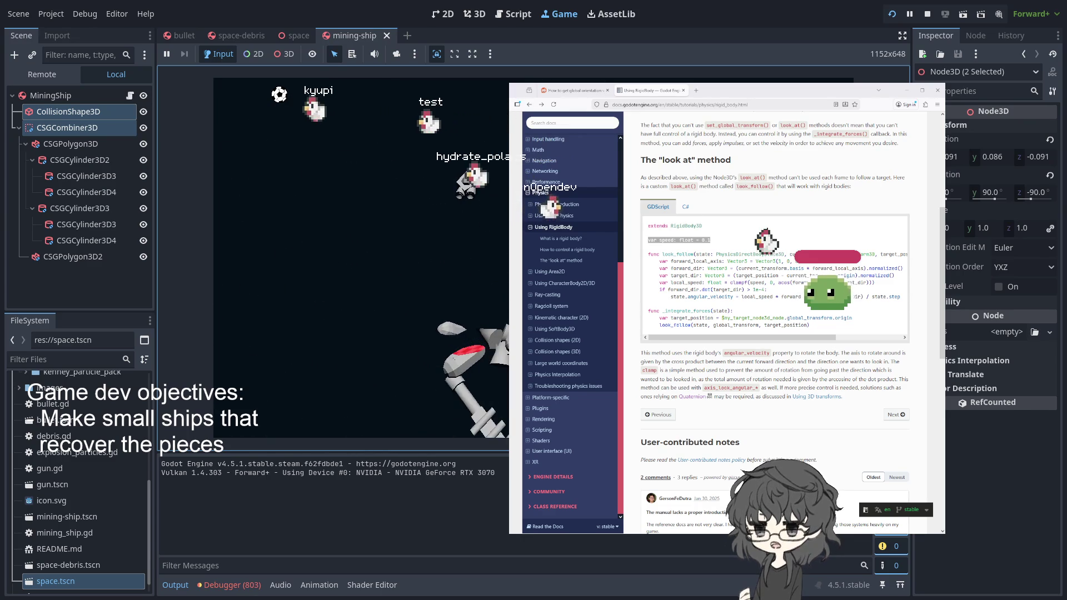
{"action": "key", "text": "alt+d"}
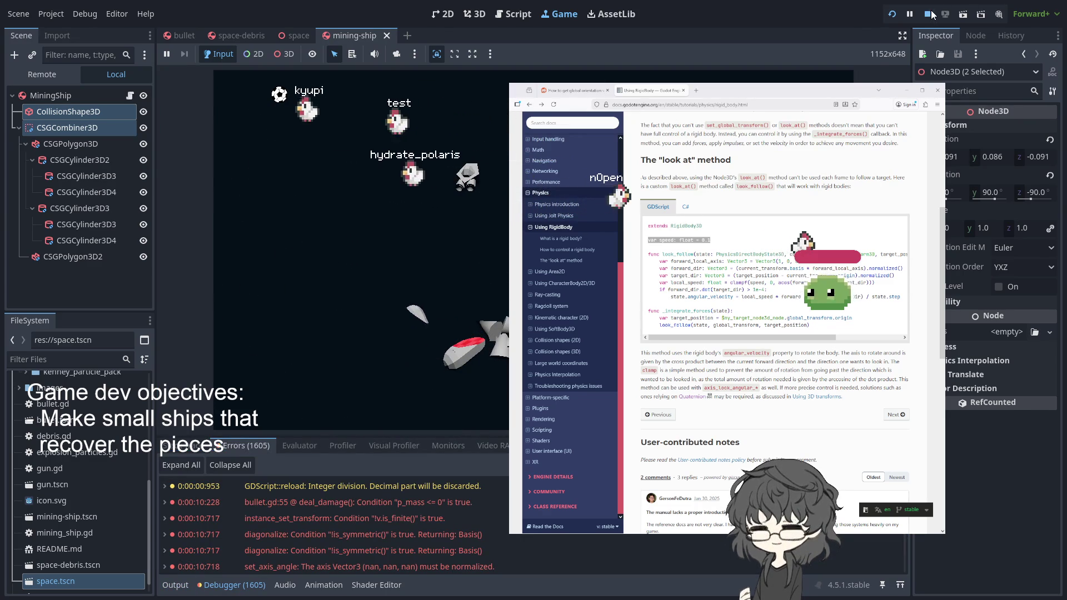
Step: Stop the game, expand a set_axis_angle NaN error to read its source, then rerun
{"action": "key", "text": "F8"}
{"action": "scroll", "coordinate": [405, 499], "scroll_direction": "down", "scroll_amount": 10}
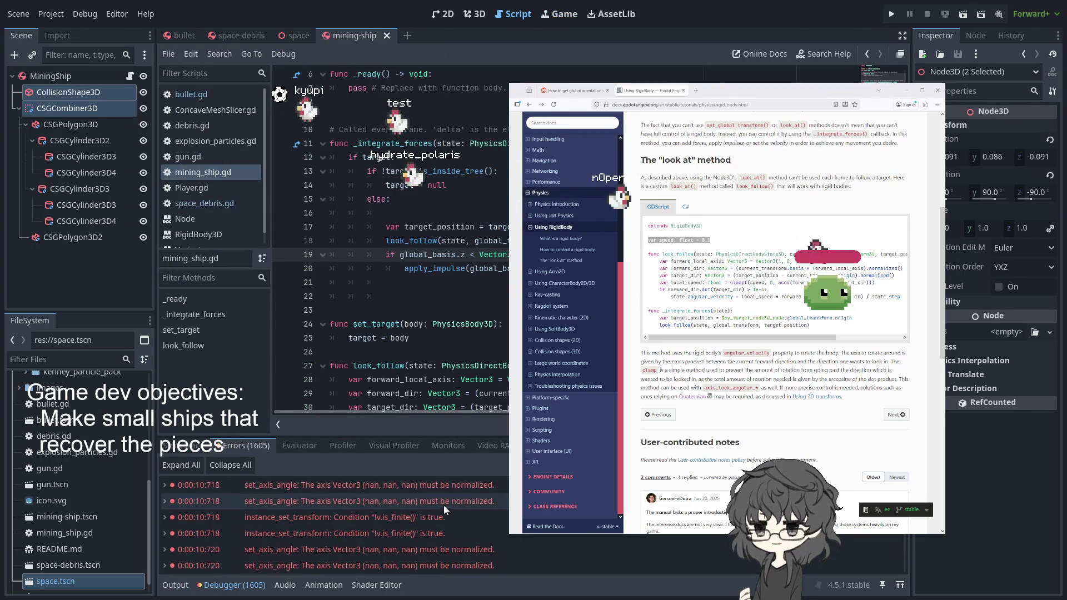
{"action": "scroll", "coordinate": [468, 511], "scroll_direction": "down", "scroll_amount": 10}
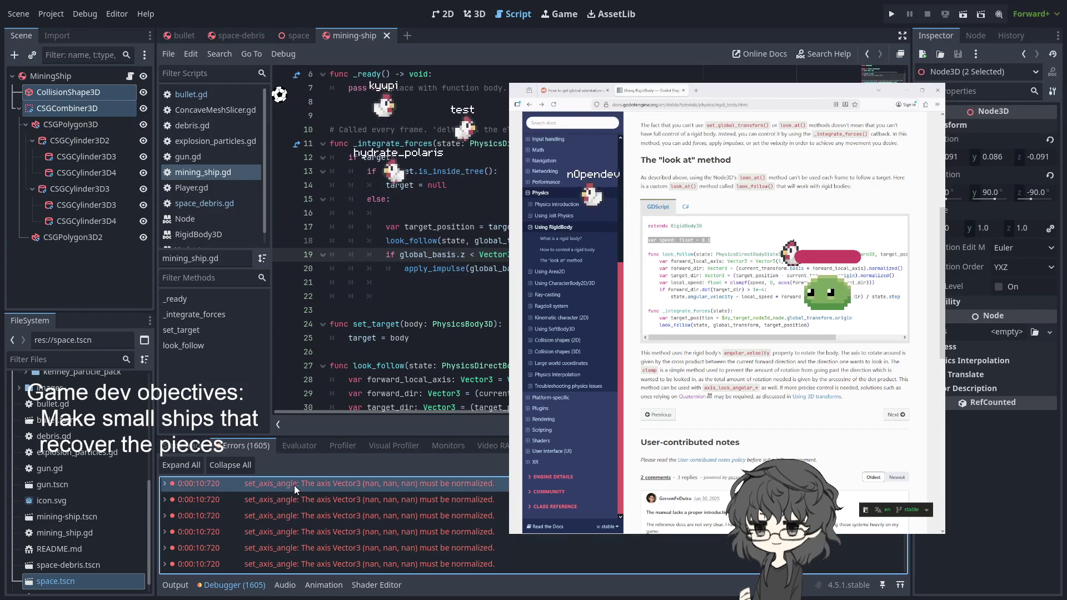
{"action": "left_click", "coordinate": [332, 511]}
{"action": "scroll", "coordinate": [313, 496], "scroll_direction": "up", "scroll_amount": 3}
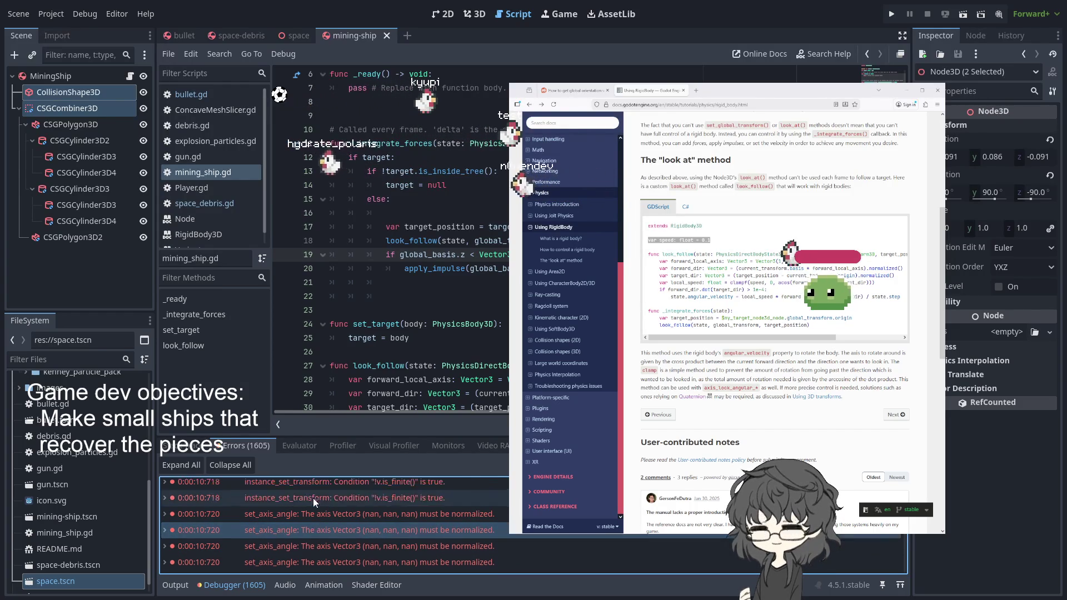
{"action": "double_click", "coordinate": [263, 514]}
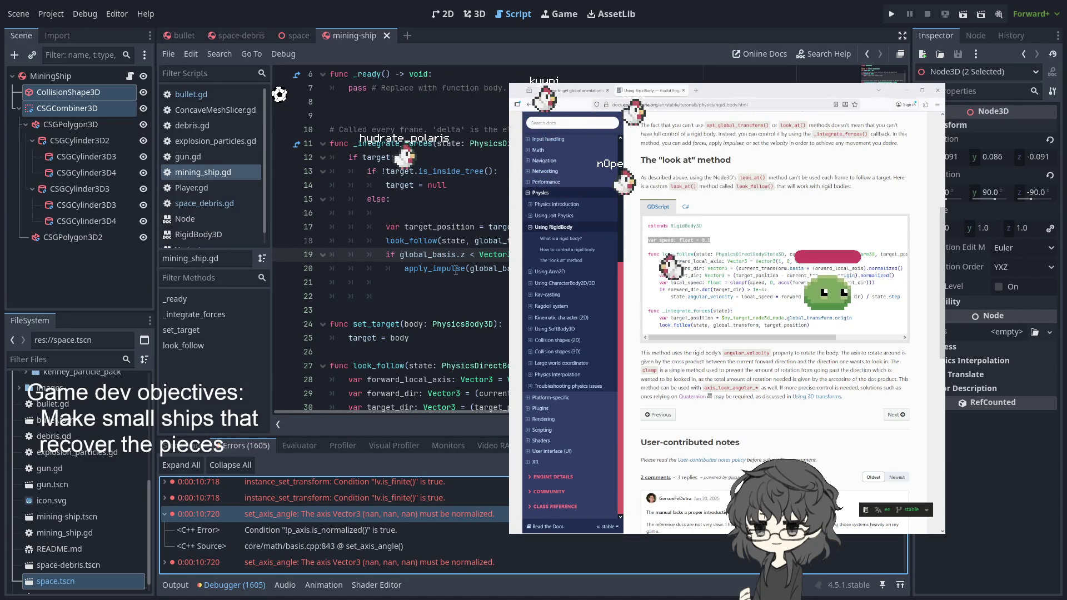
{"action": "scroll", "coordinate": [405, 245], "scroll_direction": "down", "scroll_amount": 2}
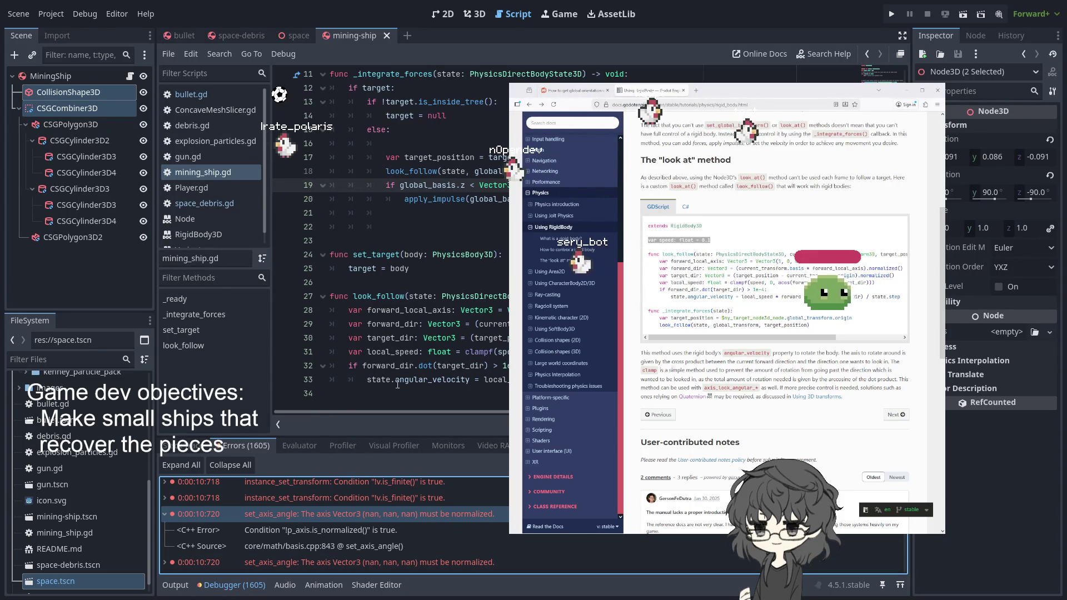
{"action": "left_click", "coordinate": [888, 12]}
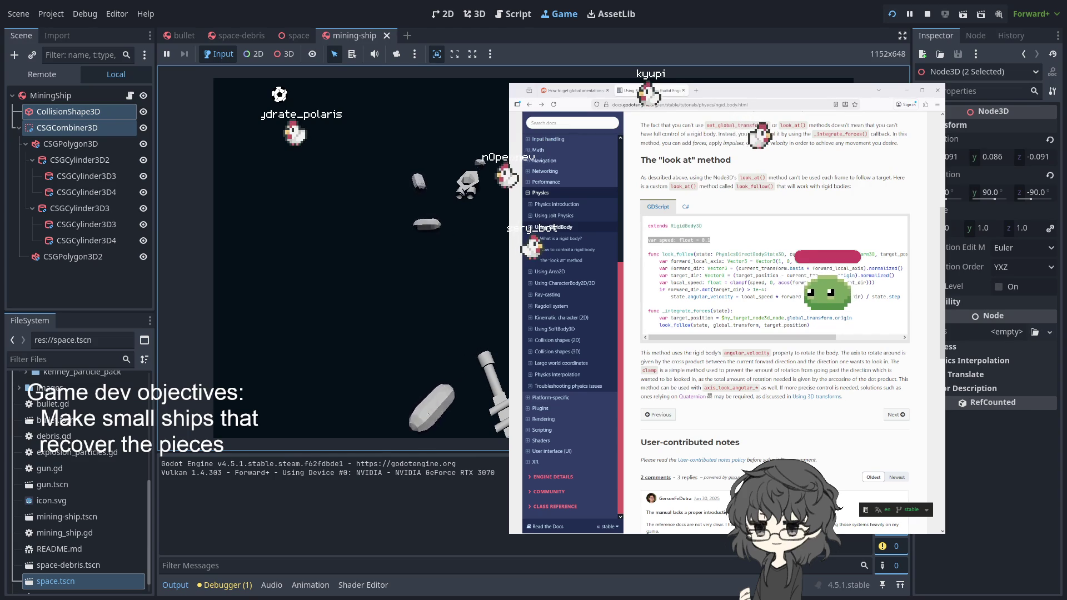
Step: Flip through the scene tabs and open mining_ship.gd at lines 28-29 of look_follow
{"action": "left_click", "coordinate": [249, 37]}
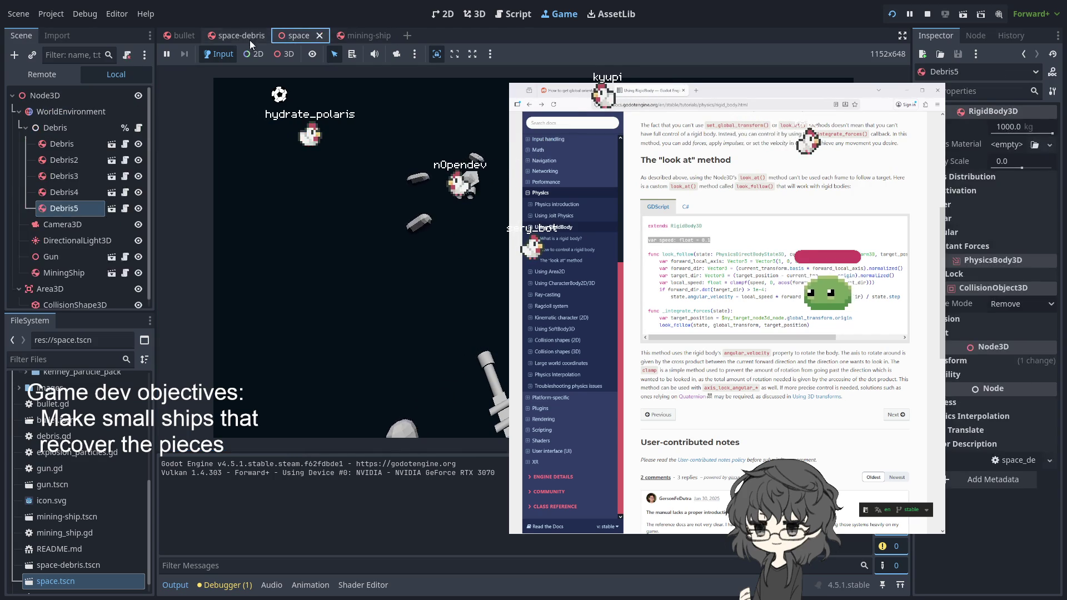
{"action": "left_click", "coordinate": [172, 36]}
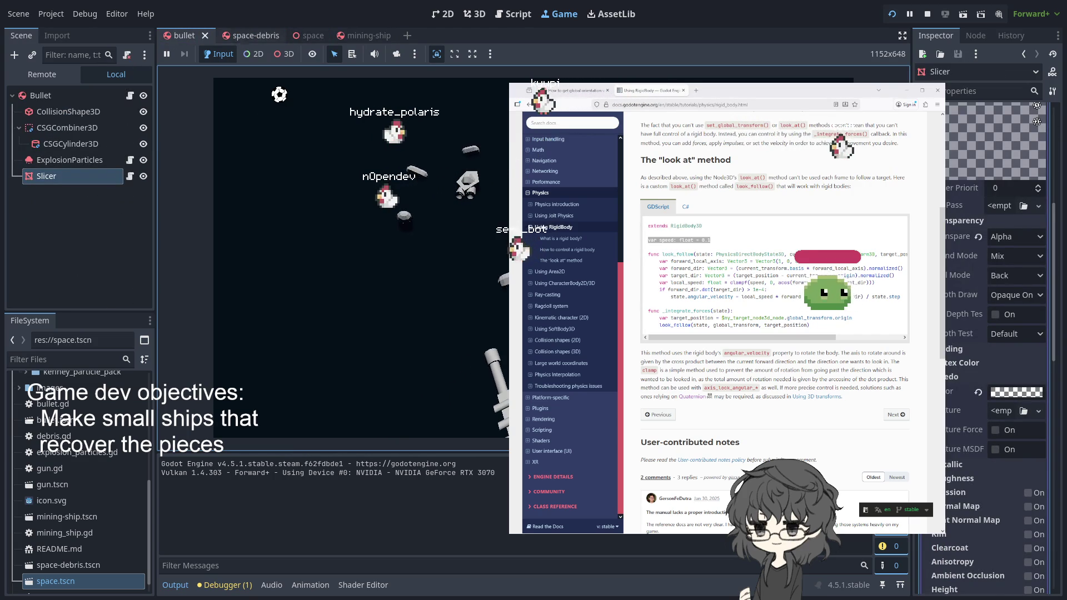
{"action": "left_click", "coordinate": [356, 36]}
{"action": "left_click", "coordinate": [512, 14]}
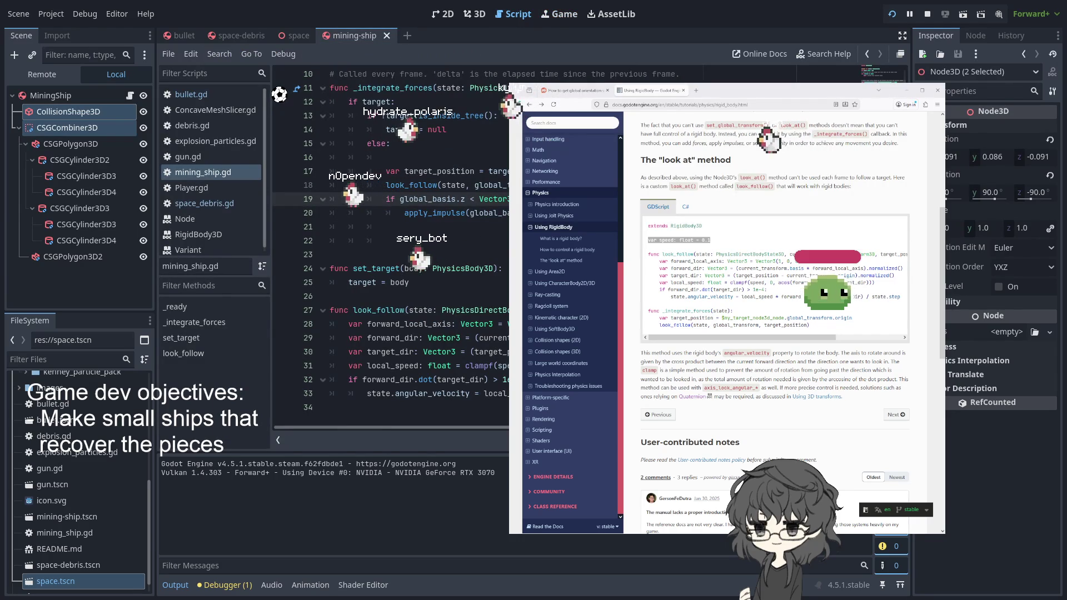
{"action": "left_click", "coordinate": [389, 338]}
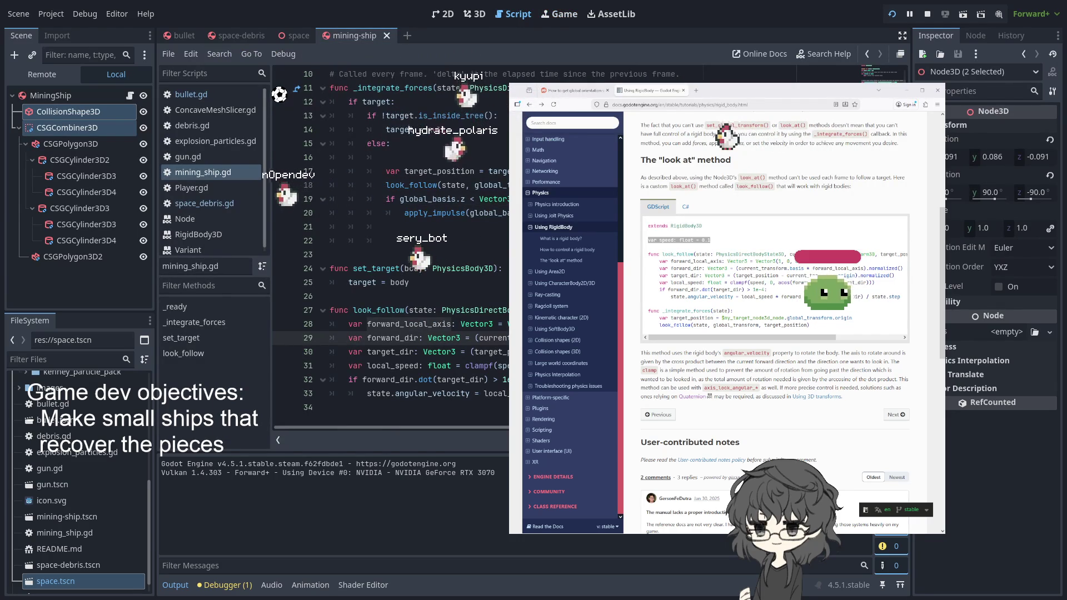
{"action": "left_click", "coordinate": [389, 324]}
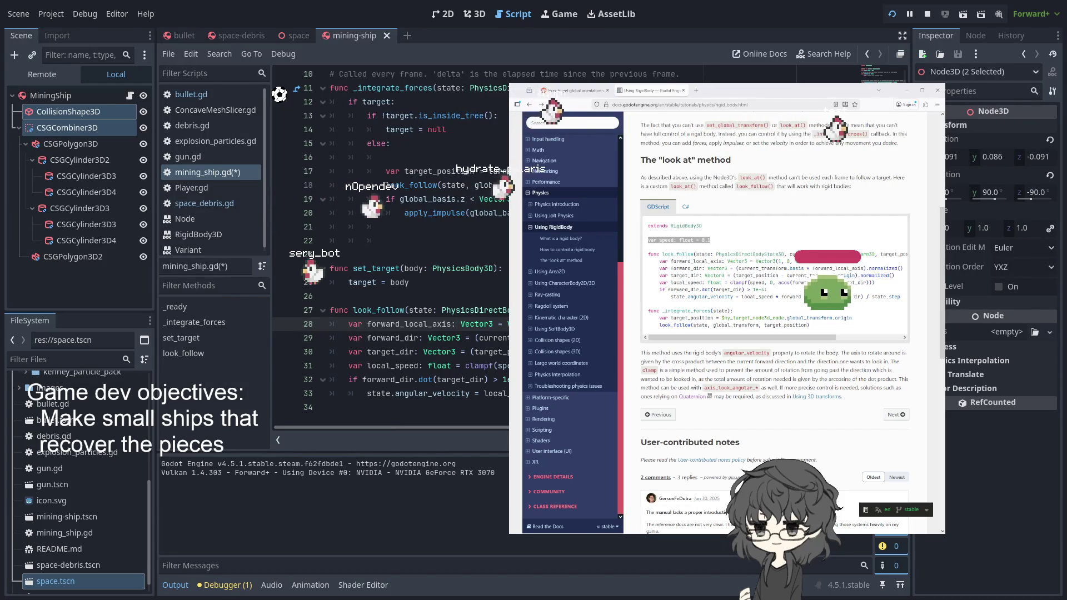
{"action": "type", "text": "e"}
Step: Restart the running game with F5 and return to the mining_ship.gd code
{"action": "left_click", "coordinate": [901, 16]}
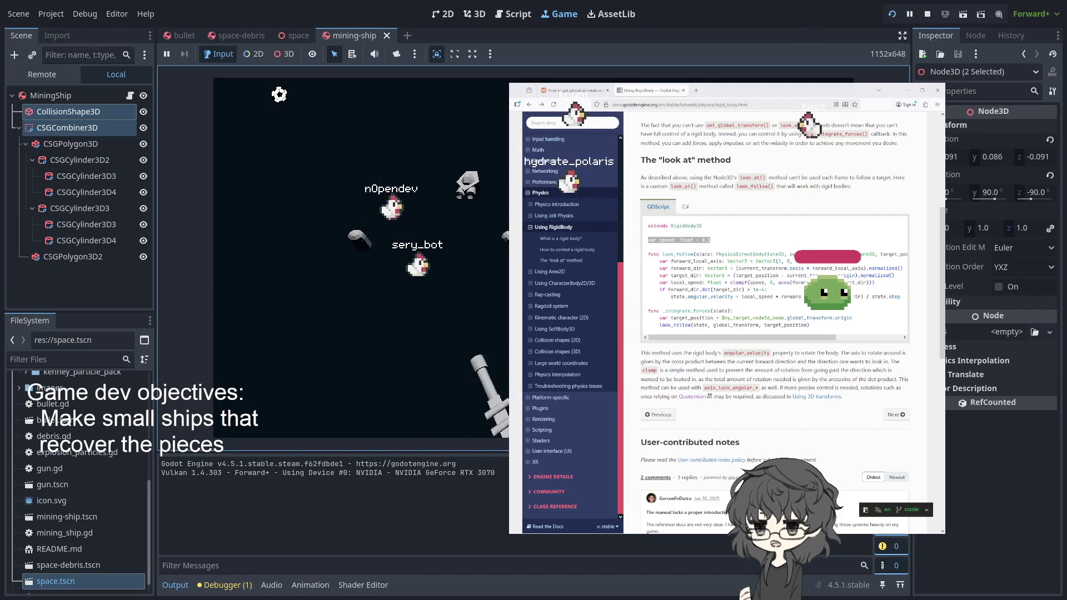
{"action": "key", "text": "F5"}
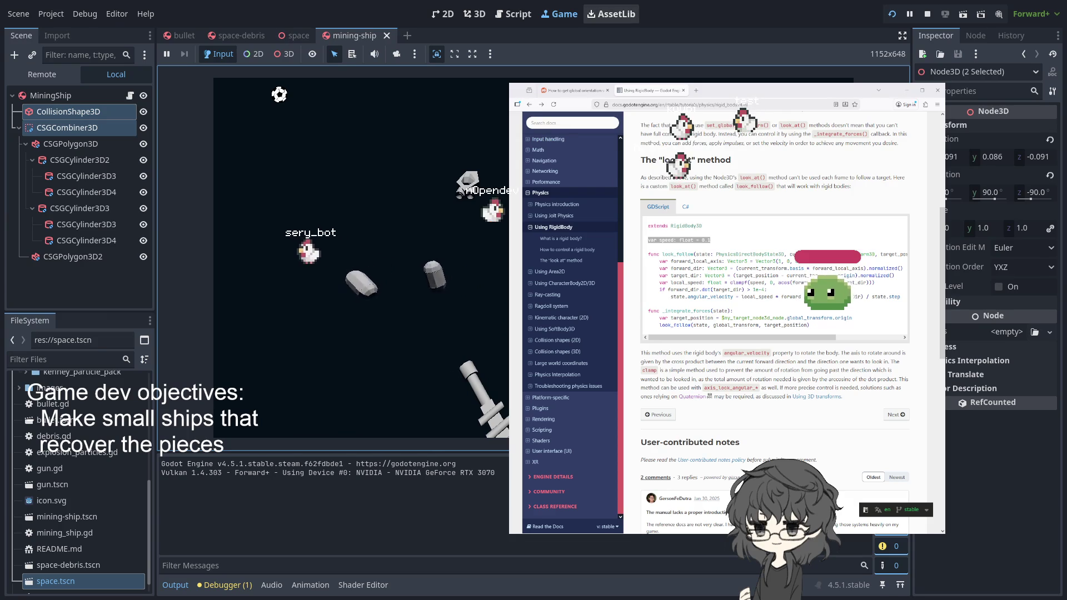
{"action": "left_click", "coordinate": [512, 14]}
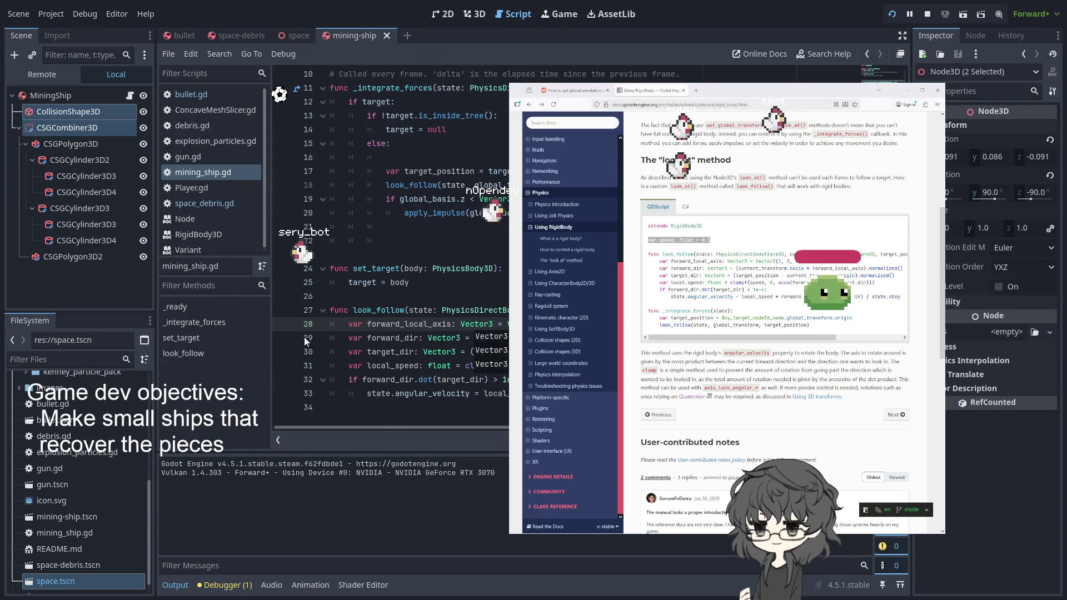
Step: Set a breakpoint on line 28 of look_follow and let the game pause there
{"action": "left_click", "coordinate": [283, 324]}
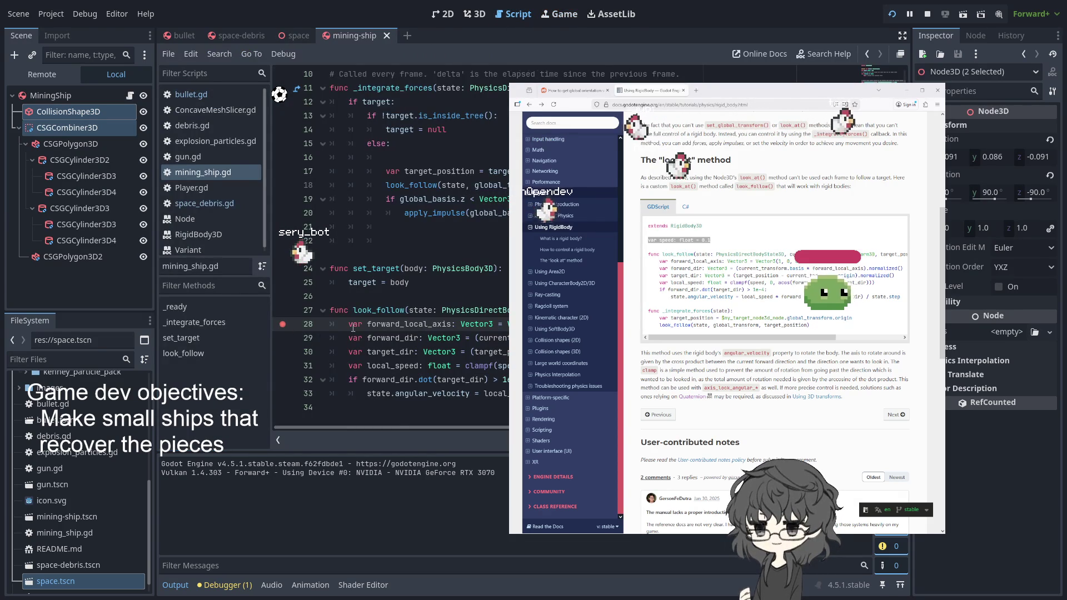
{"action": "left_click", "coordinate": [294, 35]}
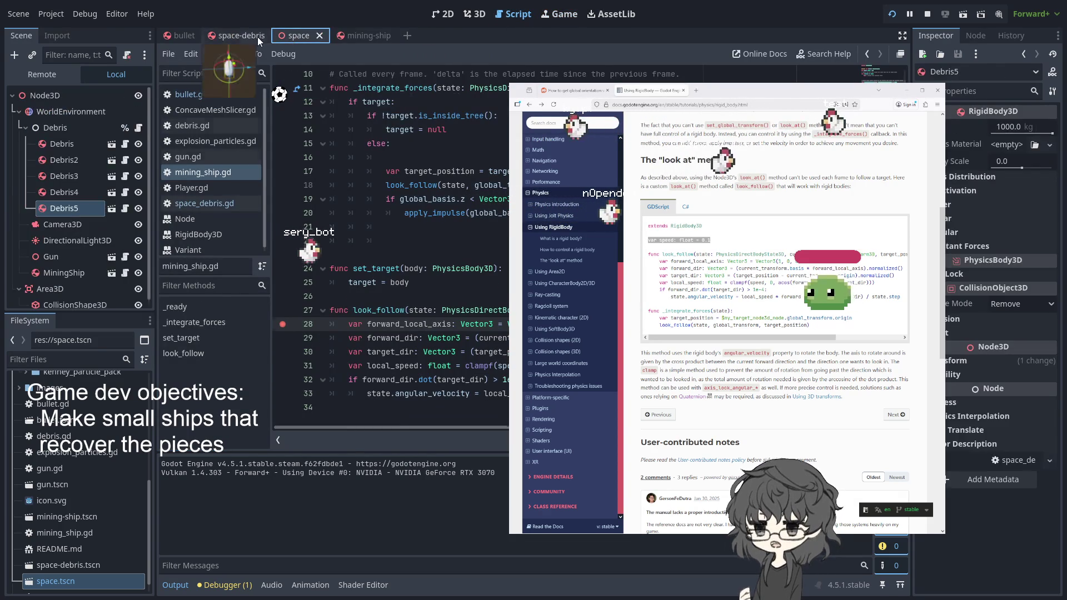
{"action": "left_click", "coordinate": [258, 37]}
{"action": "left_click", "coordinate": [363, 35]}
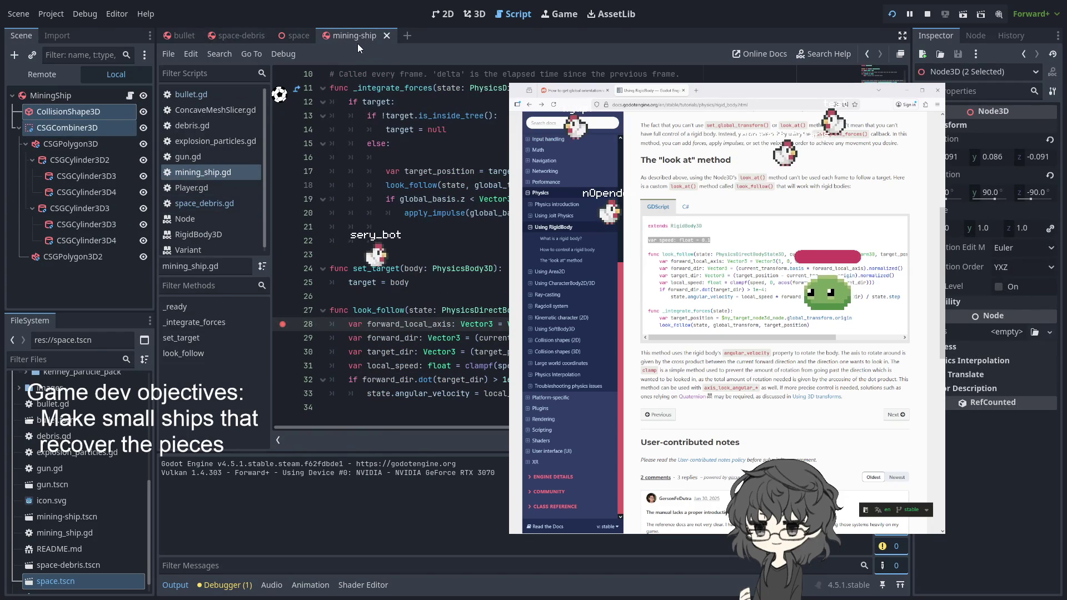
{"action": "scroll", "coordinate": [404, 235], "scroll_direction": "up", "scroll_amount": 1}
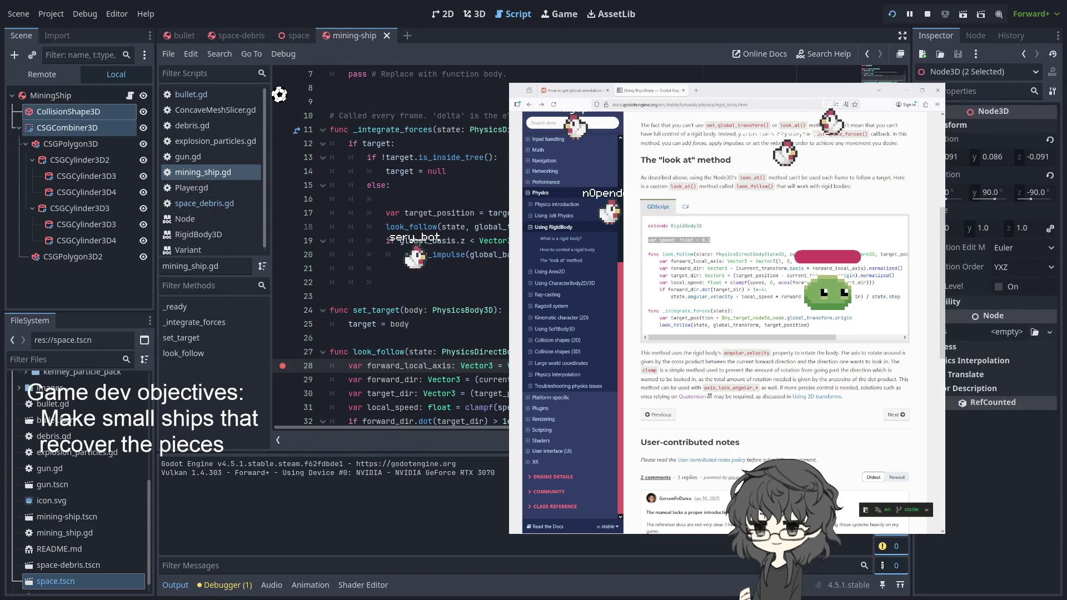
{"action": "left_click", "coordinate": [293, 34]}
{"action": "left_click", "coordinate": [246, 35]}
{"action": "left_click", "coordinate": [366, 36]}
{"action": "left_click", "coordinate": [476, 13]}
{"action": "left_click", "coordinate": [526, 20]}
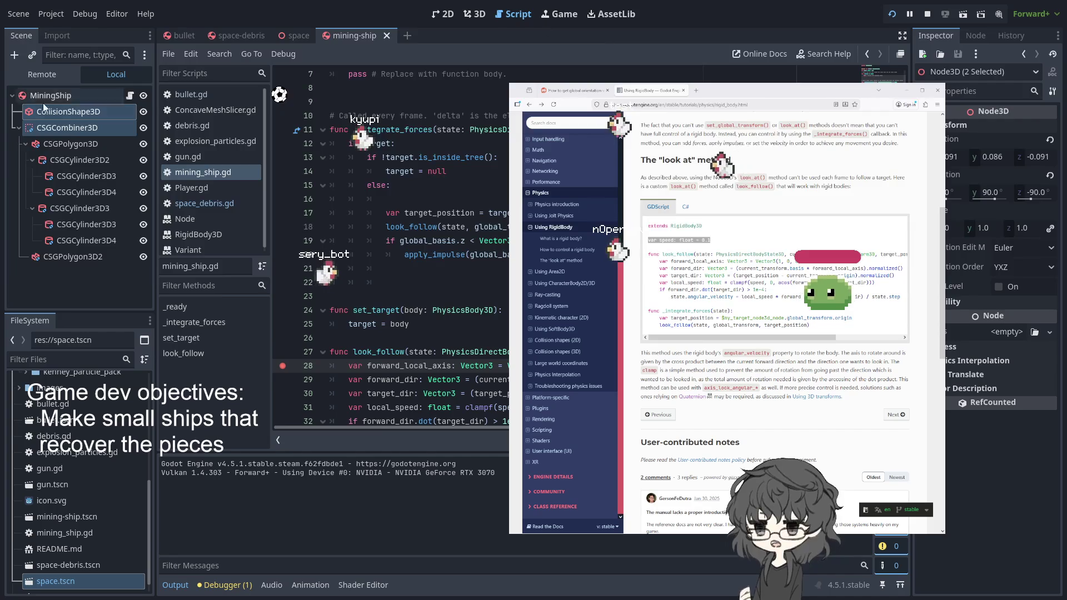
Step: Select the MiningShip root node and stop the paused run with F8
{"action": "left_click", "coordinate": [68, 97]}
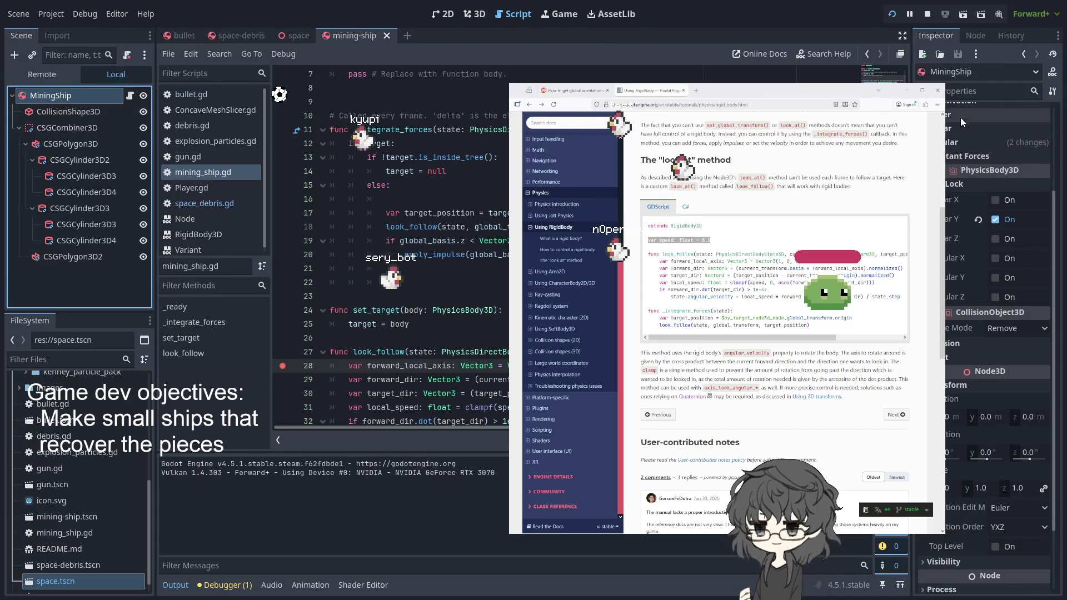
{"action": "scroll", "coordinate": [953, 143], "scroll_direction": "up", "scroll_amount": 3}
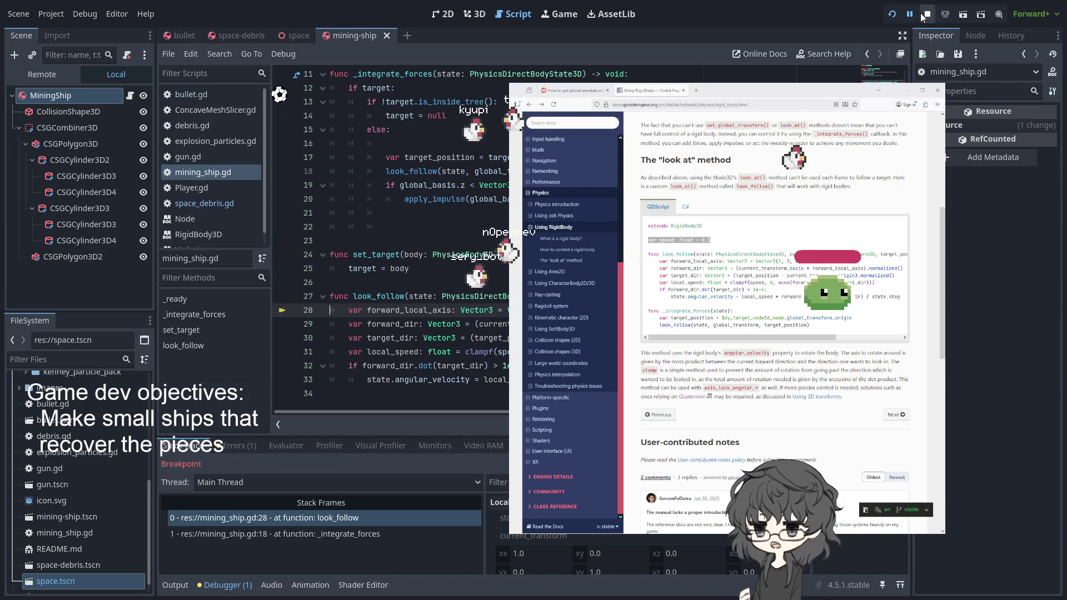
{"action": "key", "text": "F8"}
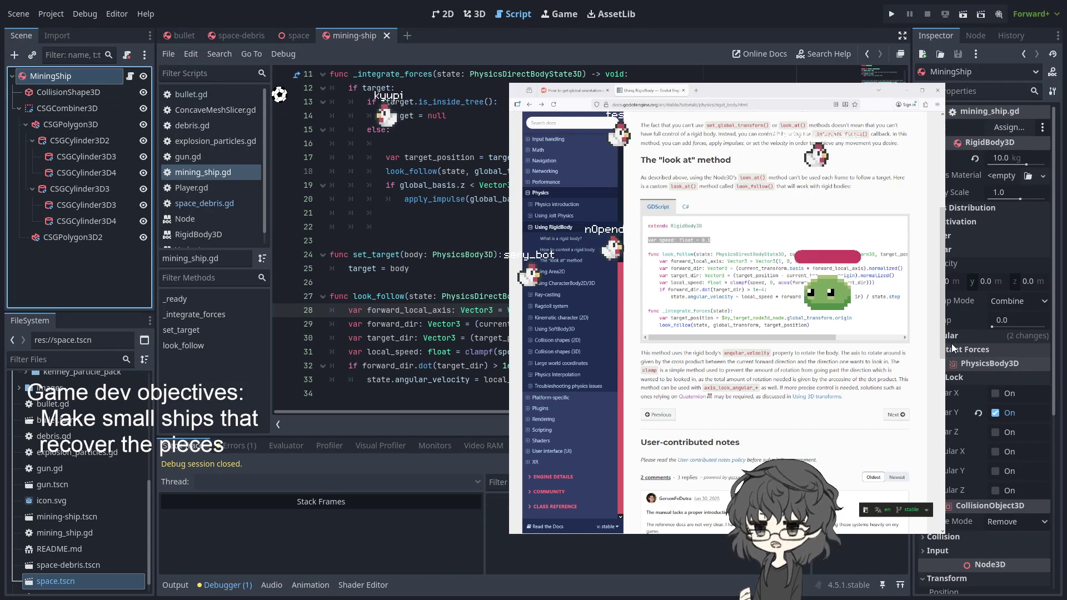
Step: Set the MiningShip's Linear Velocity z to 0.001 and run the game
{"action": "scroll", "coordinate": [946, 412], "scroll_direction": "down", "scroll_amount": 2}
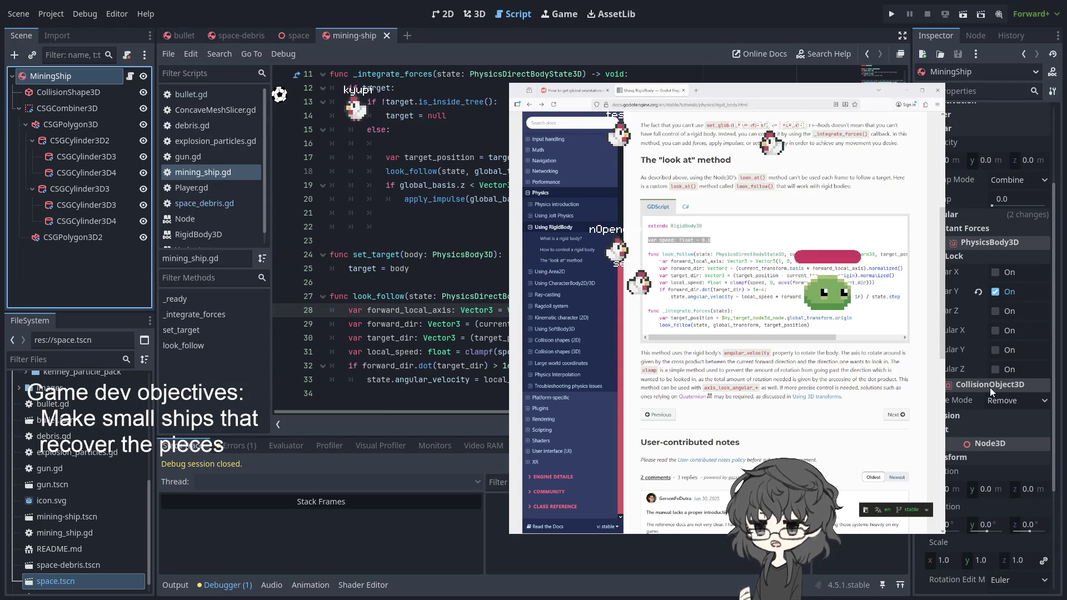
{"action": "scroll", "coordinate": [959, 419], "scroll_direction": "up", "scroll_amount": 2}
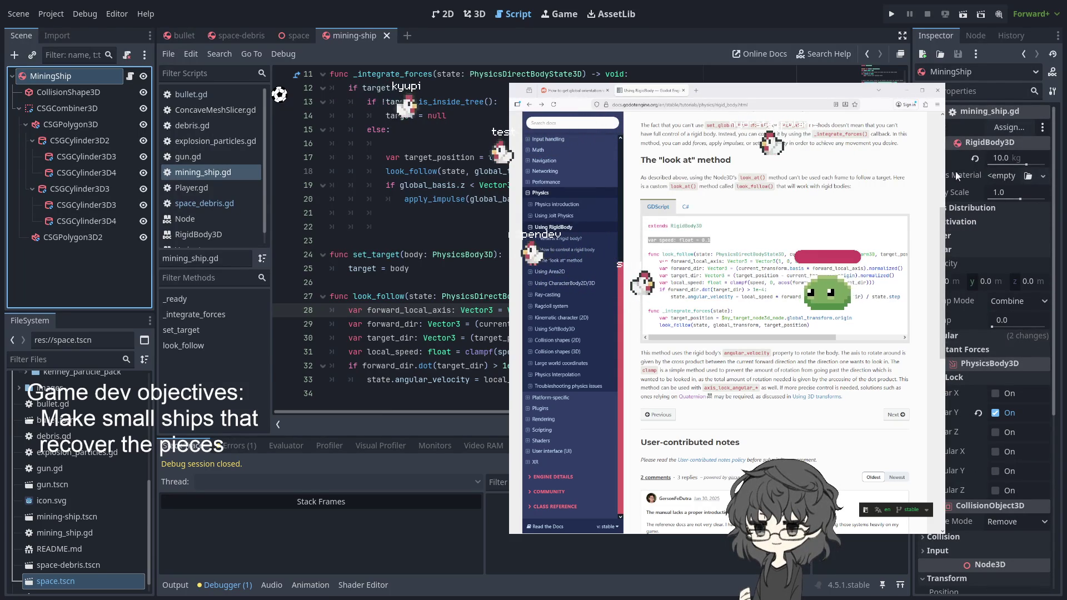
{"action": "left_click", "coordinate": [945, 284]}
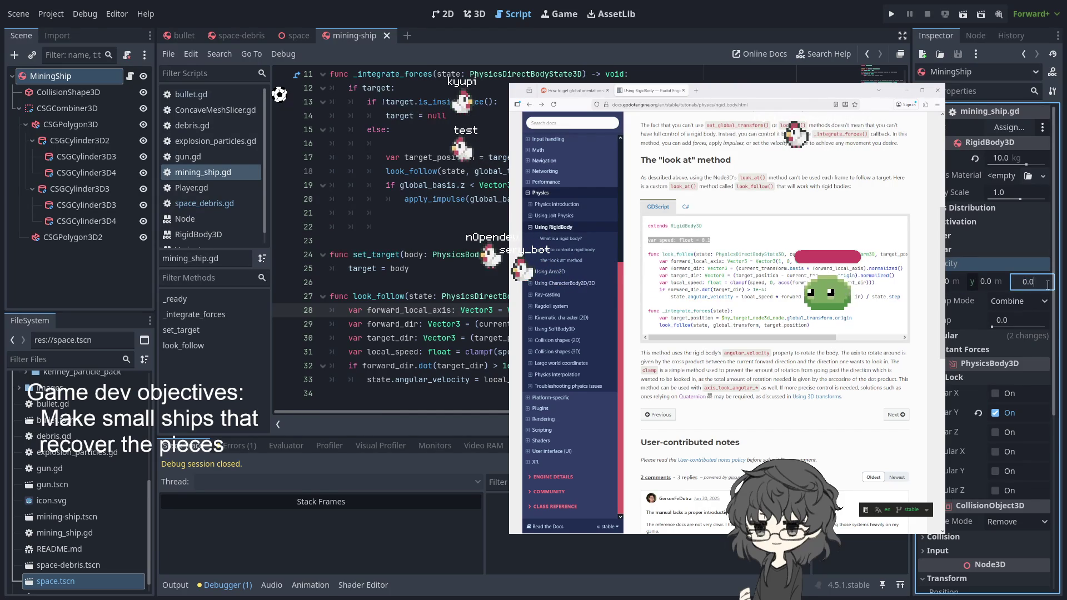
{"action": "type", "text": "0.001"}
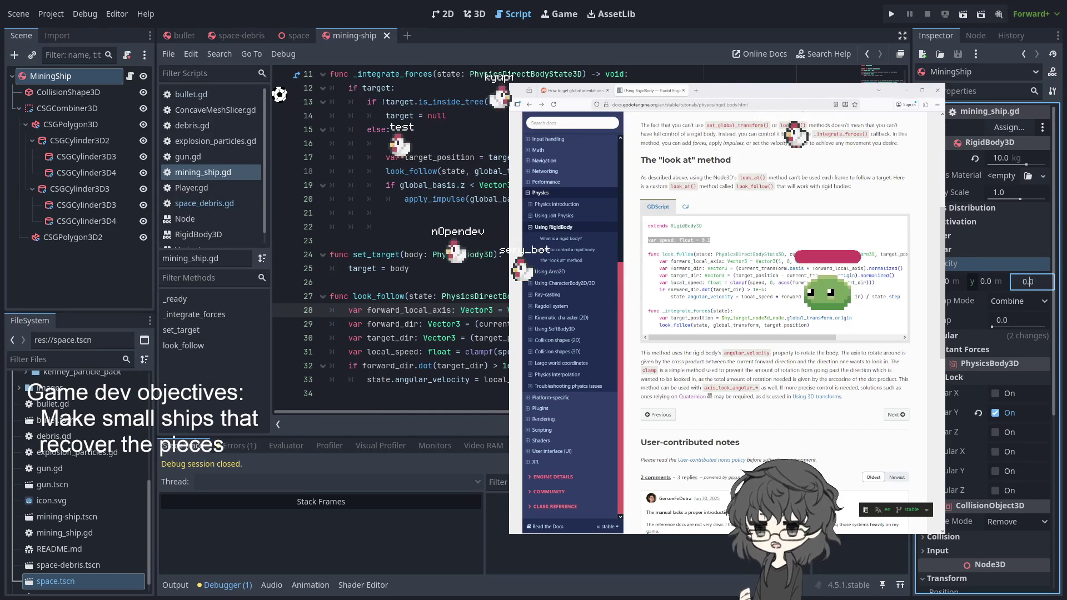
{"action": "key", "text": "Return"}
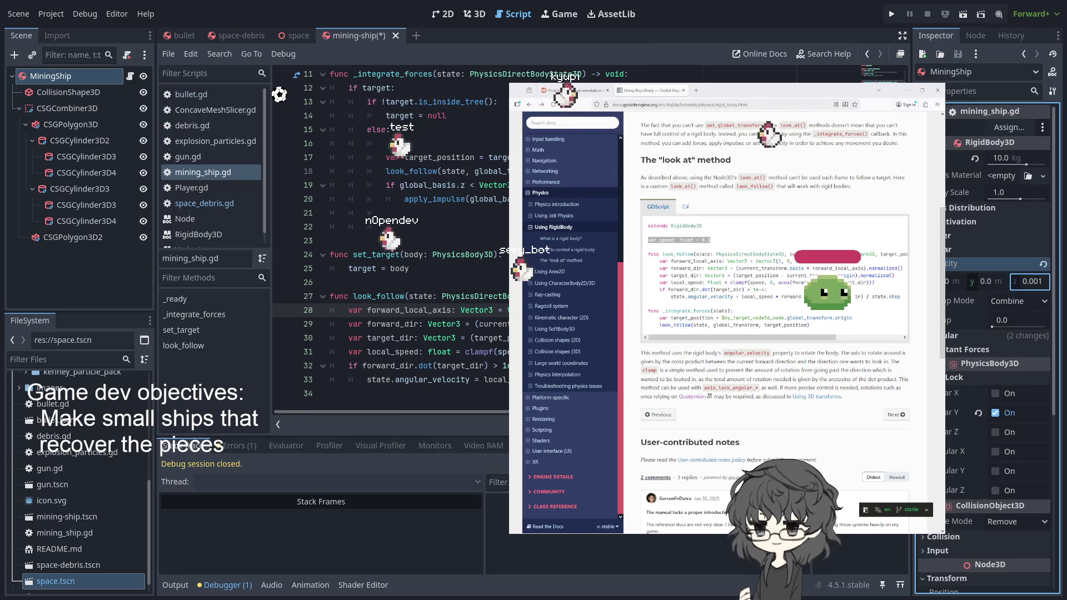
{"action": "left_click", "coordinate": [895, 13]}
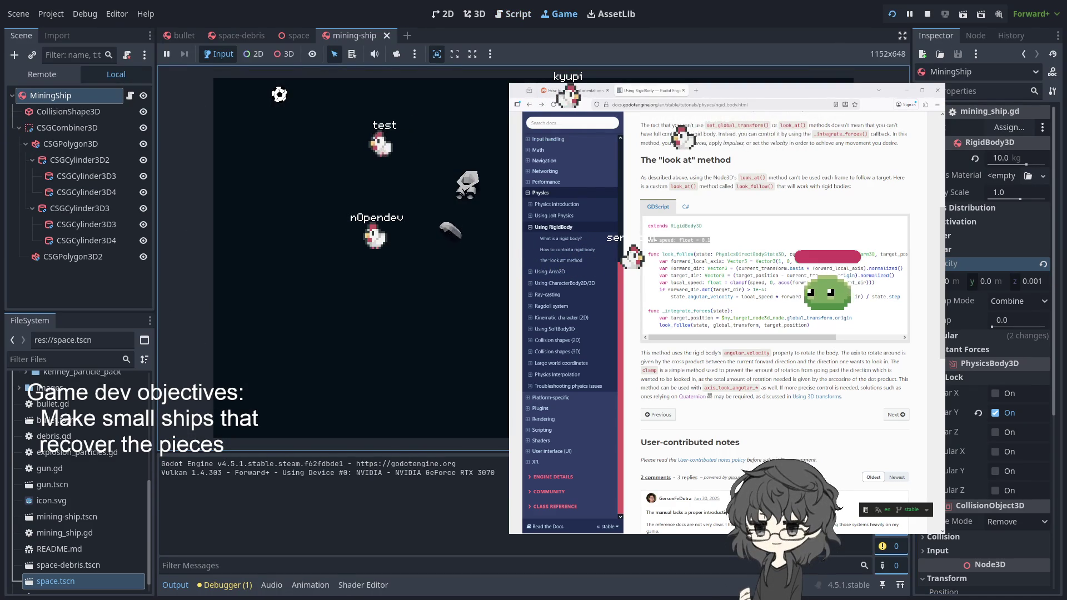
Step: Change the running ship's Linear Velocity z to 0.1, then return to mining_ship.gd
{"action": "left_click", "coordinate": [996, 281]}
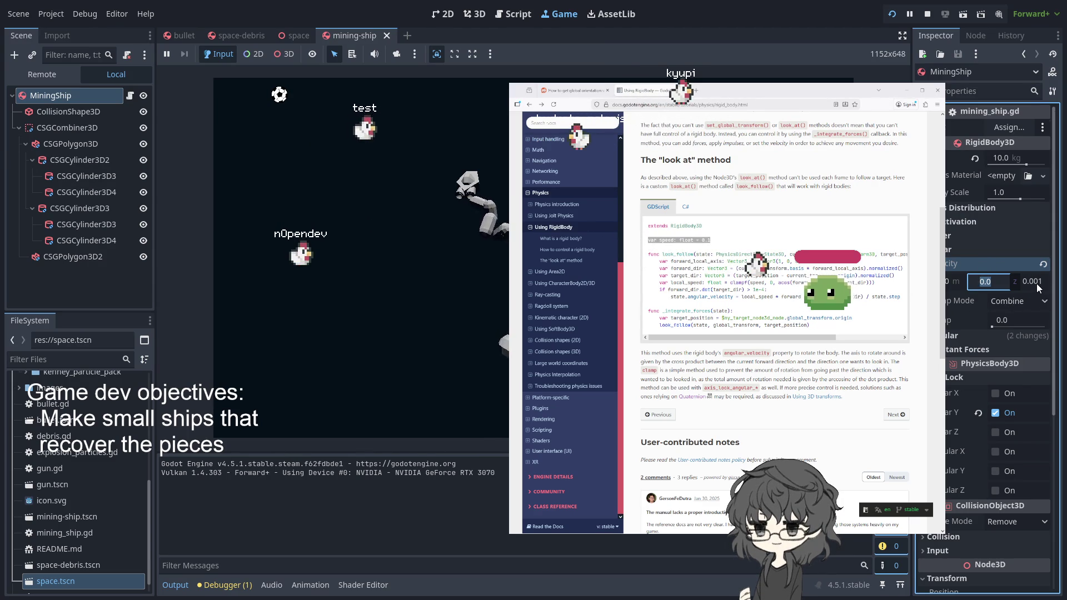
{"action": "type", "text": "0."}
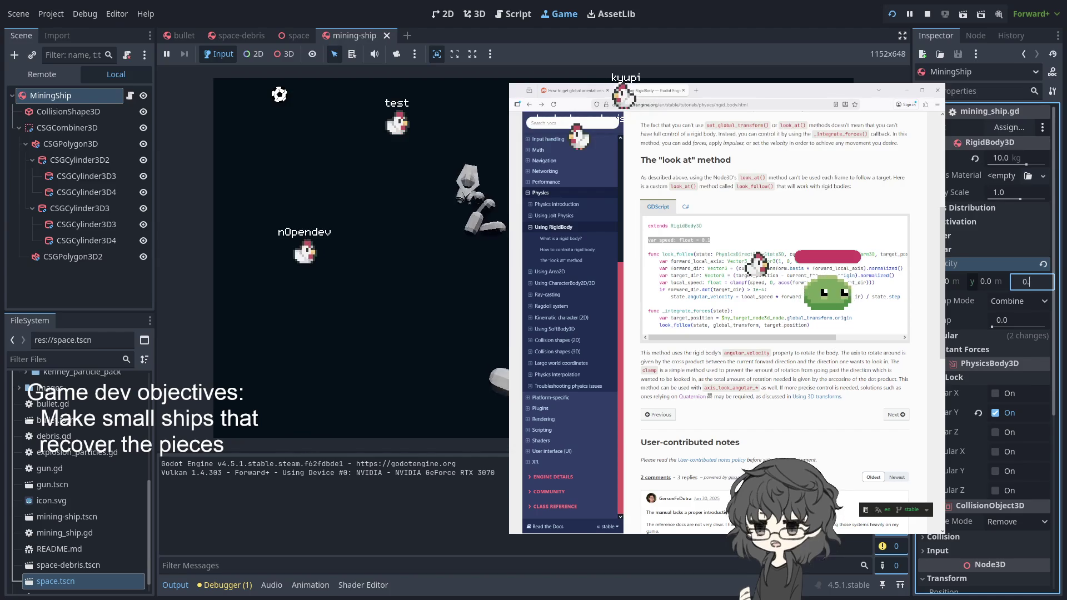
{"action": "type", "text": "1"}
{"action": "key", "text": "Return"}
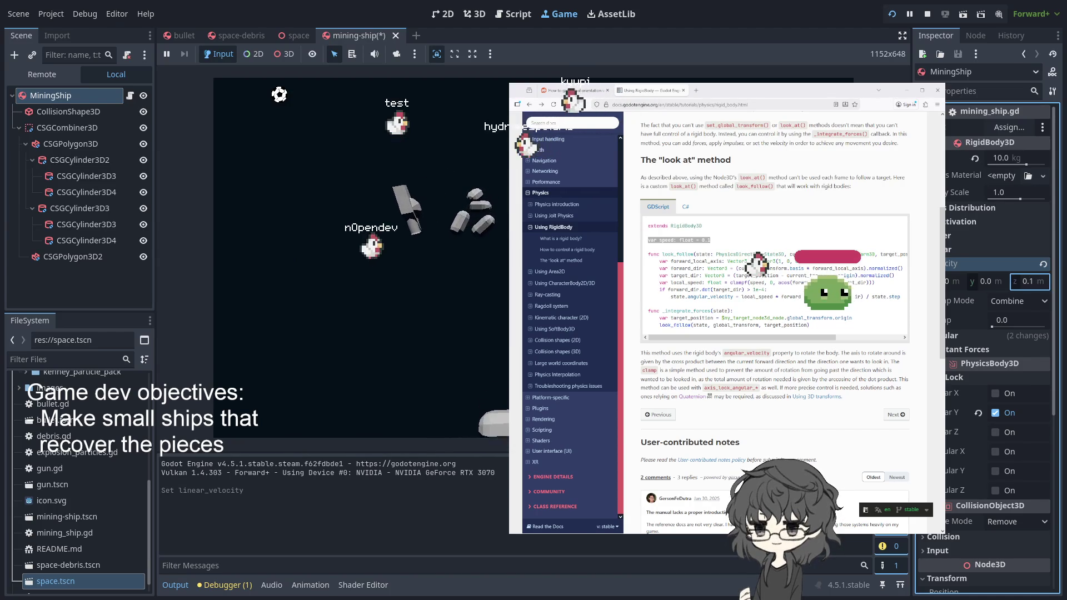
{"action": "left_click", "coordinate": [765, 68]}
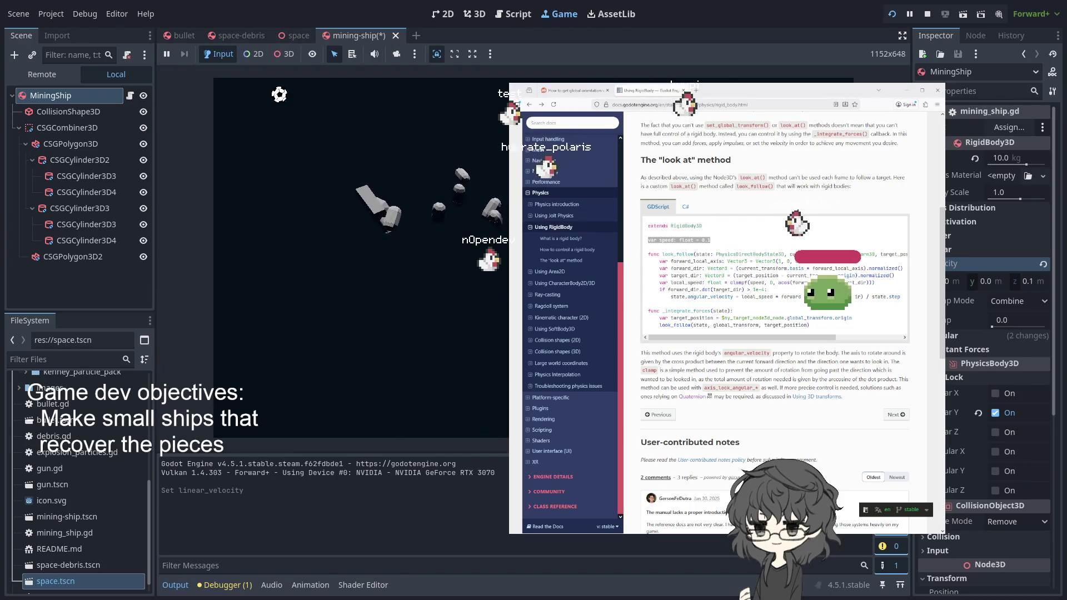
{"action": "left_click", "coordinate": [513, 13]}
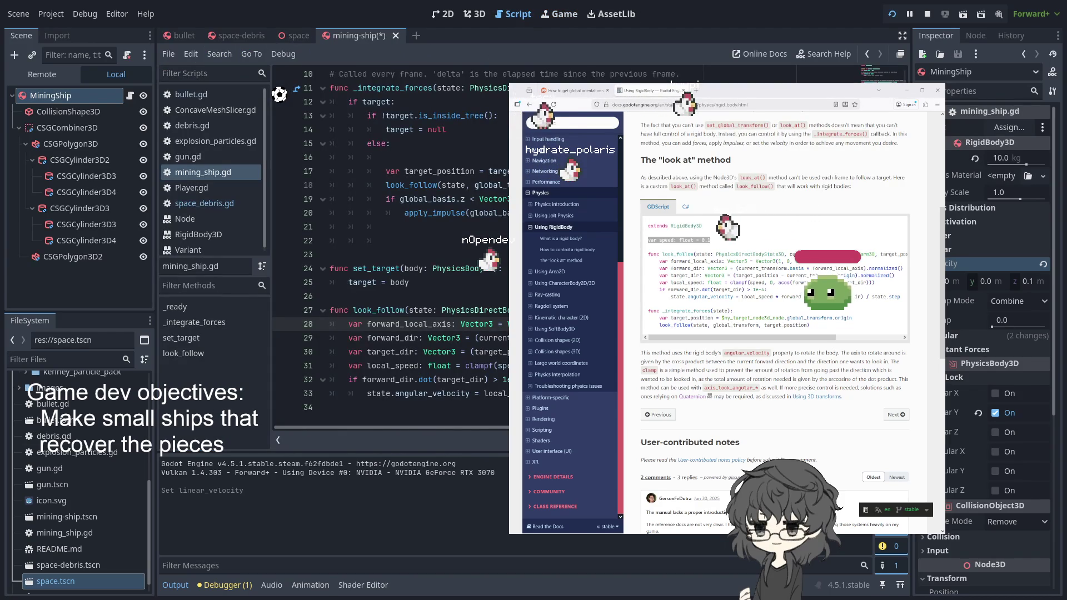
Step: Add a breakpoint on line 18 of _integrate_forces in mining_ship.gd
{"action": "scroll", "coordinate": [389, 250], "scroll_direction": "up", "scroll_amount": 3}
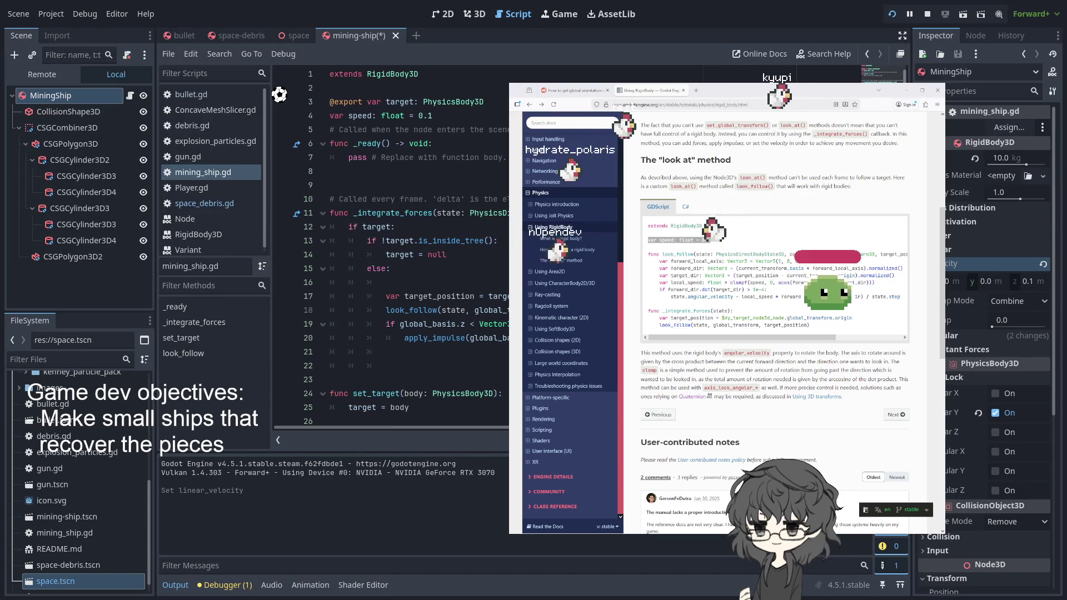
{"action": "scroll", "coordinate": [388, 250], "scroll_direction": "down", "scroll_amount": 3}
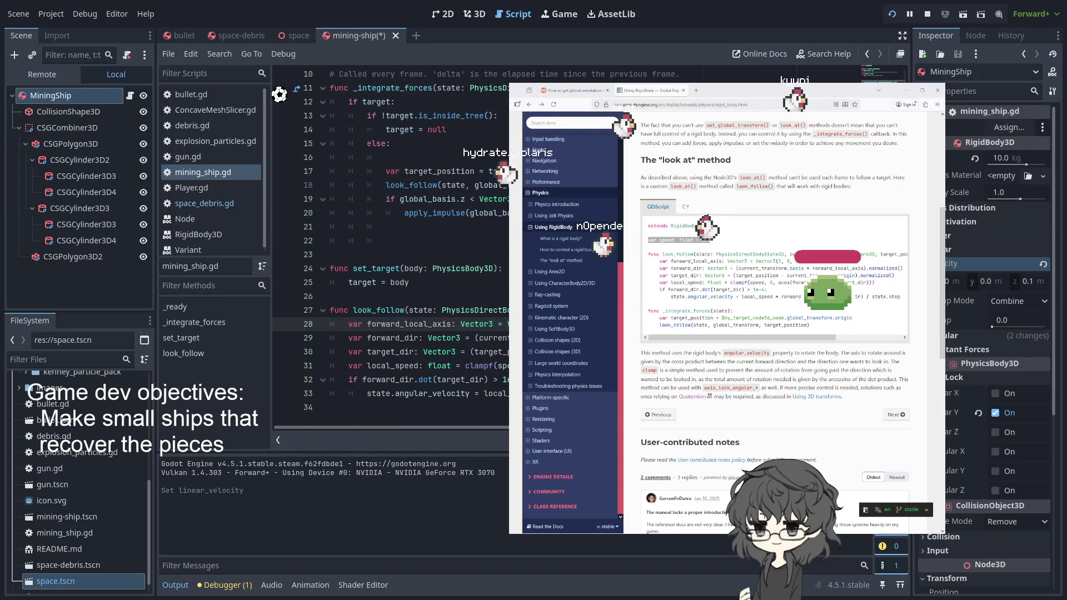
{"action": "scroll", "coordinate": [387, 229], "scroll_direction": "up", "scroll_amount": 2}
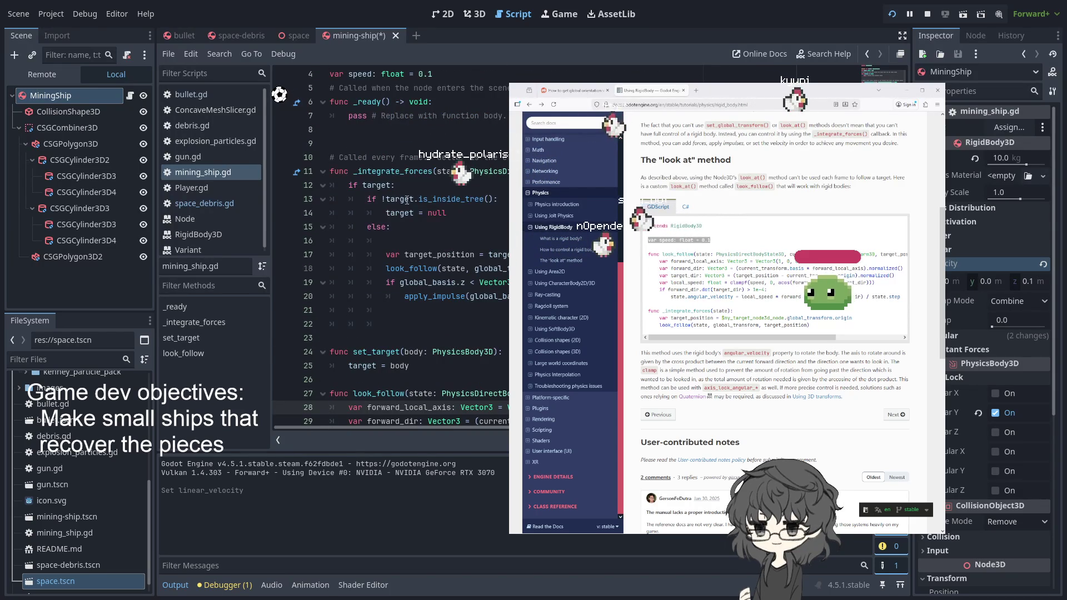
{"action": "scroll", "coordinate": [317, 295], "scroll_direction": "down", "scroll_amount": 2}
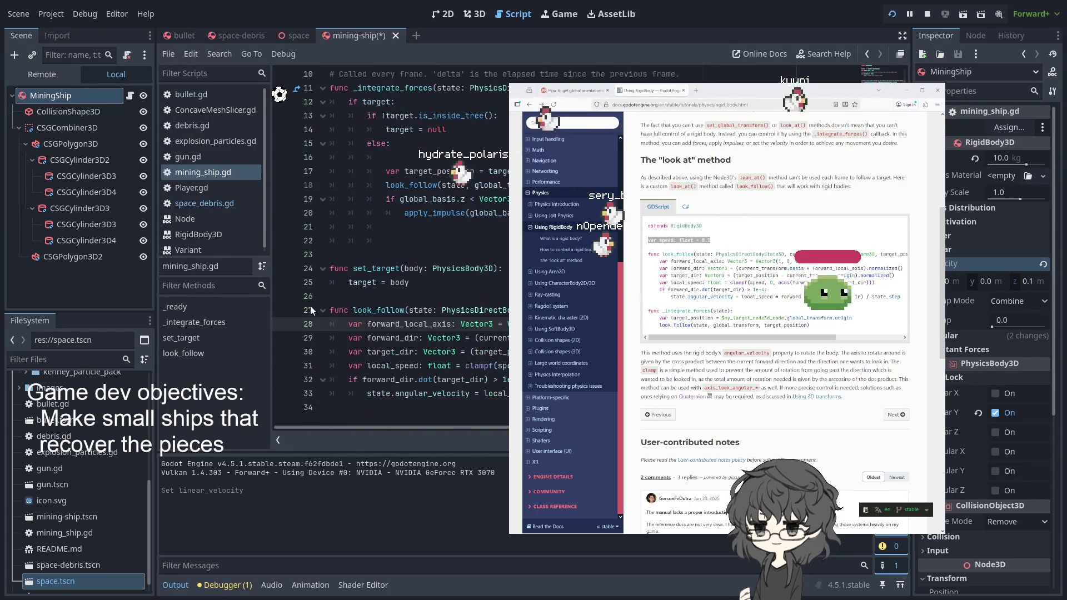
{"action": "scroll", "coordinate": [341, 264], "scroll_direction": "up", "scroll_amount": 2}
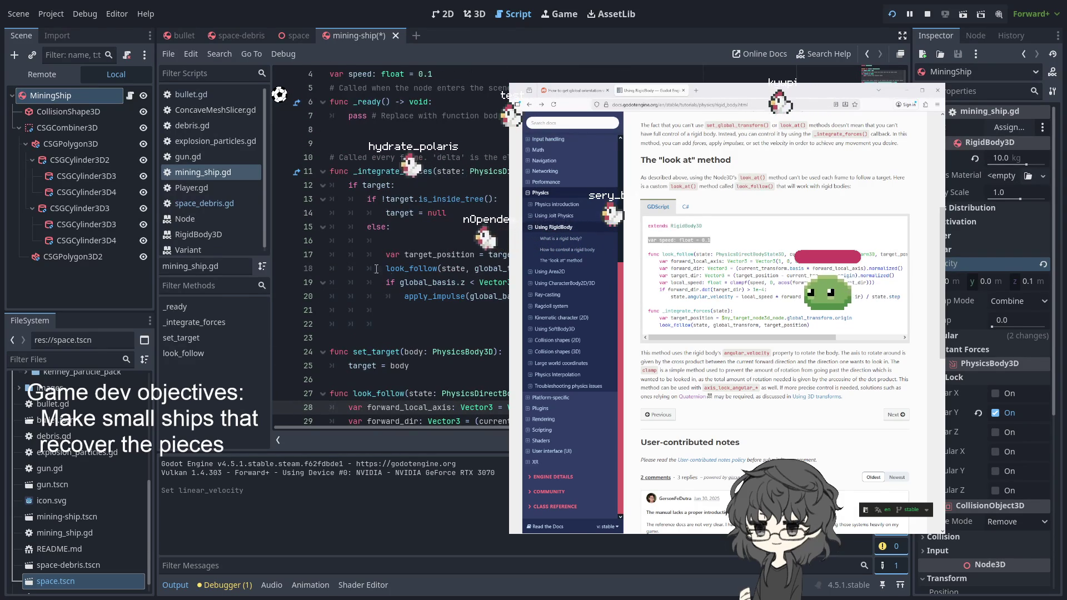
{"action": "left_click", "coordinate": [389, 269]}
{"action": "left_click", "coordinate": [291, 267]}
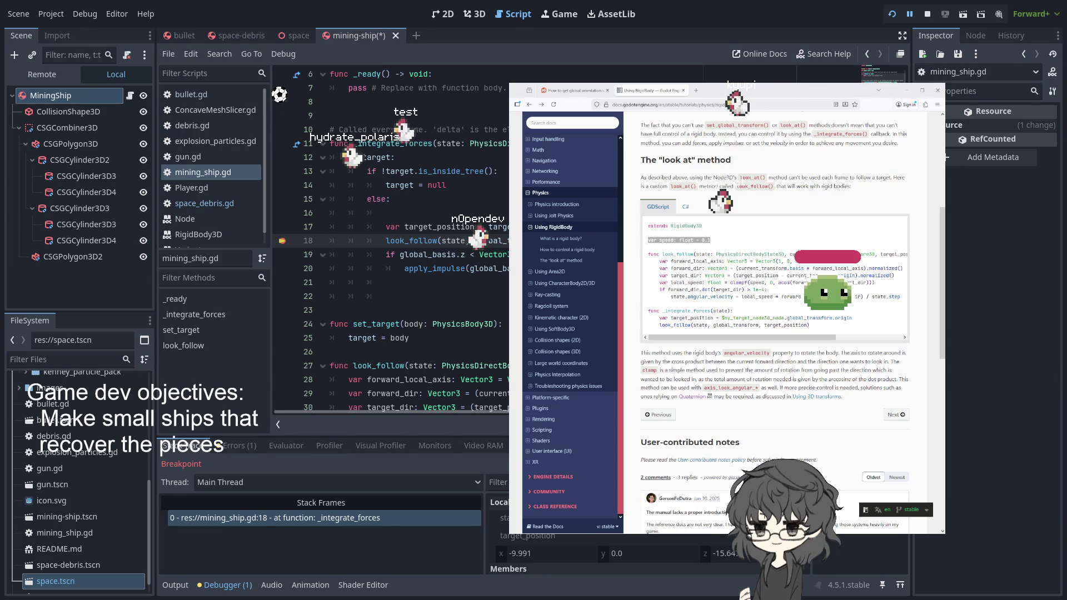
Step: Step into look_follow, resume the paused game, then restart it with F5
{"action": "key", "text": "F11"}
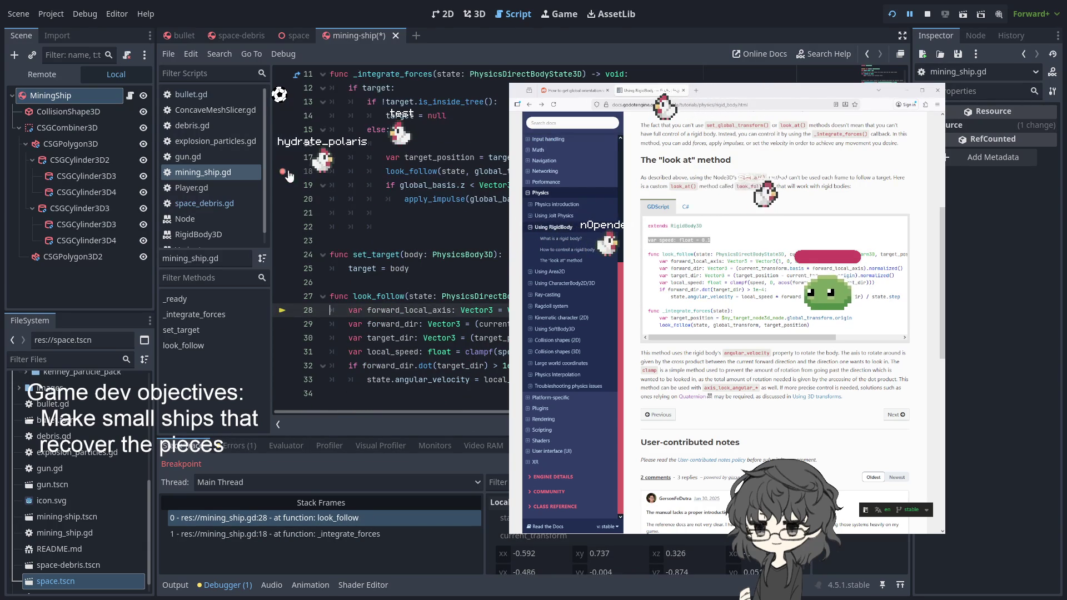
{"action": "key", "text": "F12"}
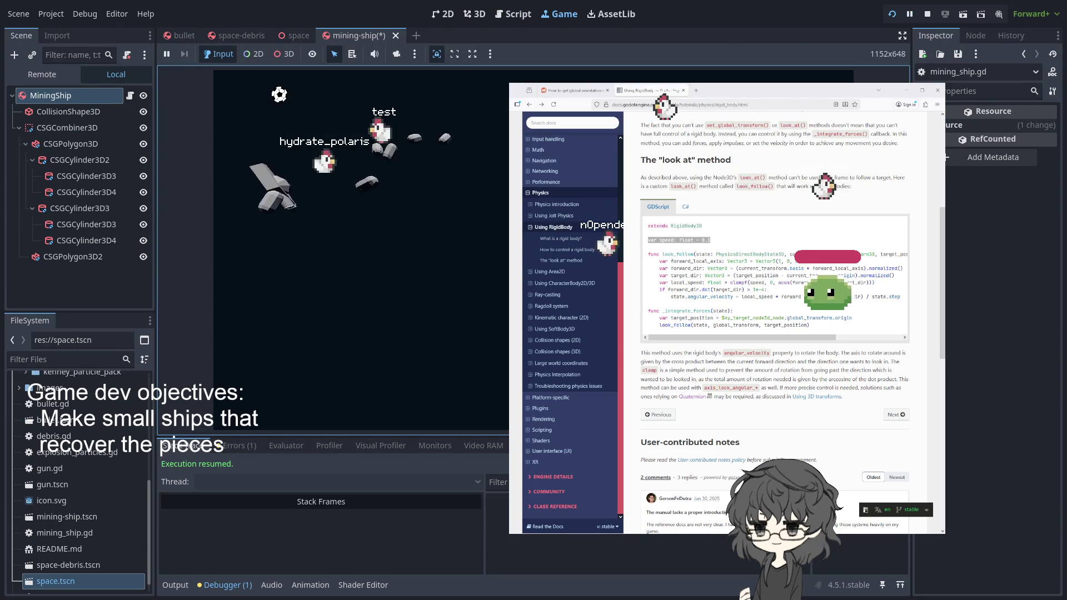
{"action": "key", "text": "F5"}
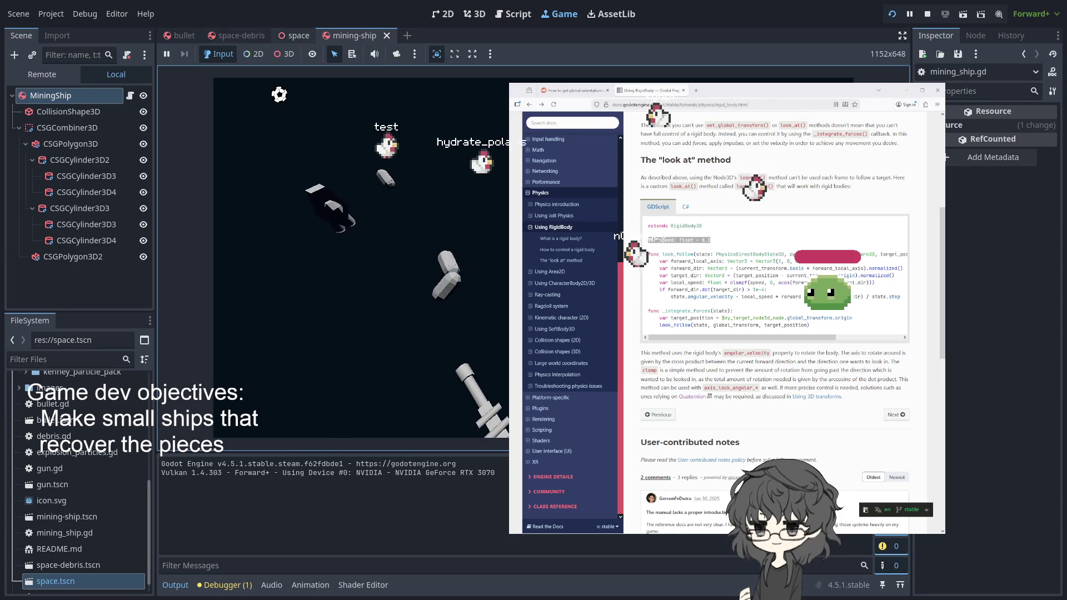
{"action": "key", "text": "ctrl+shift+Tab"}
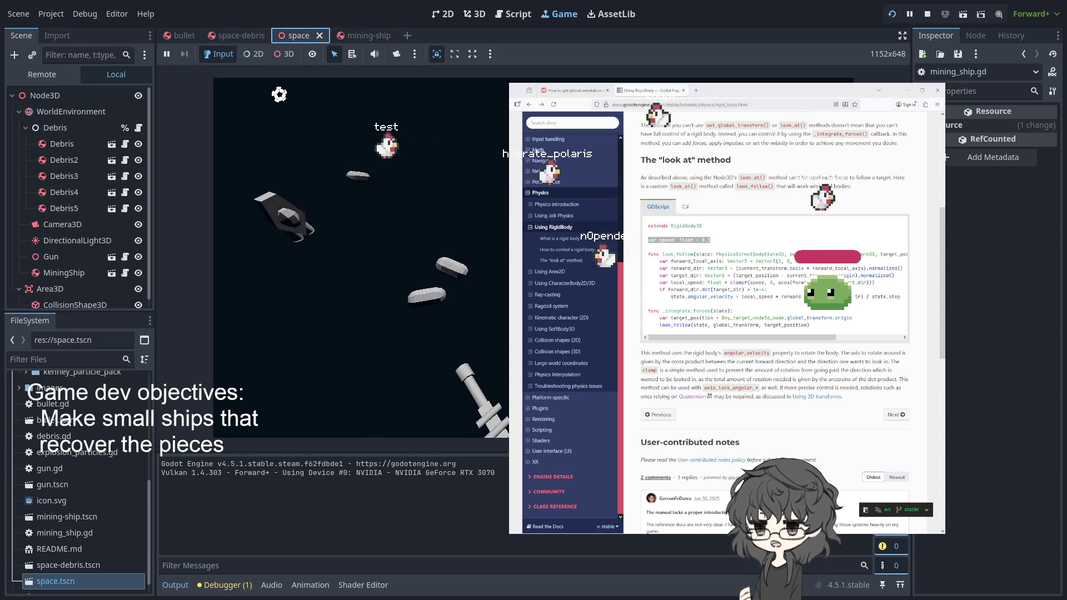
Step: Comment out the apply_impulse call on line 20 of mining_ship.gd with #
{"action": "left_click", "coordinate": [364, 35]}
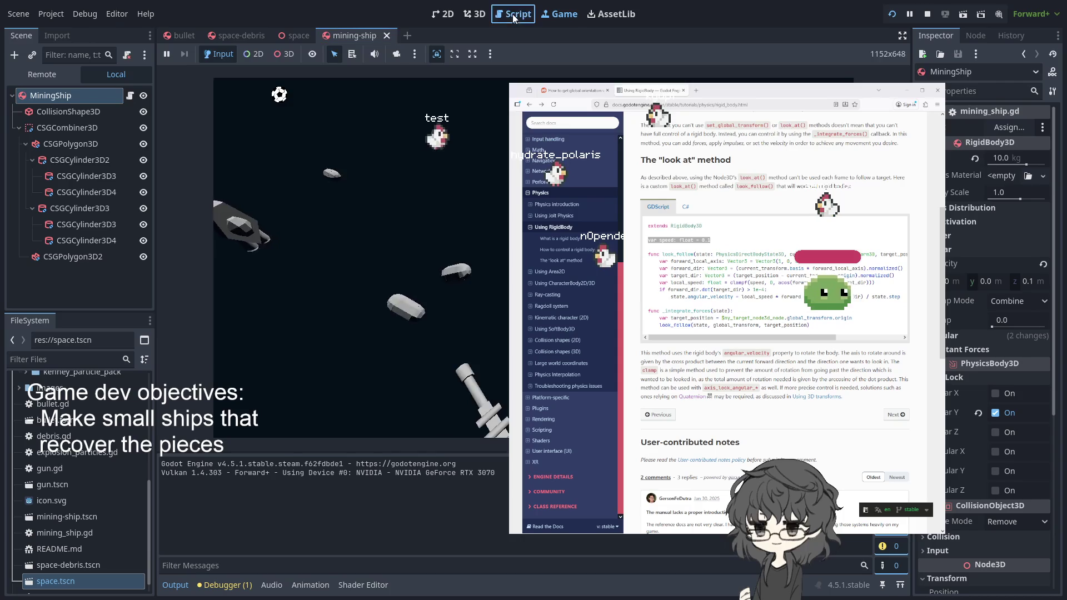
{"action": "left_click", "coordinate": [512, 15]}
{"action": "scroll", "coordinate": [466, 166], "scroll_direction": "down", "scroll_amount": 3}
{"action": "left_click", "coordinate": [330, 324]}
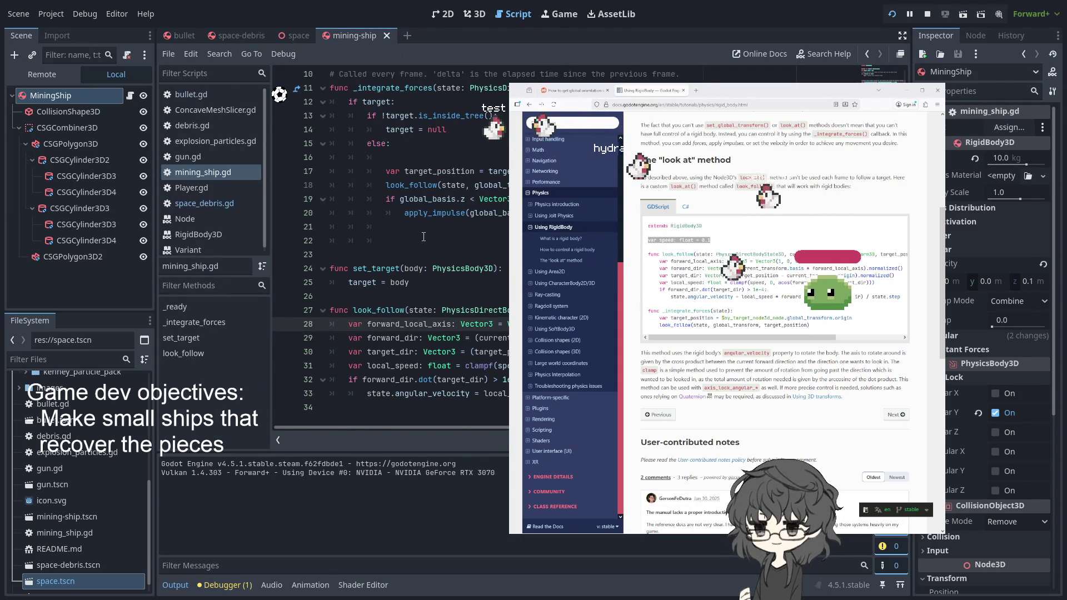
{"action": "left_click", "coordinate": [401, 217]}
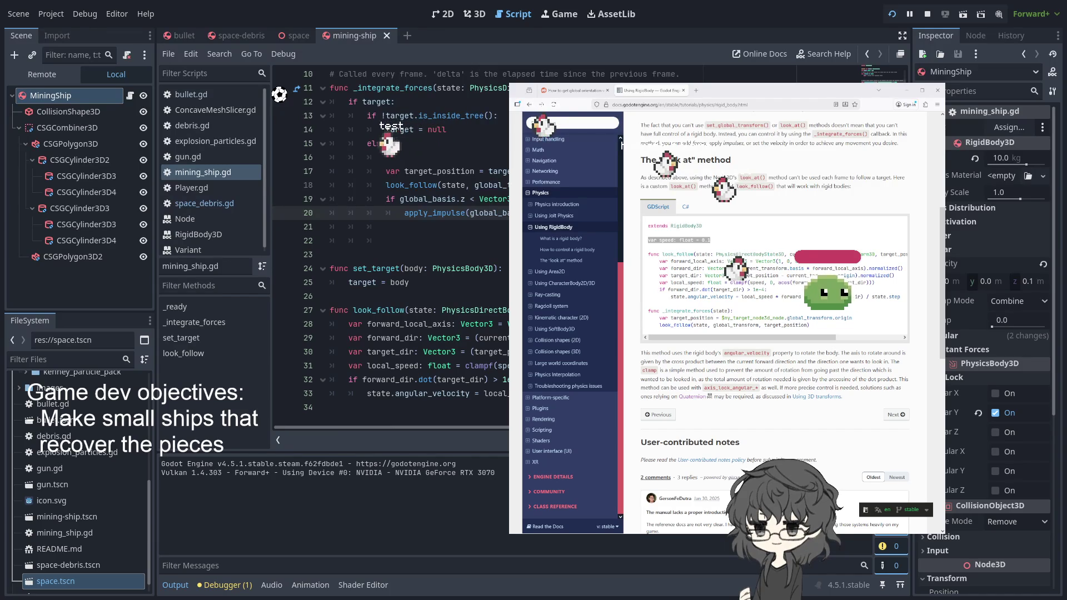
{"action": "type", "text": "#"}
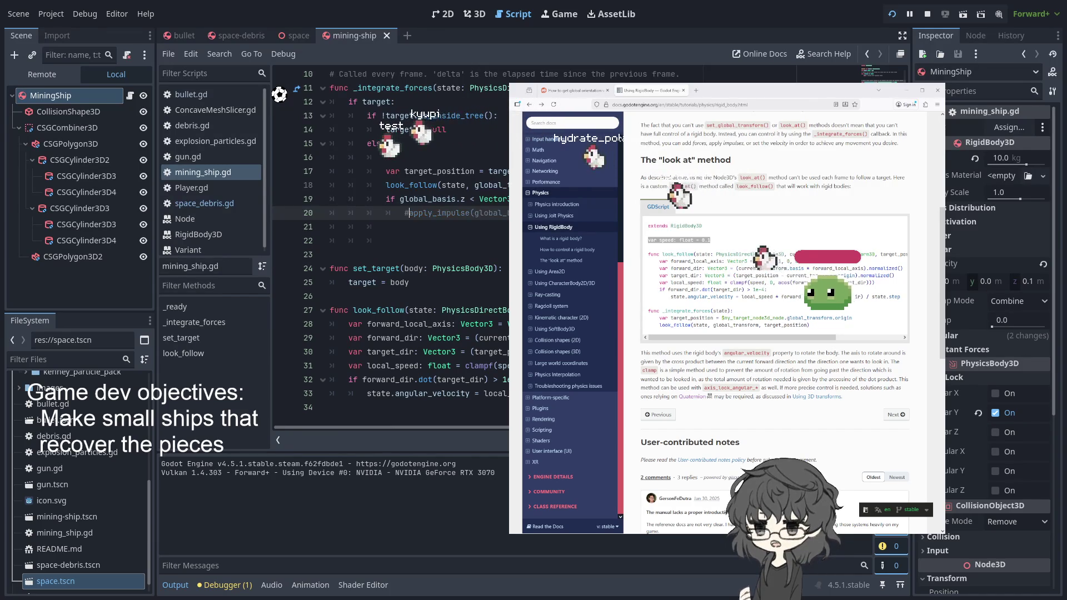
Step: Add a pass line under the if statement, save, and run the project
{"action": "left_click", "coordinate": [892, 14]}
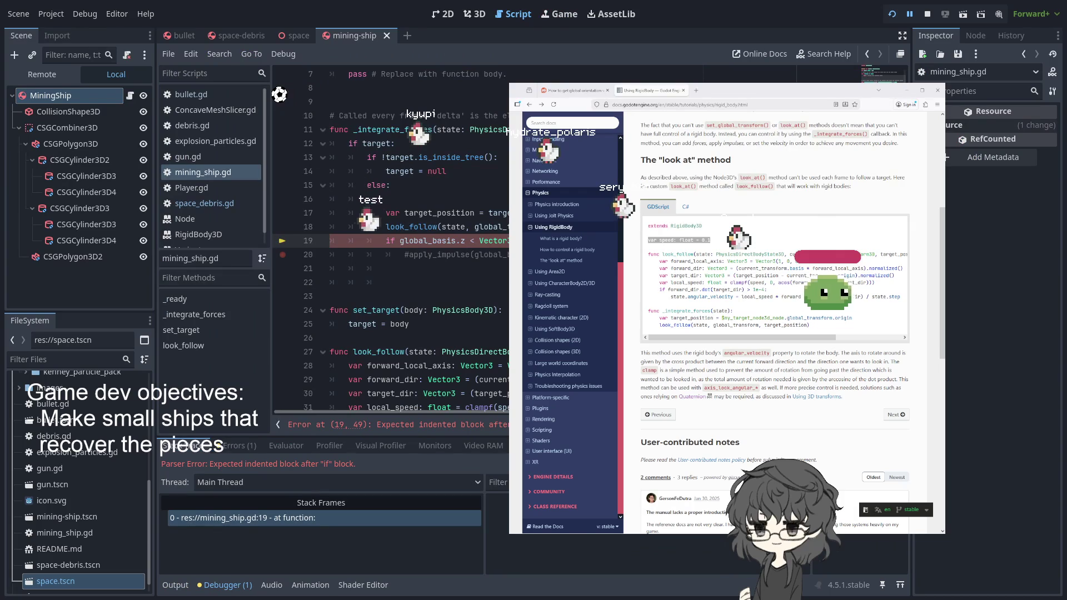
{"action": "key", "text": "Return"}
{"action": "type", "text": "pa"}
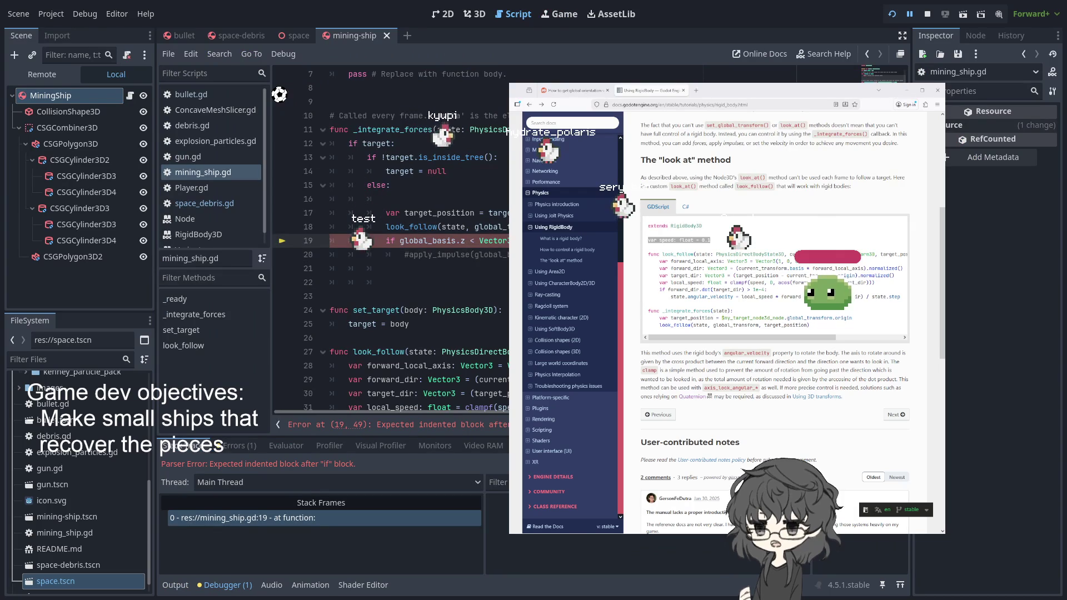
{"action": "type", "text": "ss"}
{"action": "key", "text": "ctrl+s"}
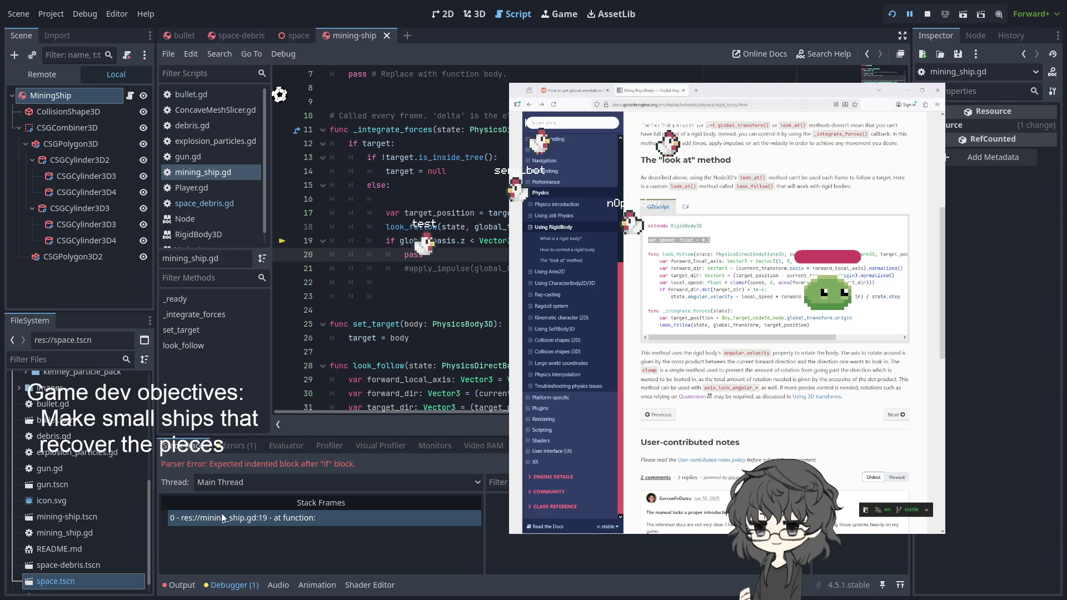
{"action": "left_click", "coordinate": [892, 14]}
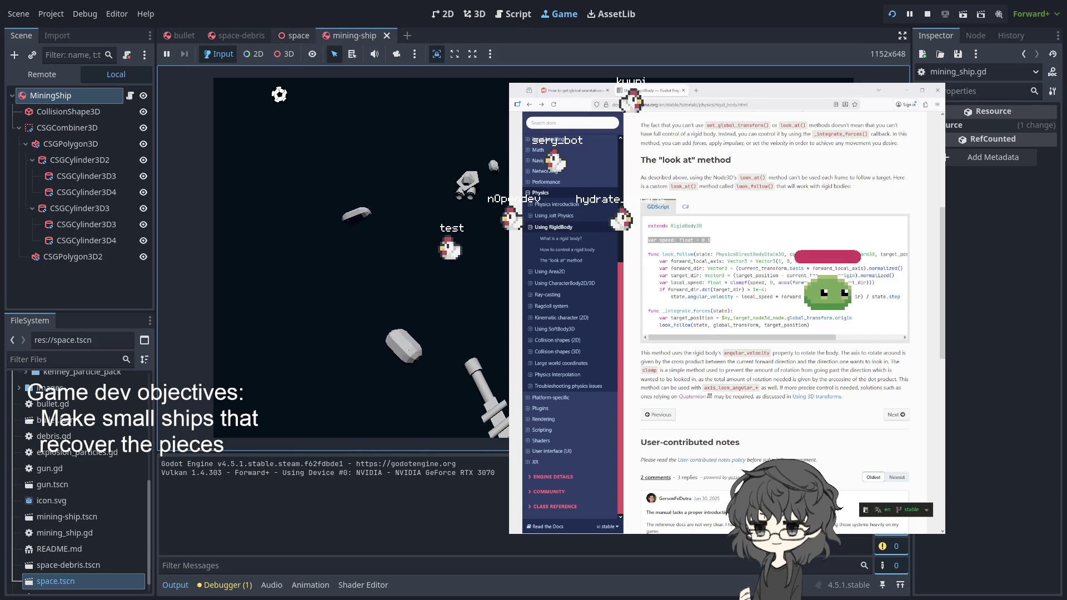
Step: Flip through the space, mining-ship and space-debris scenes, ending on the space scene
{"action": "left_click", "coordinate": [294, 35]}
{"action": "left_click", "coordinate": [359, 35]}
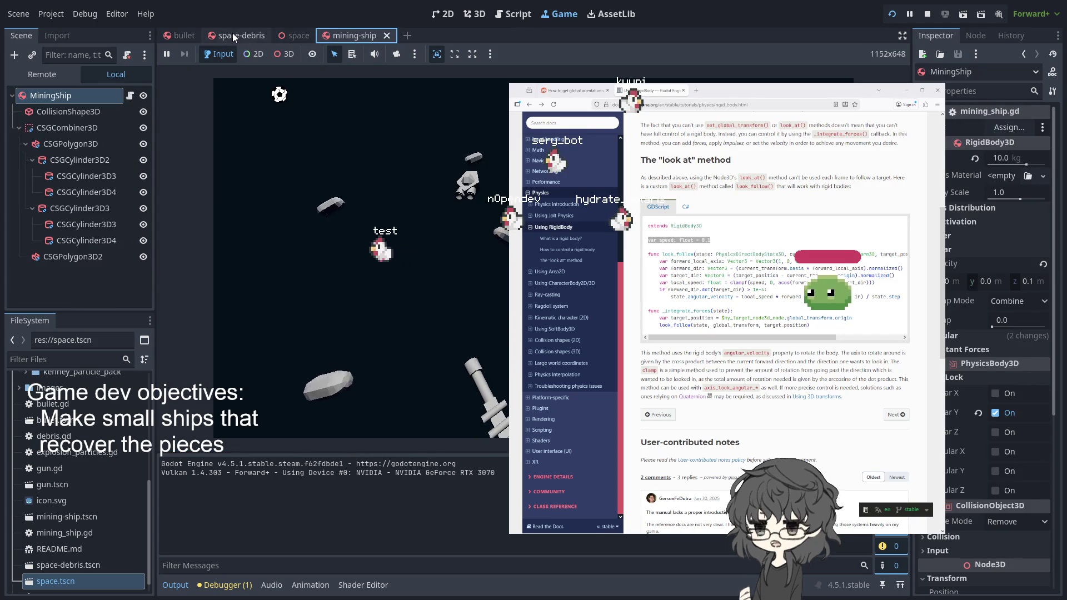
{"action": "left_click", "coordinate": [237, 34]}
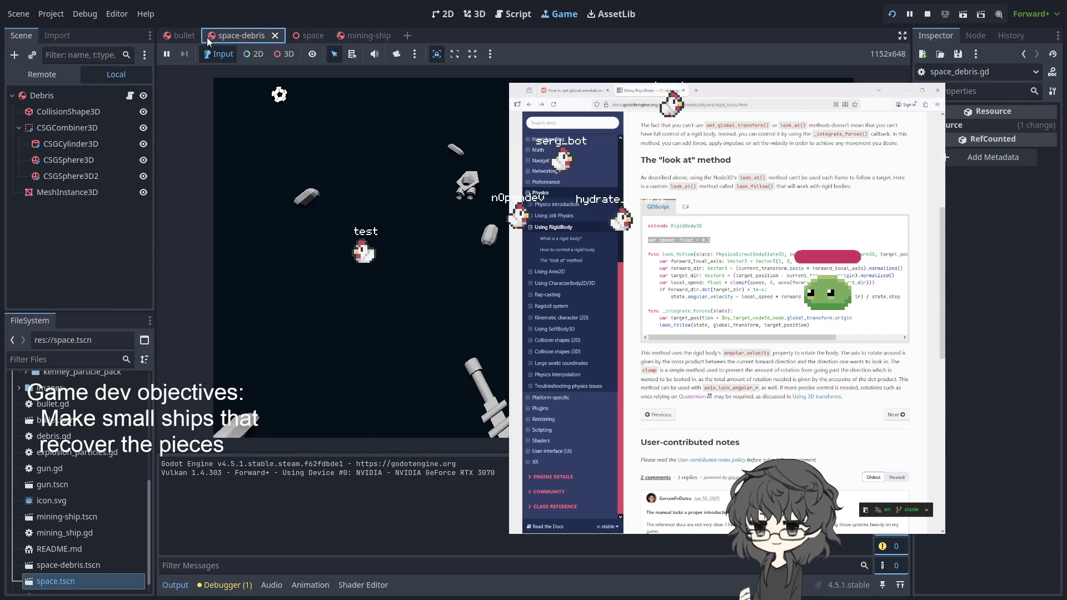
{"action": "left_click", "coordinate": [358, 36]}
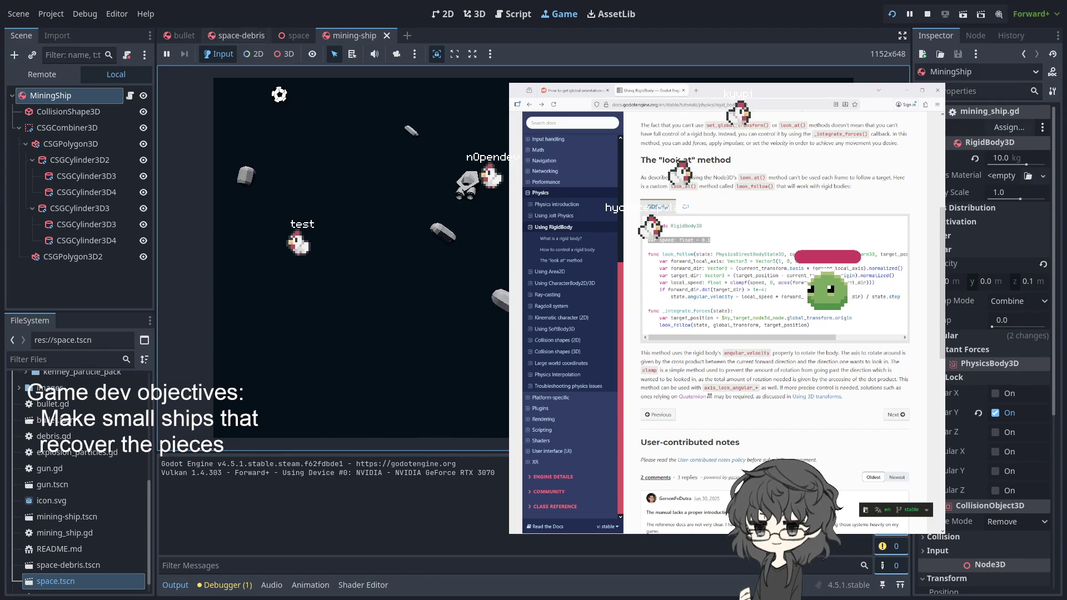
{"action": "left_click", "coordinate": [295, 36]}
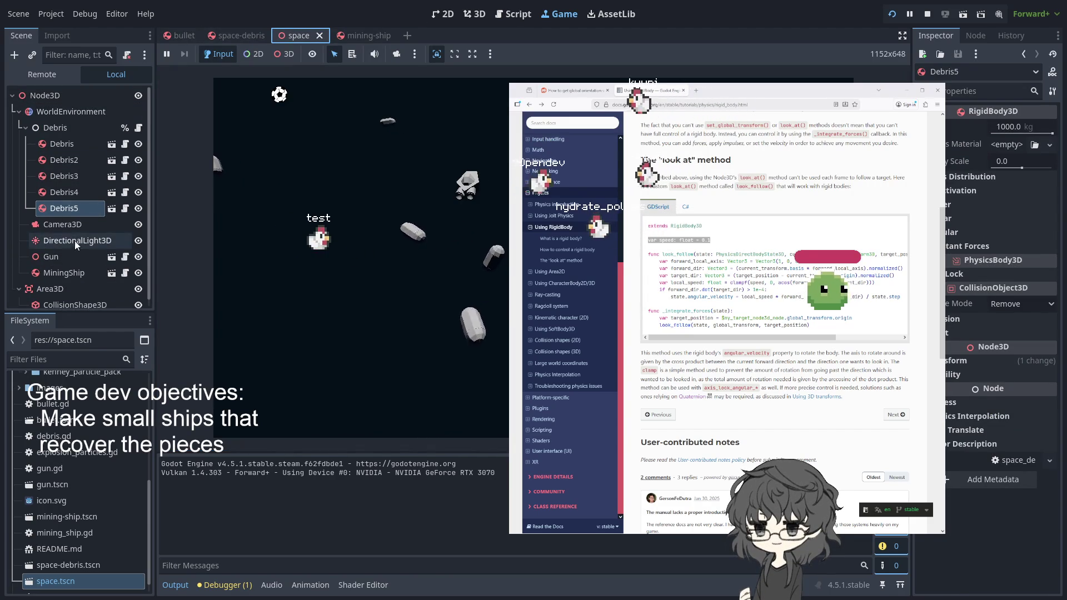
Step: Inspect Camera3D, MiningShip and Debris5 while the game runs, then stop it with F8
{"action": "left_click", "coordinate": [68, 224]}
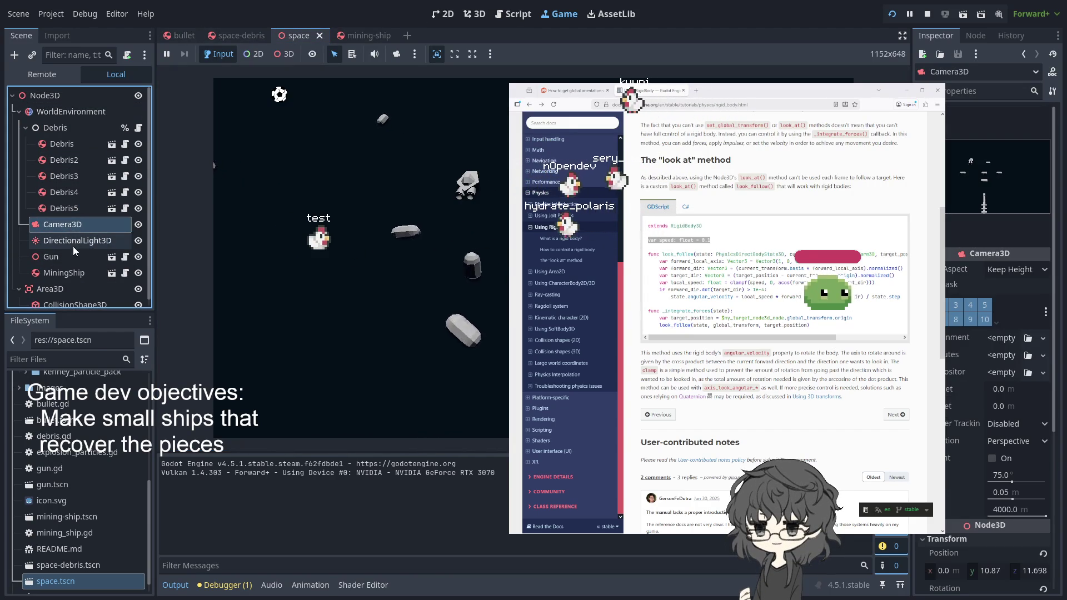
{"action": "left_click", "coordinate": [64, 276]}
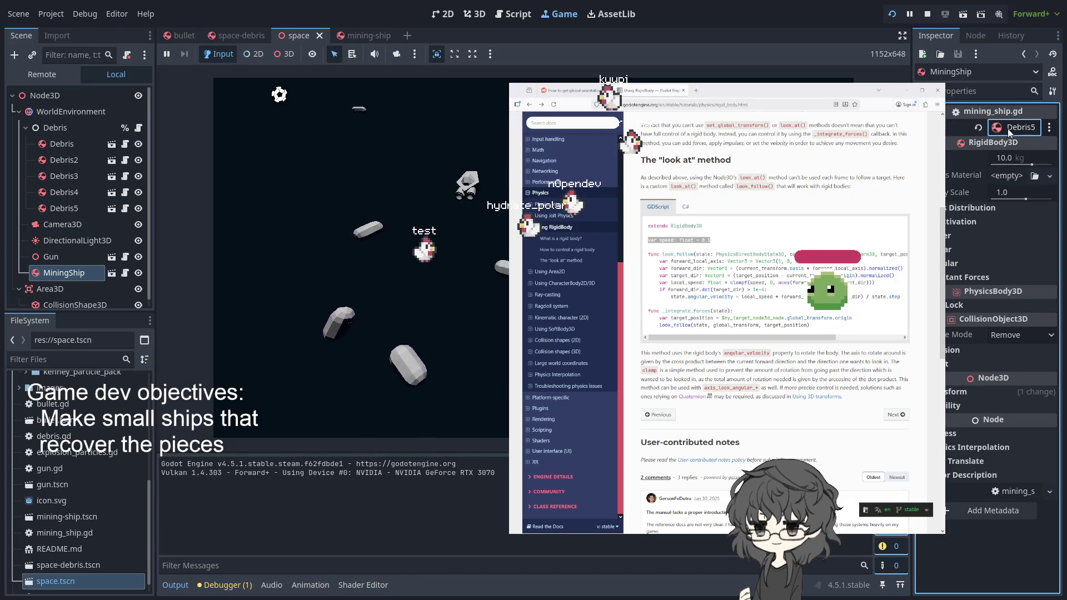
{"action": "left_click", "coordinate": [269, 422]}
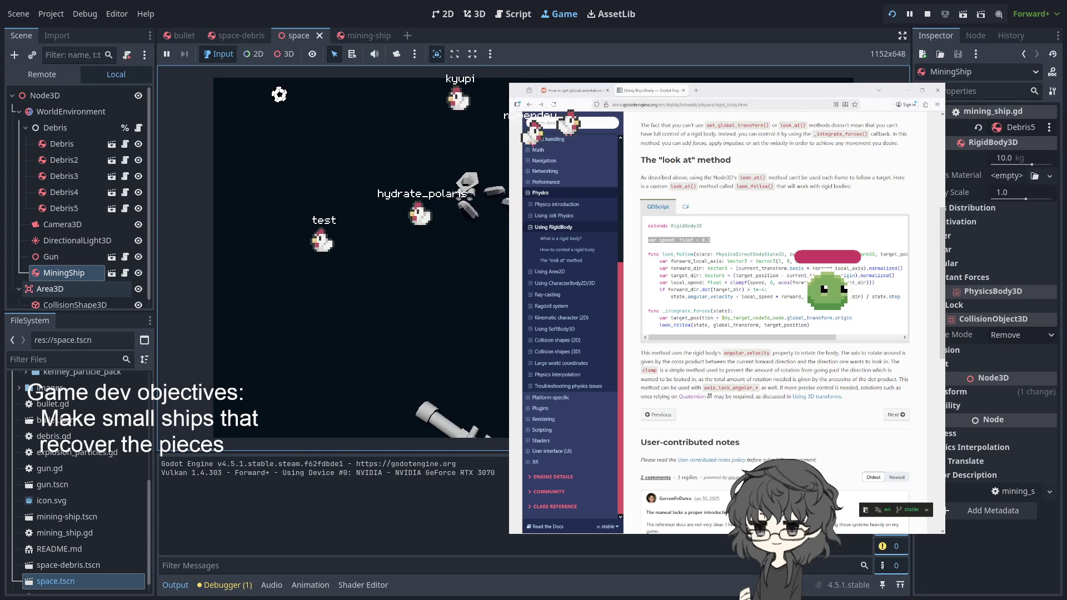
{"action": "left_click", "coordinate": [71, 209]}
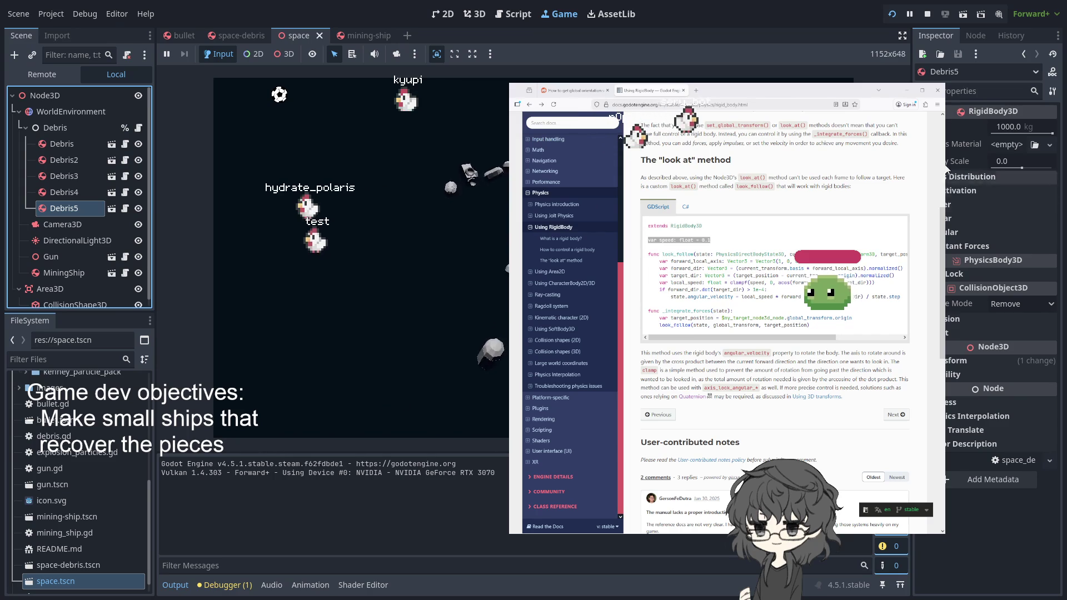
{"action": "key", "text": "F8"}
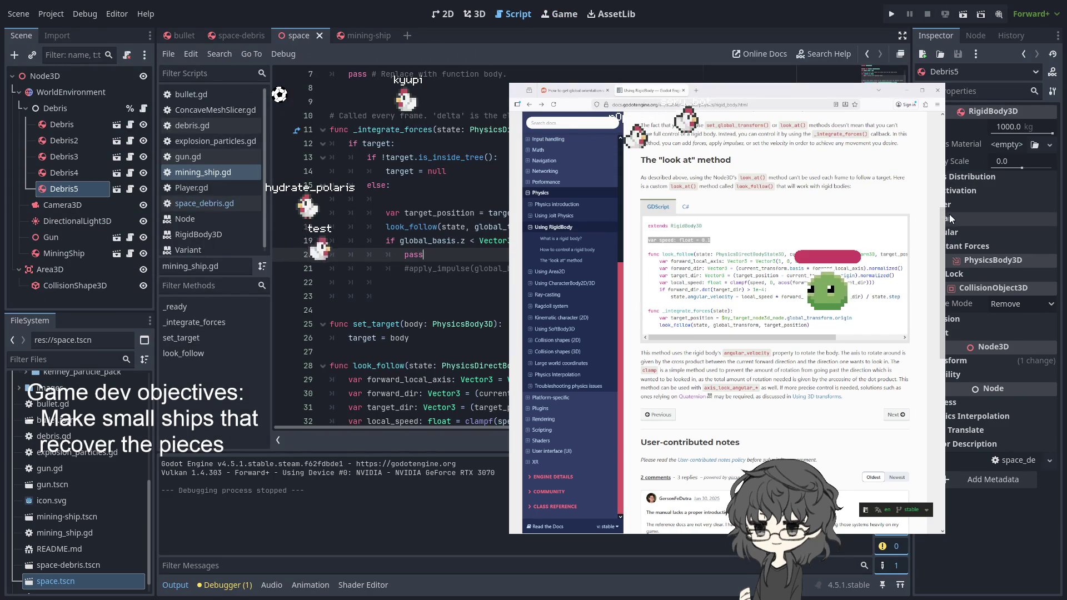
Step: Set Debris5's Linear Velocity y to 0.001, then run the game briefly and stop it
{"action": "left_click", "coordinate": [955, 220]}
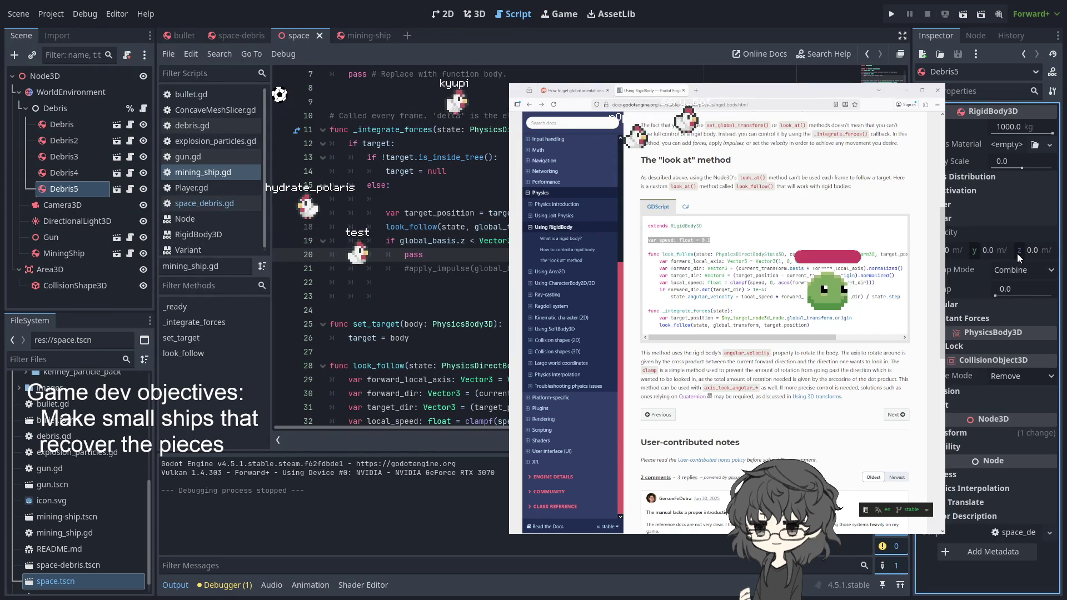
{"action": "left_click", "coordinate": [983, 251]}
{"action": "type", "text": "0."}
{"action": "key", "text": "Return"}
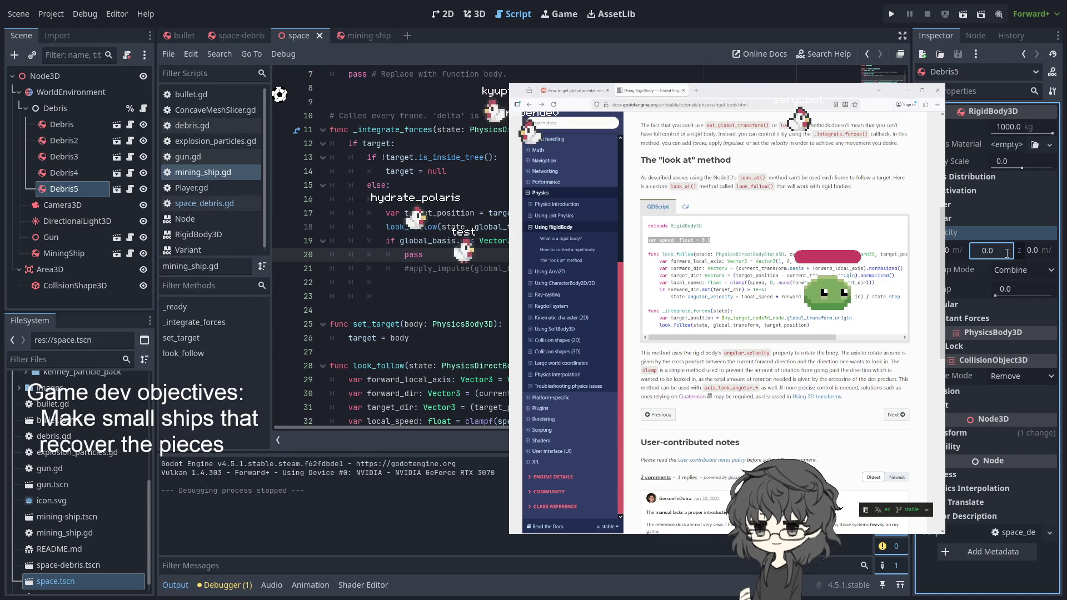
{"action": "type", "text": "01"}
{"action": "key", "text": "Return"}
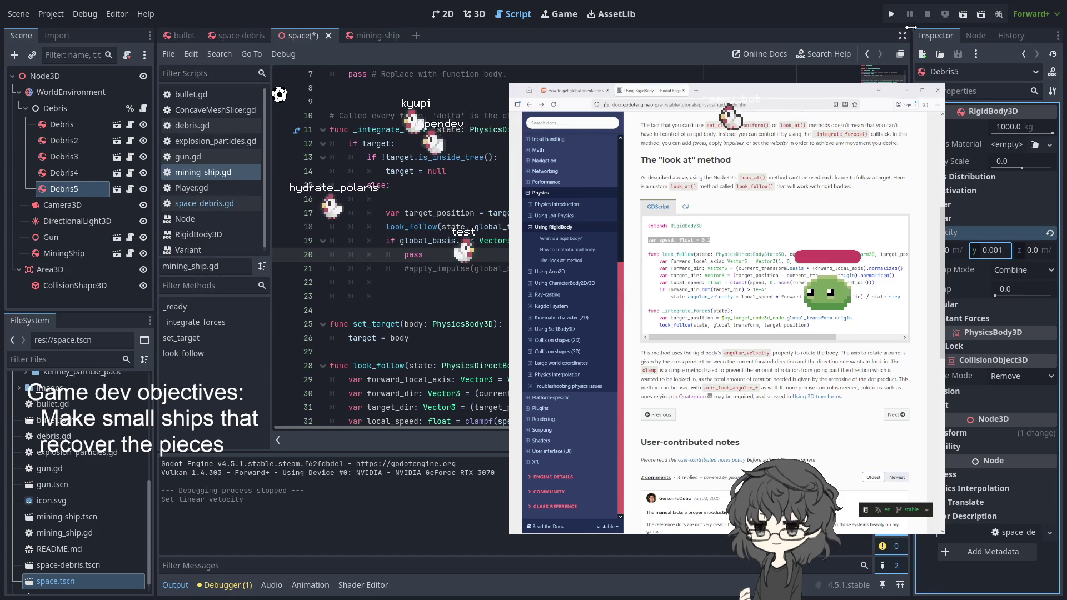
{"action": "left_click", "coordinate": [899, 16]}
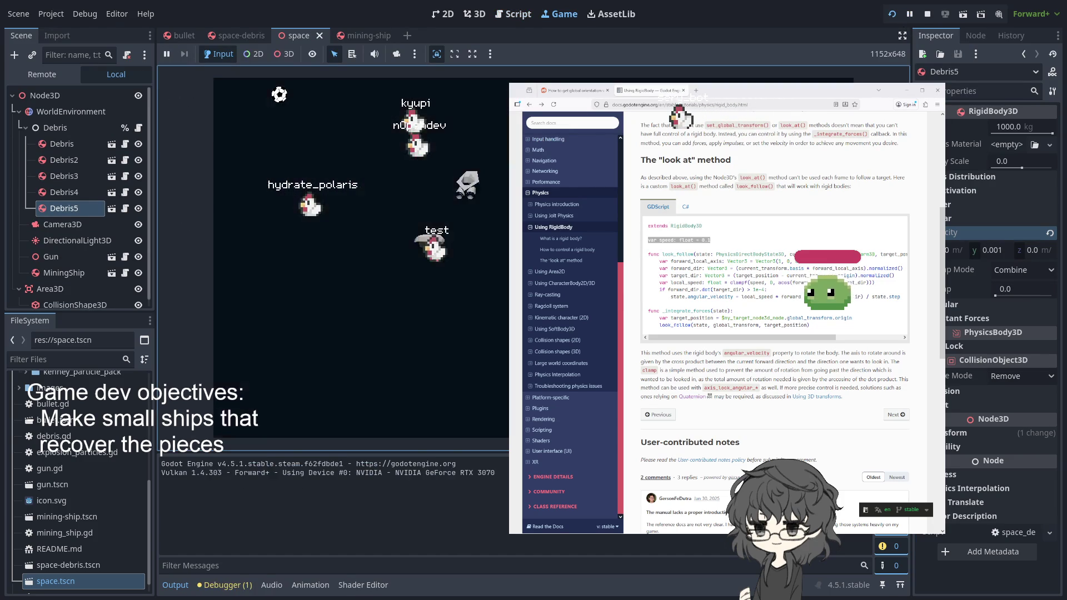
{"action": "key", "text": "F8"}
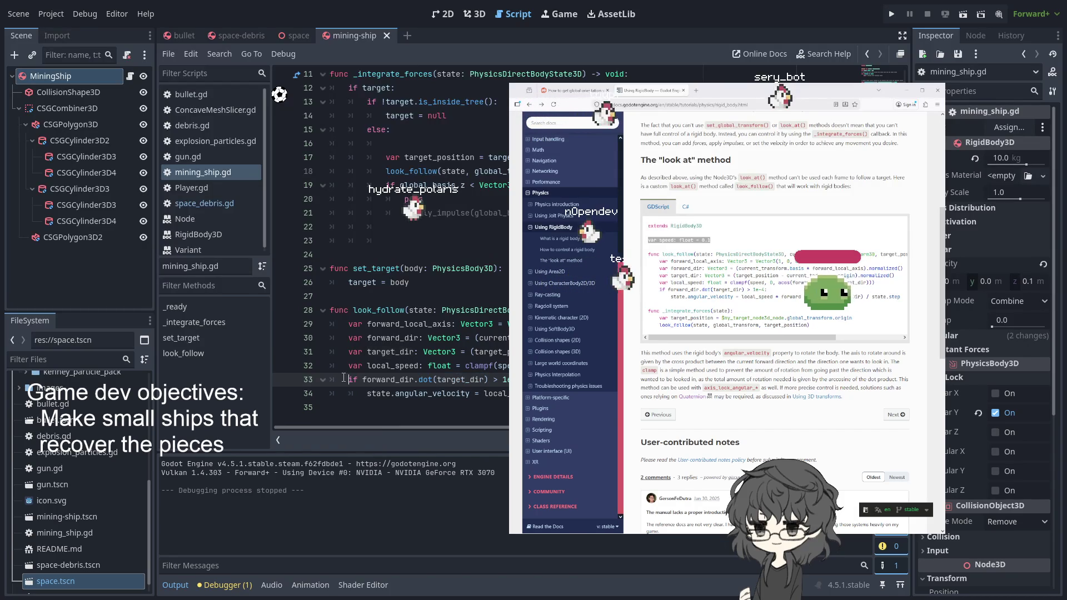
Step: Comment out line 33 with # and unindent line 34, then run the project
{"action": "type", "text": "//"}
{"action": "key", "text": "BackSpace"}
{"action": "key", "text": "BackSpace"}
{"action": "type", "text": "#"}
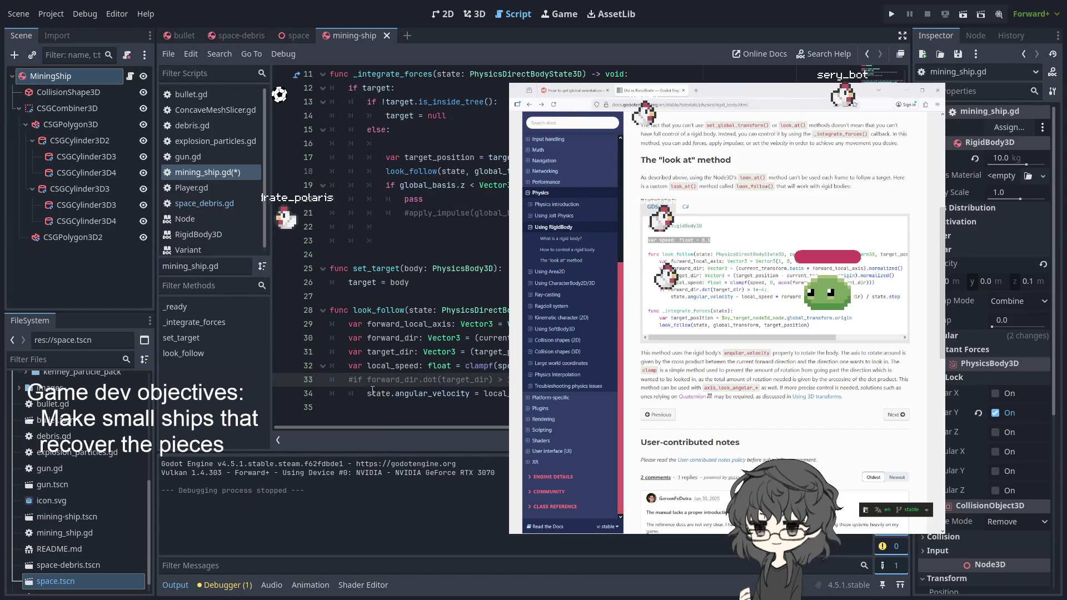
{"action": "key", "text": "Down"}
{"action": "key", "text": "shift+Tab"}
{"action": "left_click", "coordinate": [891, 14]}
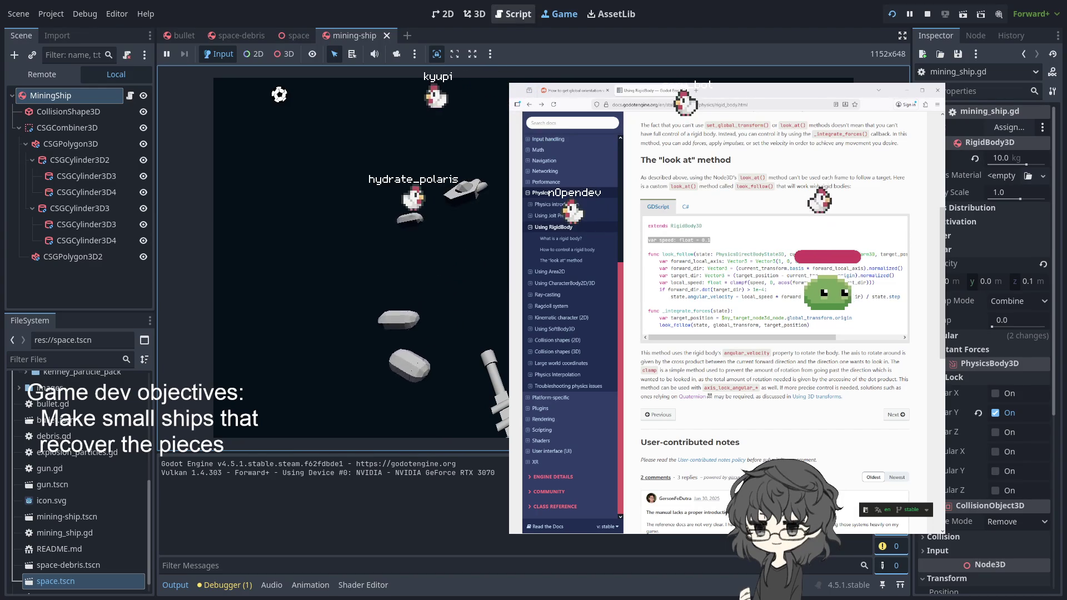
Step: Uncomment the apply_impulse call and delete the leftover pass line above it
{"action": "left_click", "coordinate": [512, 14]}
{"action": "left_click", "coordinate": [404, 214]}
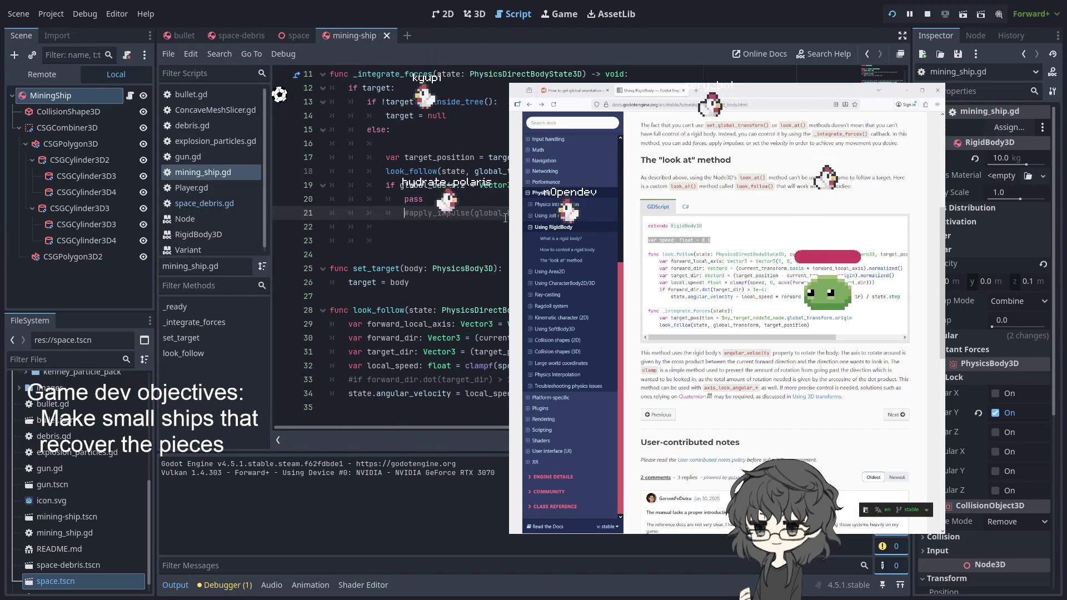
{"action": "key", "text": "Up"}
{"action": "key", "text": "Delete"}
{"action": "key", "text": "Delete"}
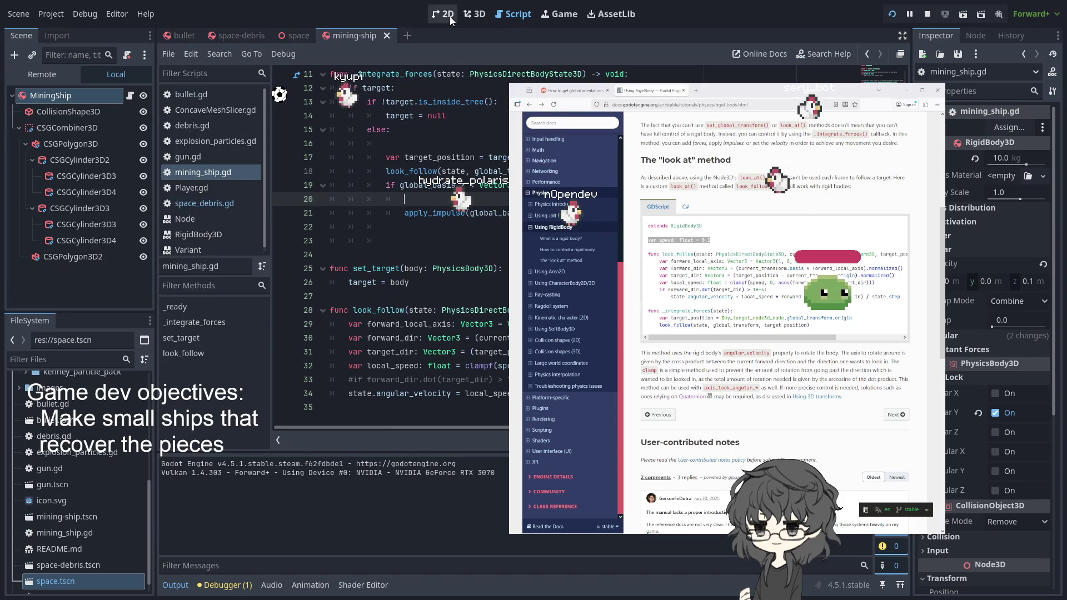
Step: Select target_dir in the commented dot check on line 33
{"action": "left_click", "coordinate": [298, 36]}
{"action": "left_click", "coordinate": [359, 36]}
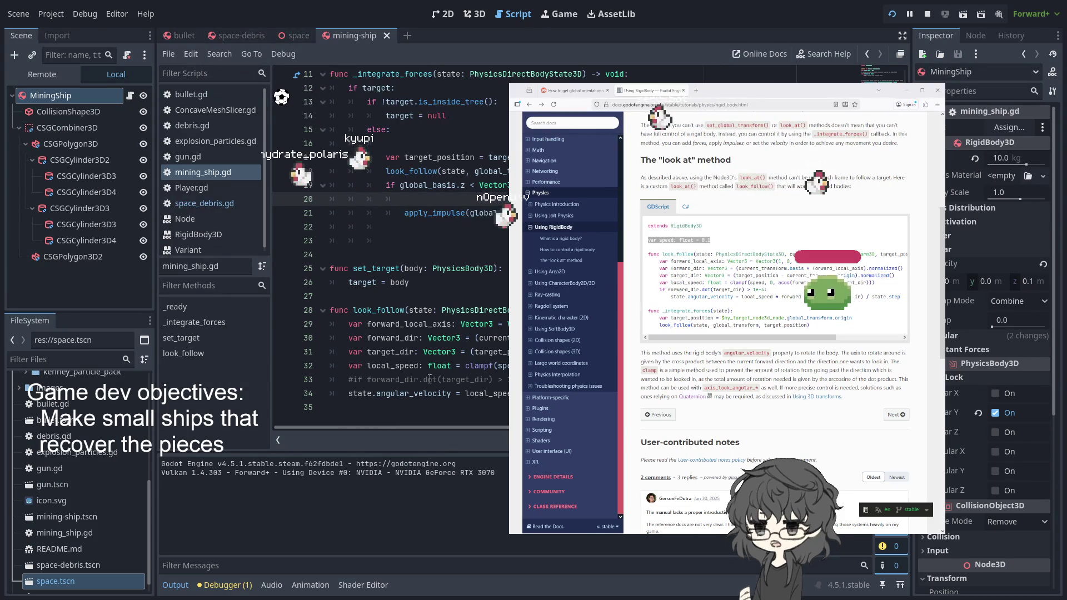
{"action": "double_click", "coordinate": [470, 381]}
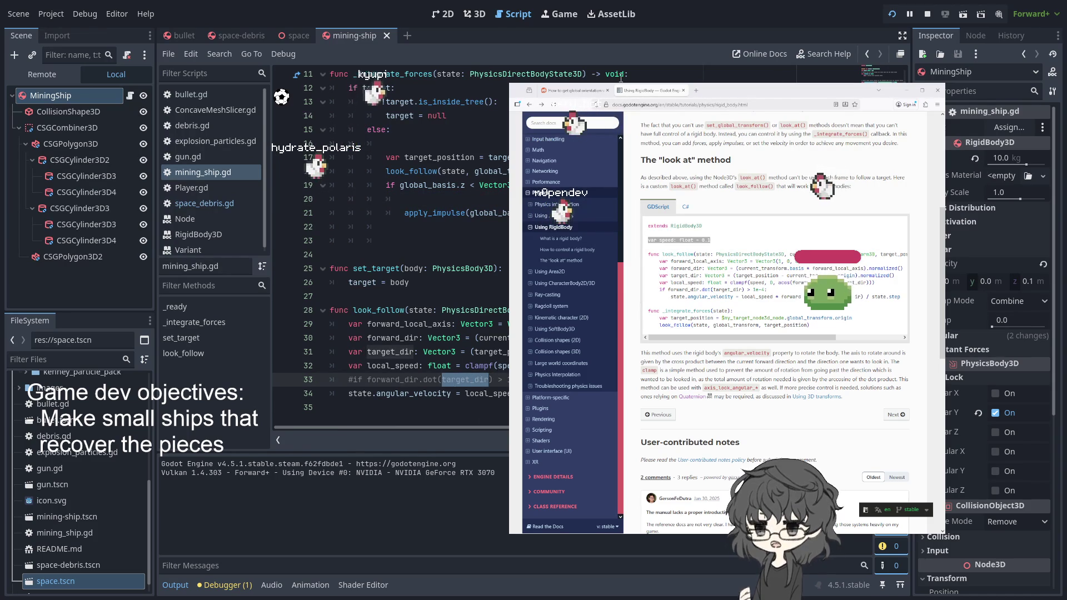
Step: Flip through the mining-ship, space, space-debris and bullet scene tabs
{"action": "left_click", "coordinate": [285, 35]}
{"action": "left_click", "coordinate": [221, 35]}
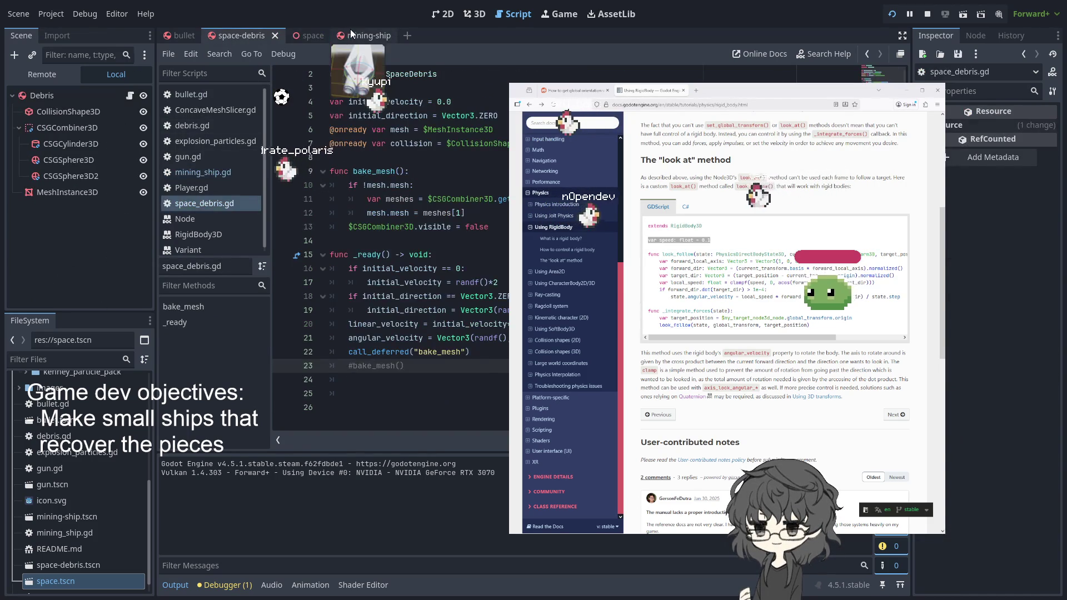
{"action": "left_click", "coordinate": [350, 29]}
{"action": "left_click", "coordinate": [304, 35]}
{"action": "left_click", "coordinate": [235, 37]}
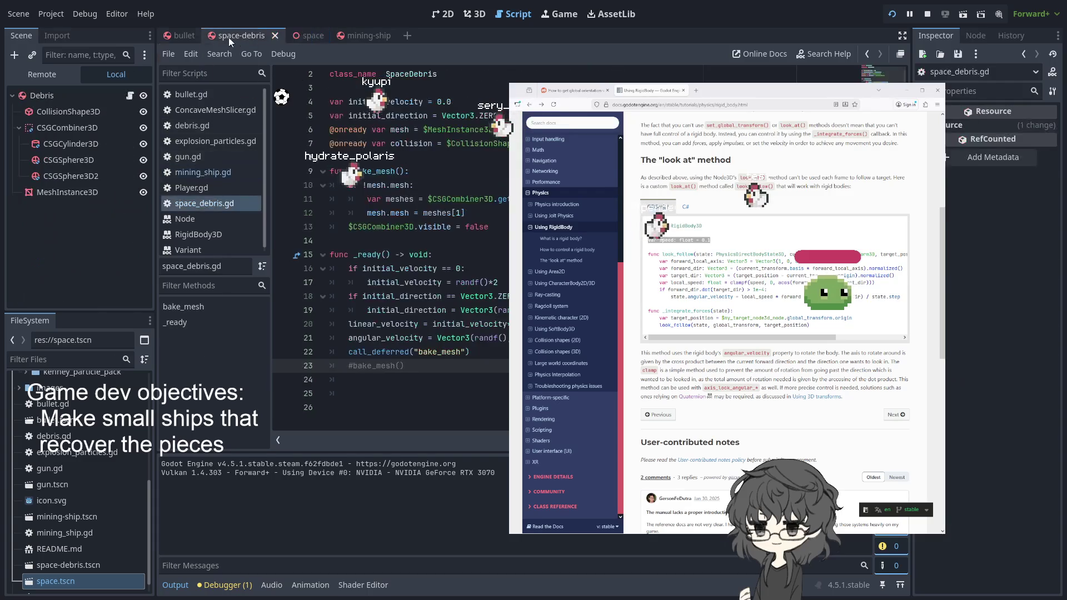
{"action": "left_click", "coordinate": [183, 35]}
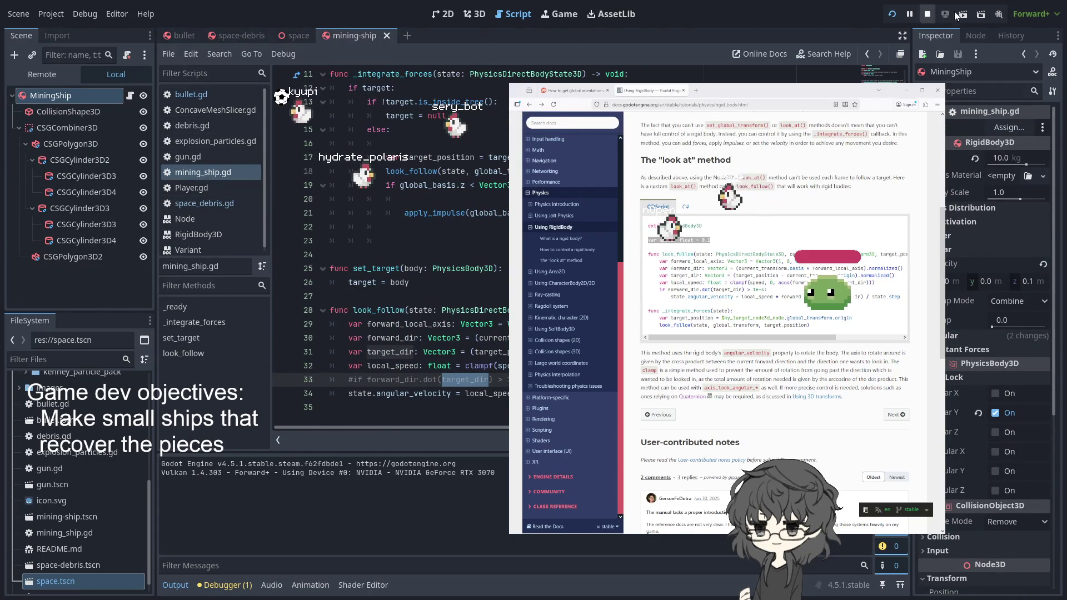
Step: Select the dot call on line 33, then show the mining ship in the 3D viewport
{"action": "double_click", "coordinate": [429, 380]}
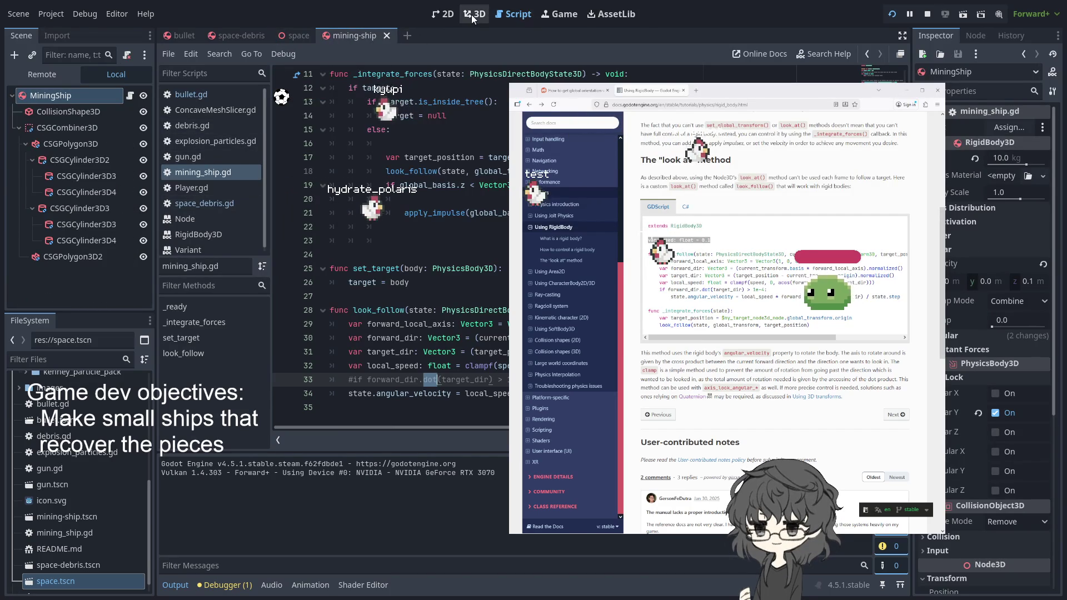
{"action": "mouse_move", "coordinate": [297, 37]}
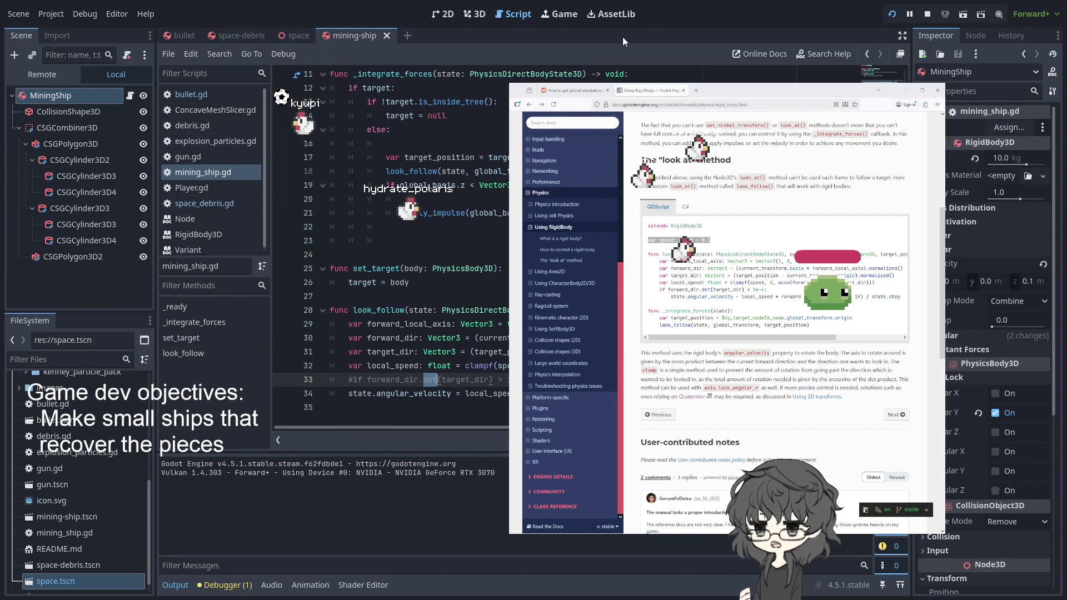
{"action": "left_click", "coordinate": [476, 17]}
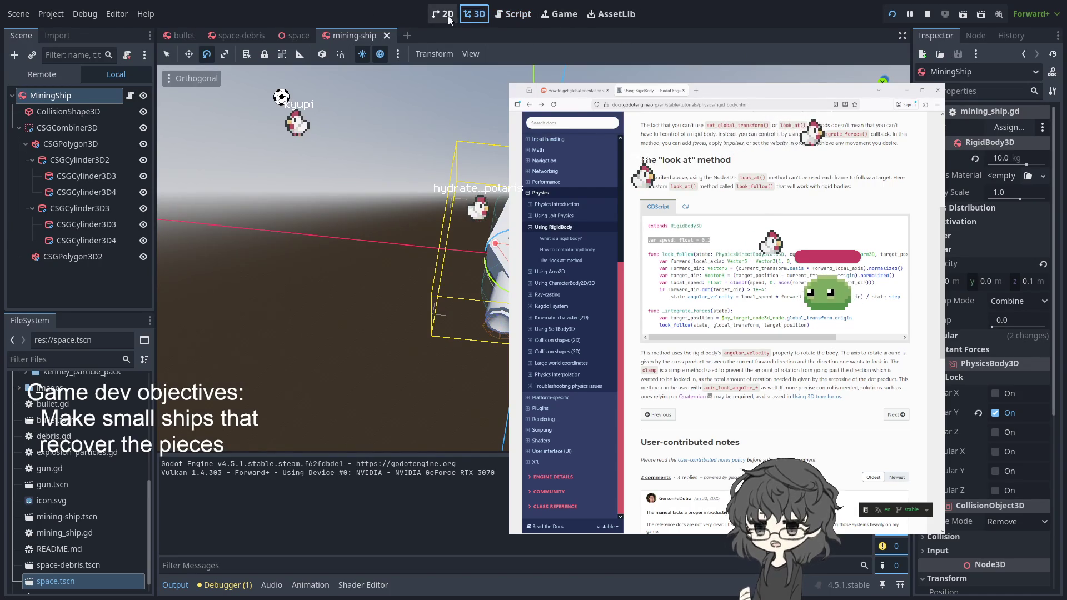
Step: Restart the game from the Game view to watch the ship, then return to mining_ship.gd
{"action": "left_click", "coordinate": [548, 16]}
{"action": "left_click", "coordinate": [891, 14]}
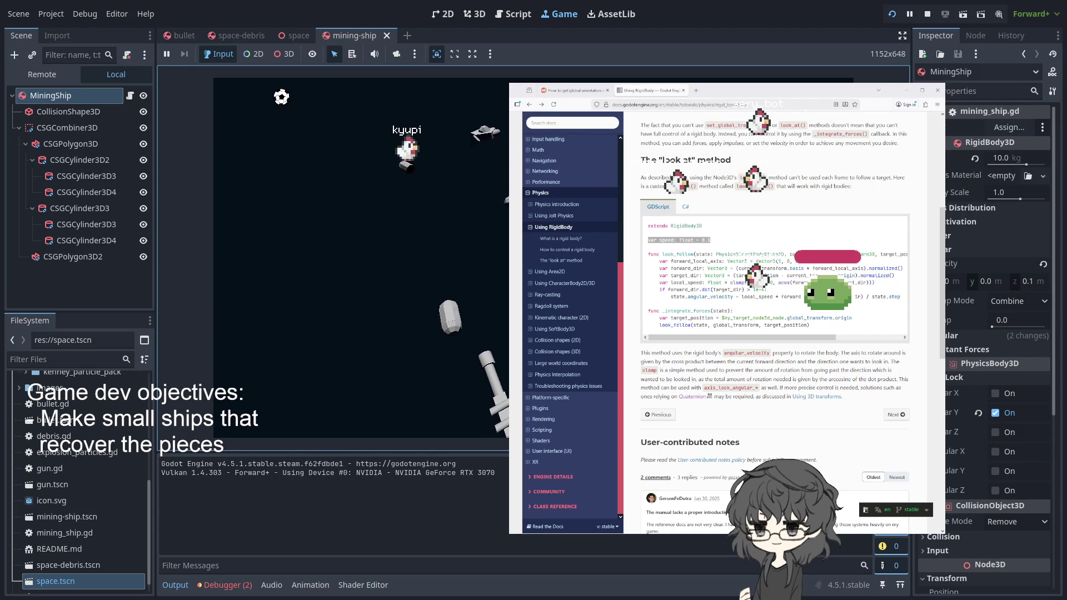
{"action": "left_click", "coordinate": [278, 37]}
{"action": "left_click", "coordinate": [368, 35]}
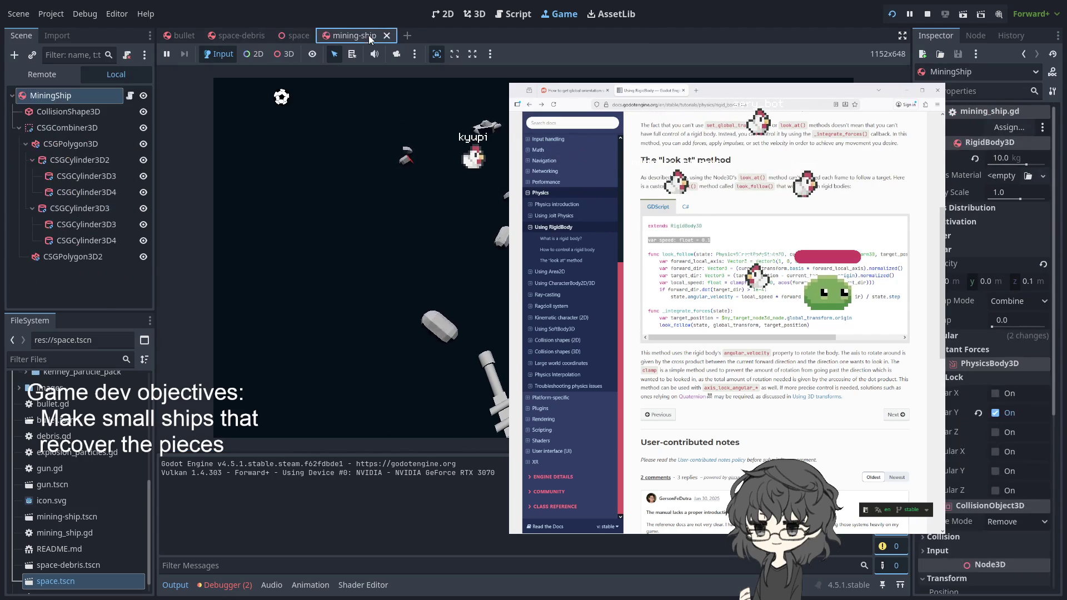
{"action": "left_click", "coordinate": [512, 14]}
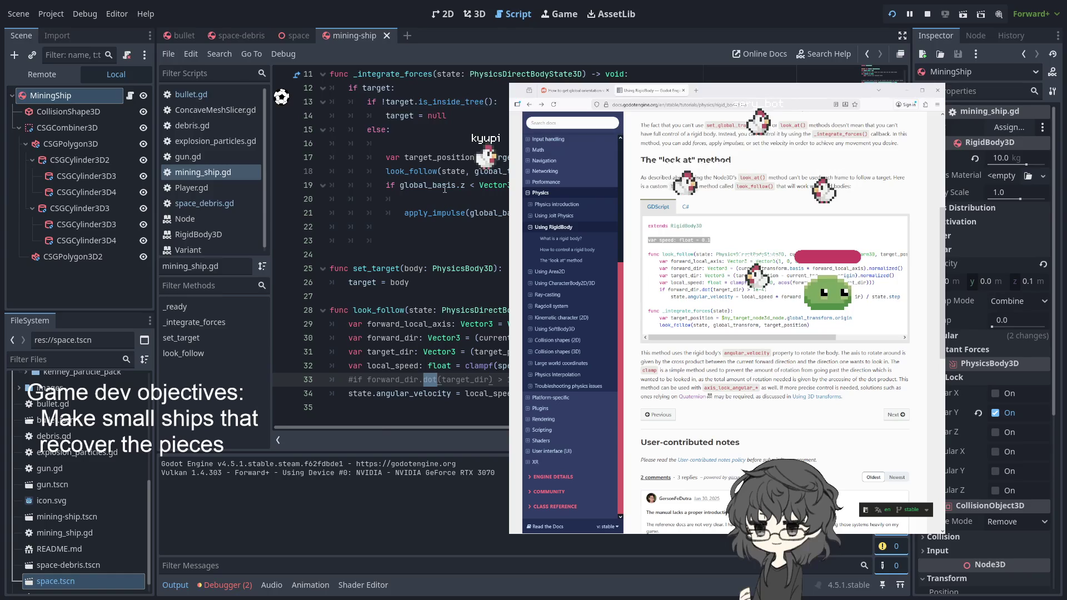
Step: Remove the global_basis.z condition on line 19 guarding apply_impulse, then view the running game
{"action": "scroll", "coordinate": [493, 269], "scroll_direction": "up", "scroll_amount": 3}
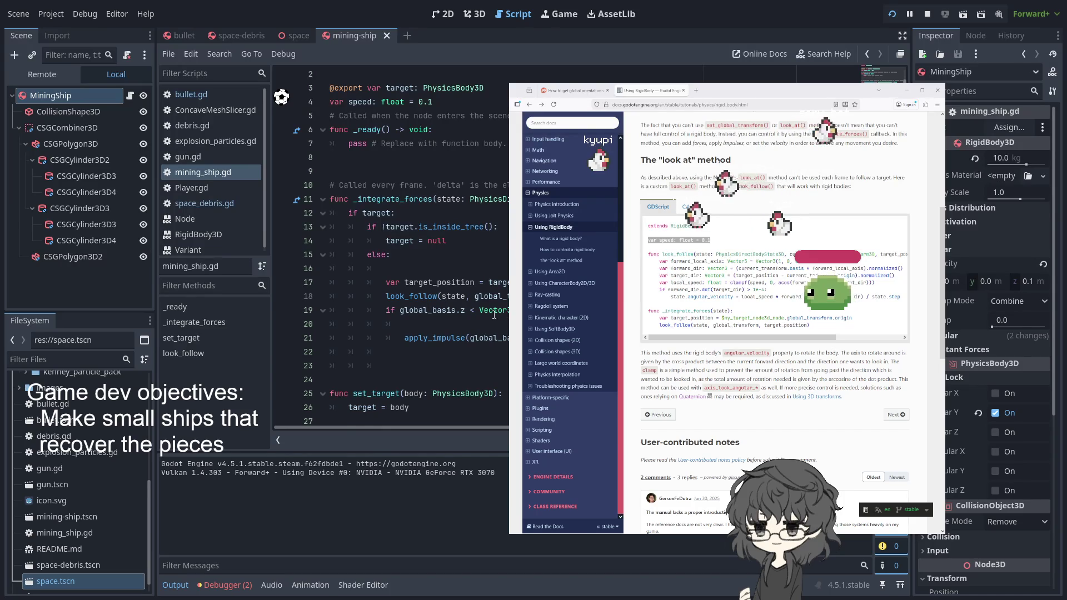
{"action": "left_click_drag", "start_coordinate": [371, 309], "coordinate": [555, 309]}
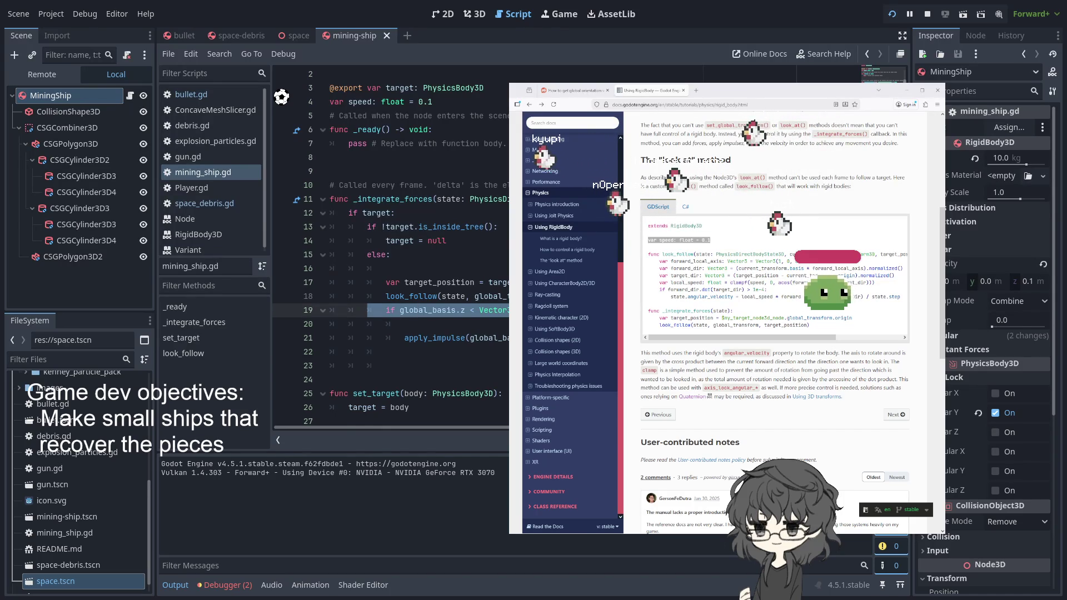
{"action": "key", "text": "BackSpace"}
{"action": "key", "text": "Down"}
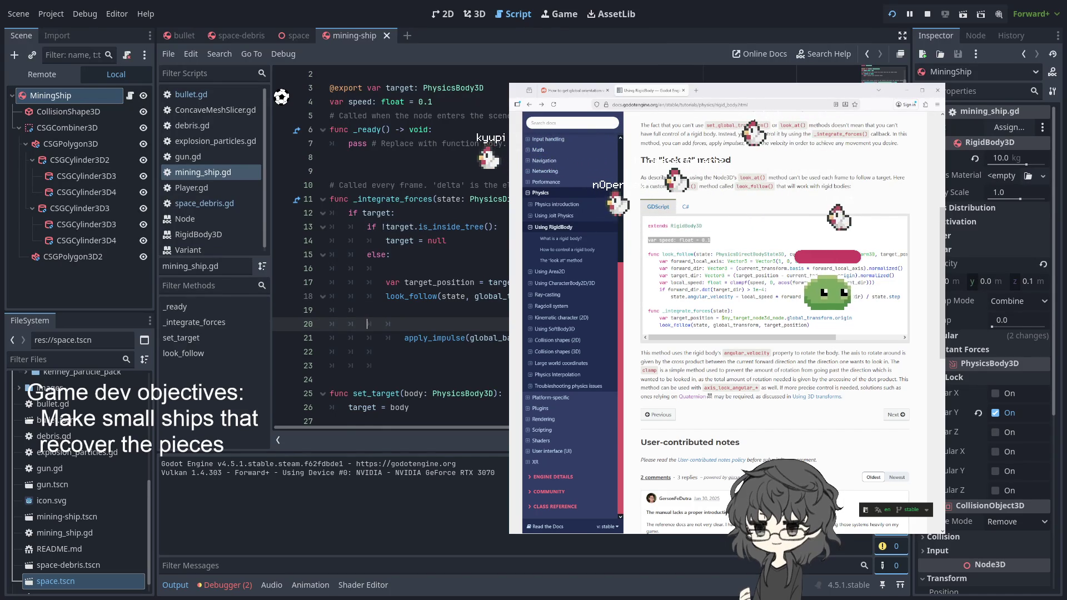
{"action": "left_click", "coordinate": [367, 324]}
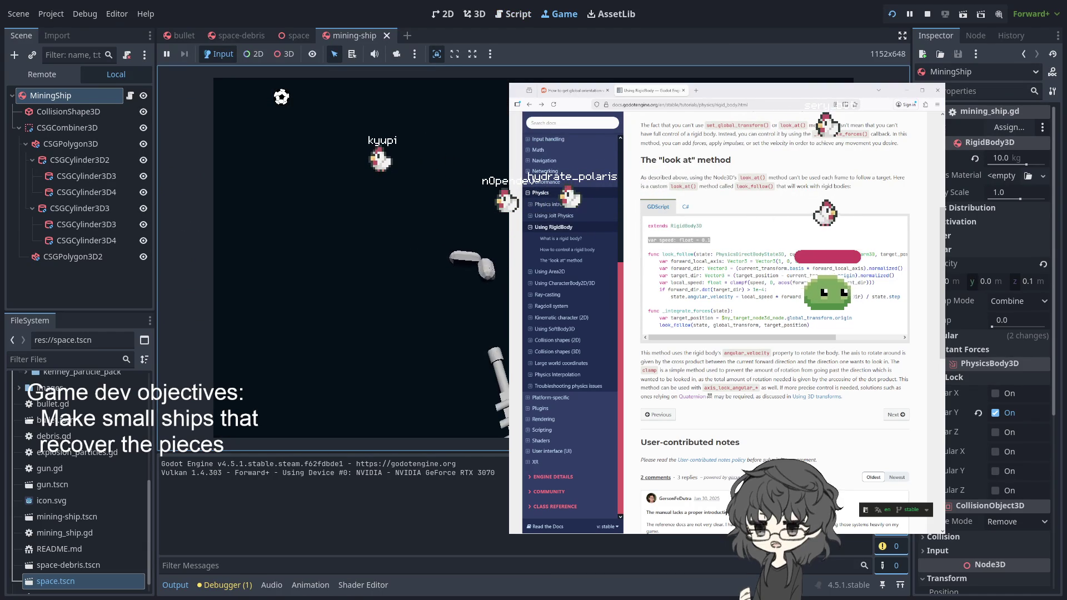
{"action": "left_click", "coordinate": [257, 34]}
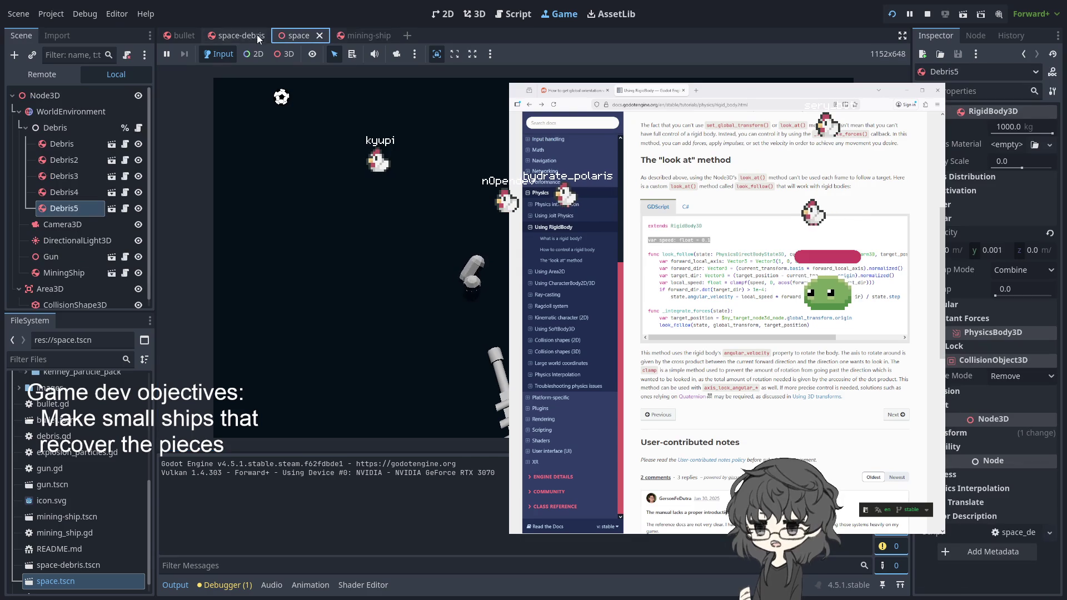
Step: Stop the game, negate global_basis in the apply_impulse call, and rerun the project
{"action": "left_click", "coordinate": [361, 33]}
{"action": "left_click", "coordinate": [932, 18]}
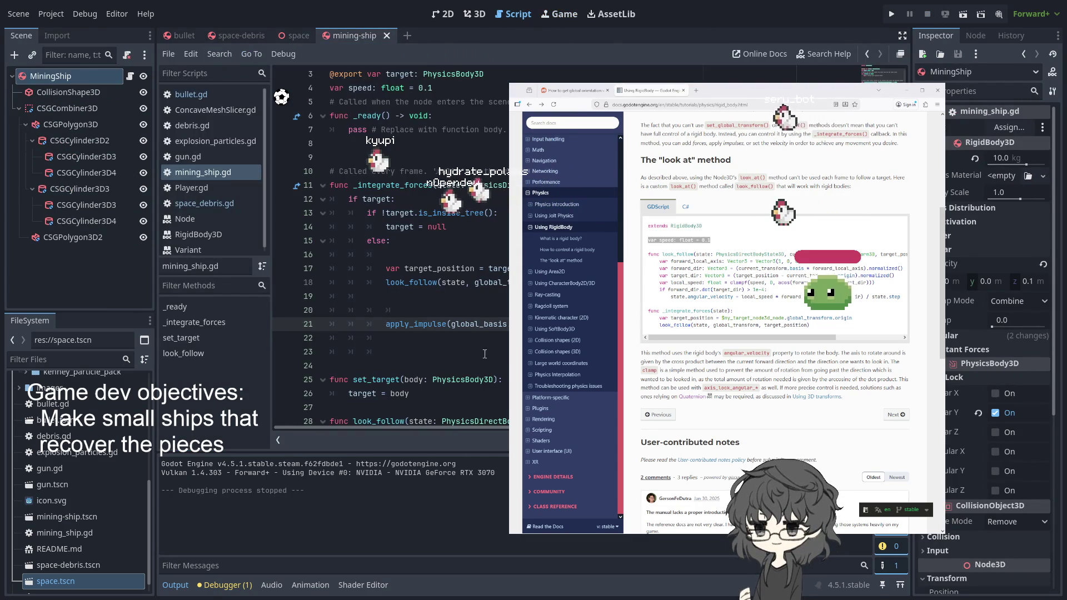
{"action": "left_click", "coordinate": [452, 326]}
{"action": "type", "text": "-"}
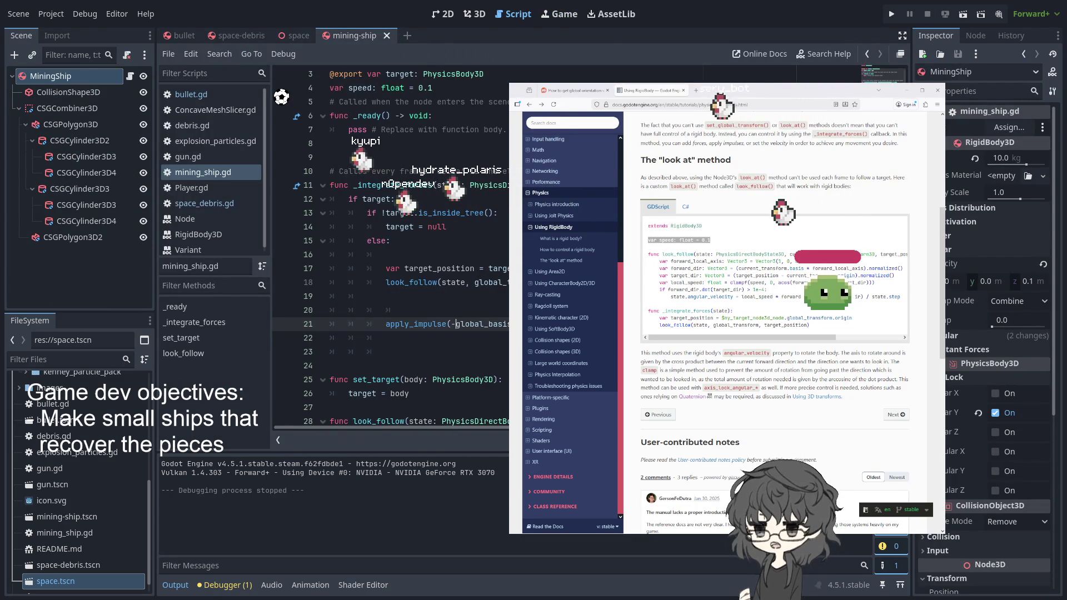
{"action": "key", "text": "F5"}
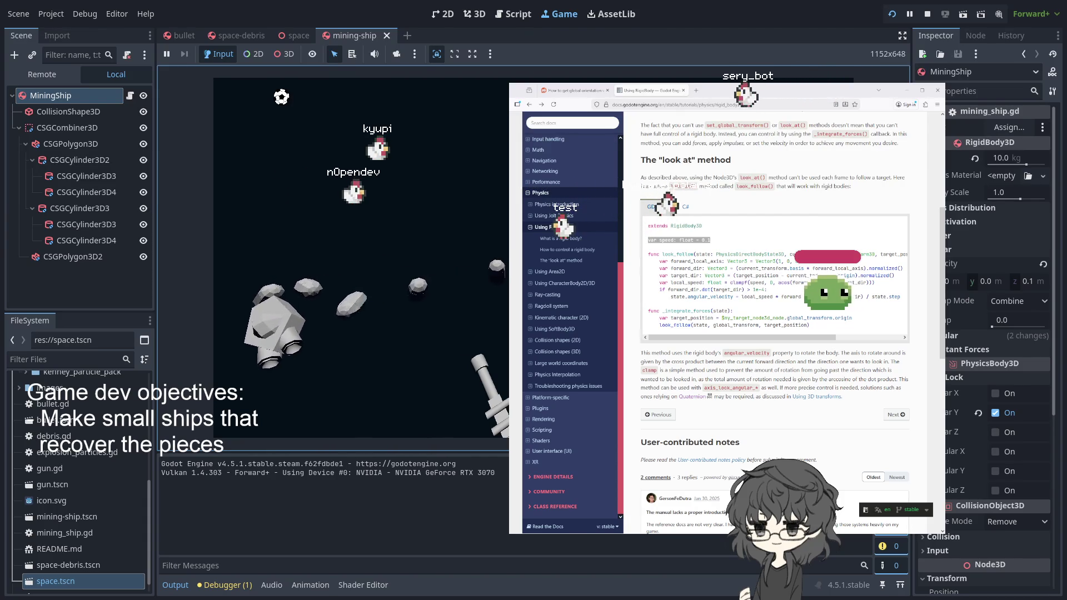
{"action": "key", "text": "F5"}
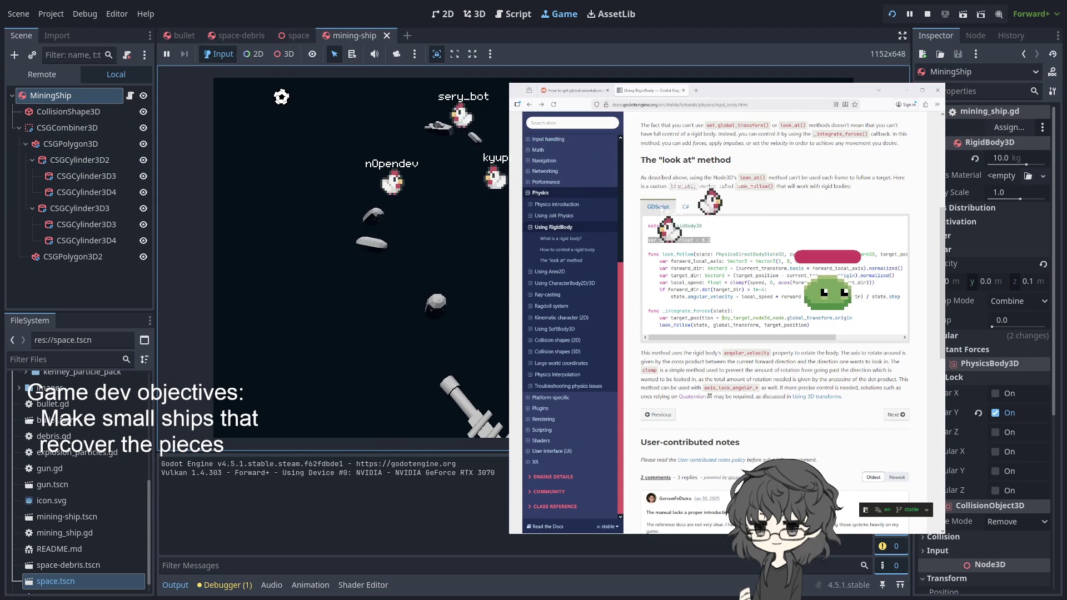
Step: Review the Debris body's linear damp and angular settings in the space-debris scene
{"action": "left_click", "coordinate": [237, 39]}
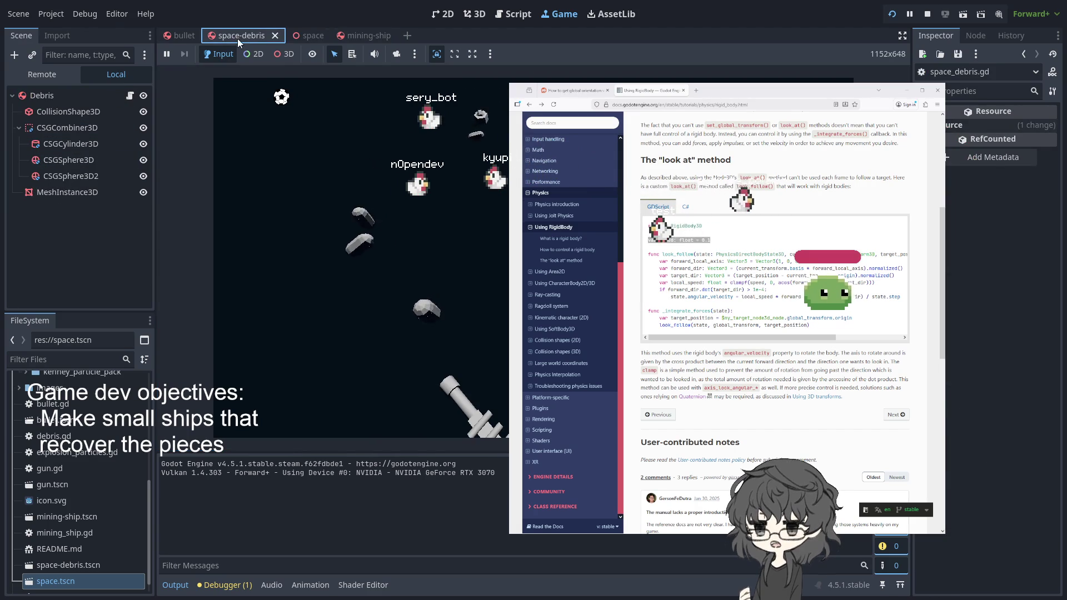
{"action": "left_click", "coordinate": [50, 96]}
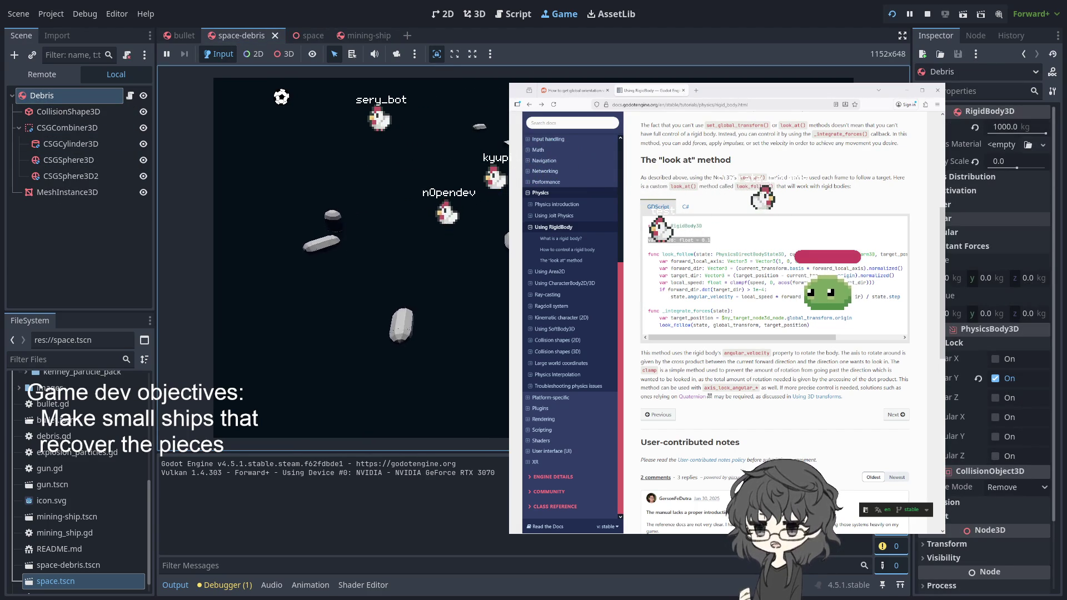
{"action": "left_click", "coordinate": [954, 218]}
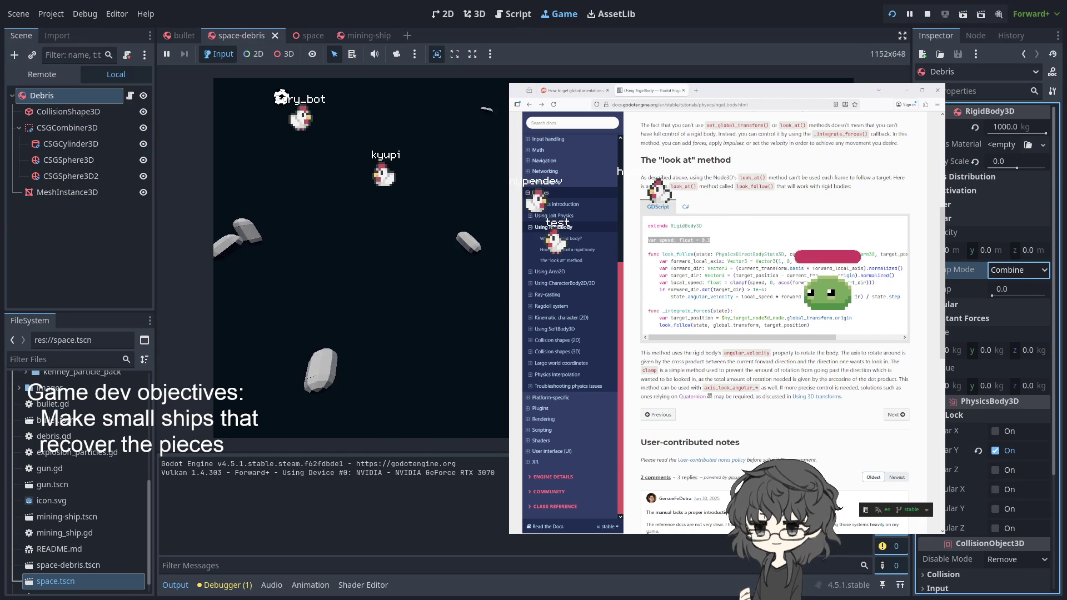
{"action": "left_click", "coordinate": [992, 295]}
{"action": "key", "text": "Return"}
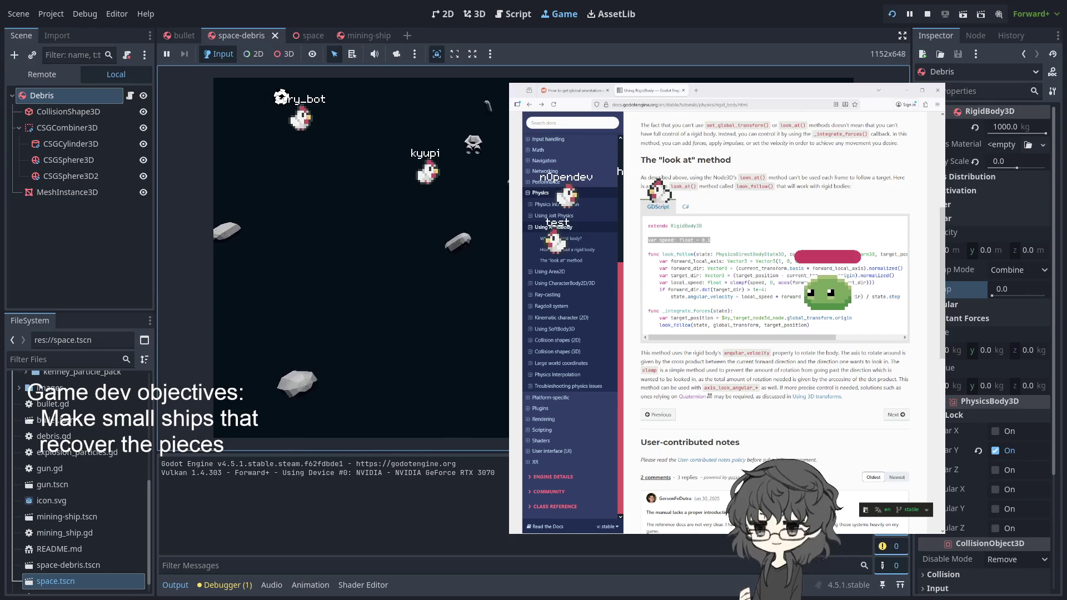
{"action": "left_click", "coordinate": [984, 304]}
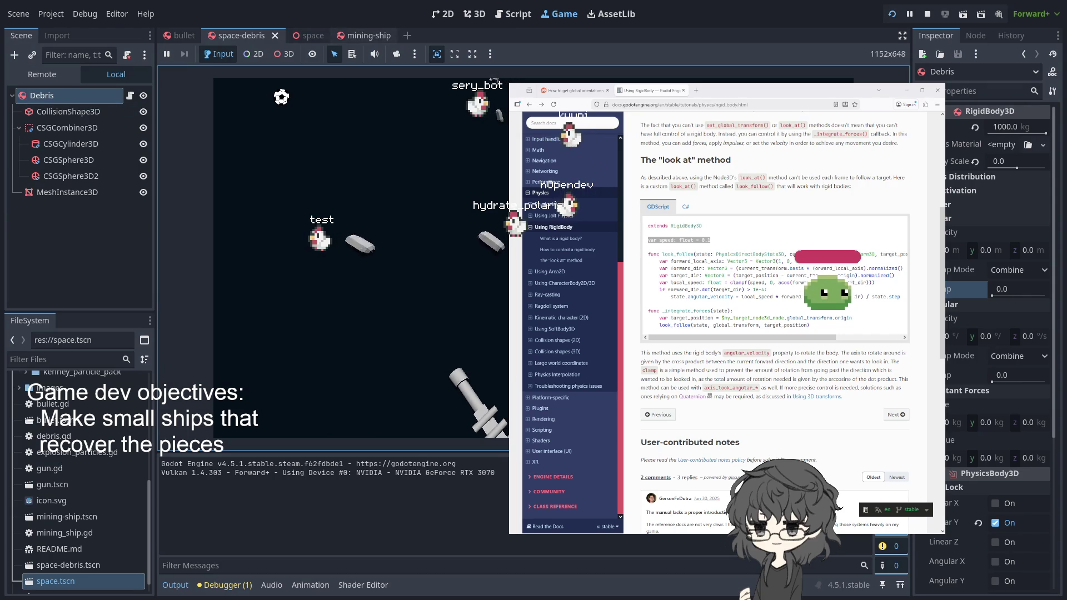
{"action": "left_click", "coordinate": [363, 39]}
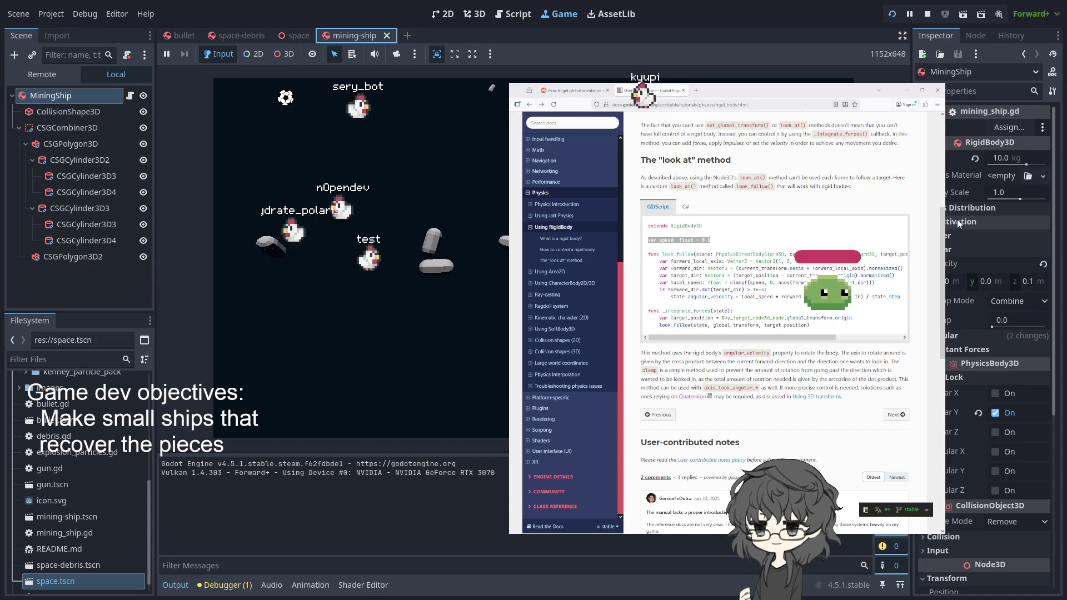
Step: Expand the ship's linear and angular physics settings and set linear velocity x to 1
{"action": "double_click", "coordinate": [961, 208]}
{"action": "left_click", "coordinate": [949, 250]}
{"action": "left_click", "coordinate": [949, 250]}
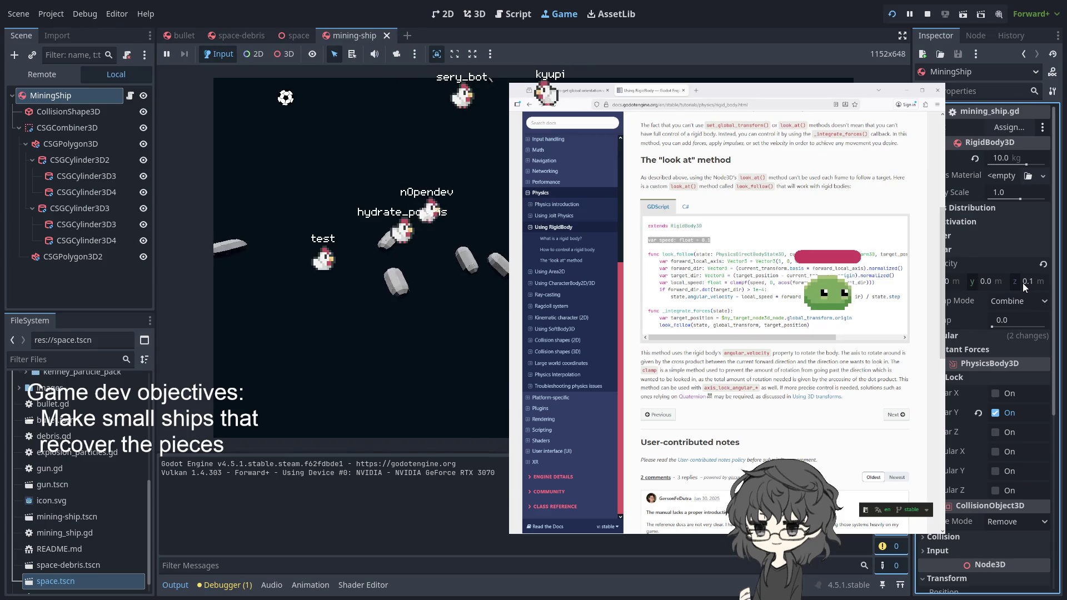
{"action": "left_click", "coordinate": [948, 337]}
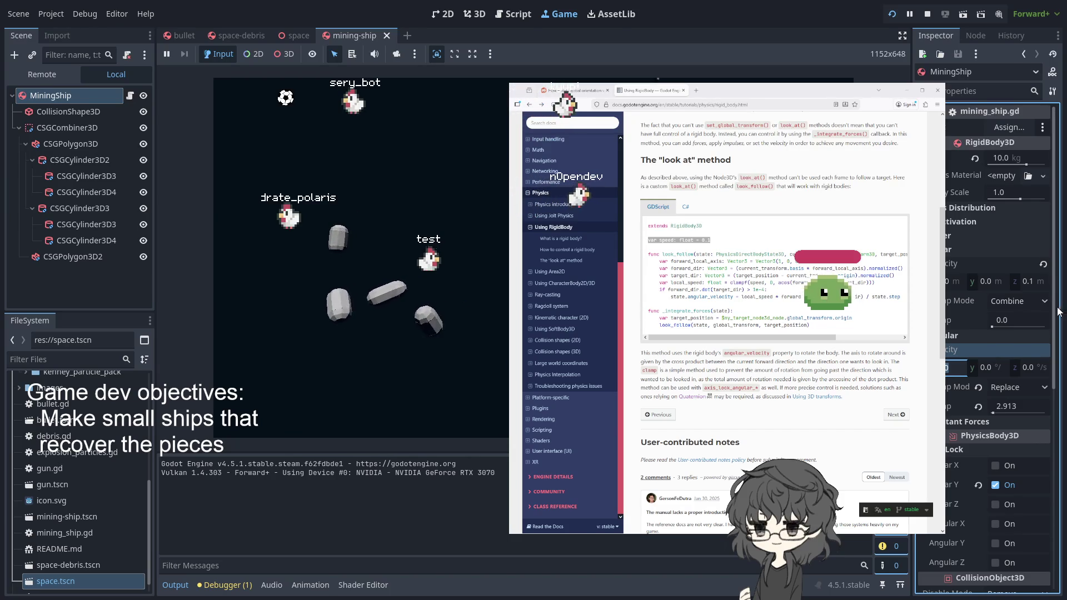
{"action": "left_click", "coordinate": [949, 281]}
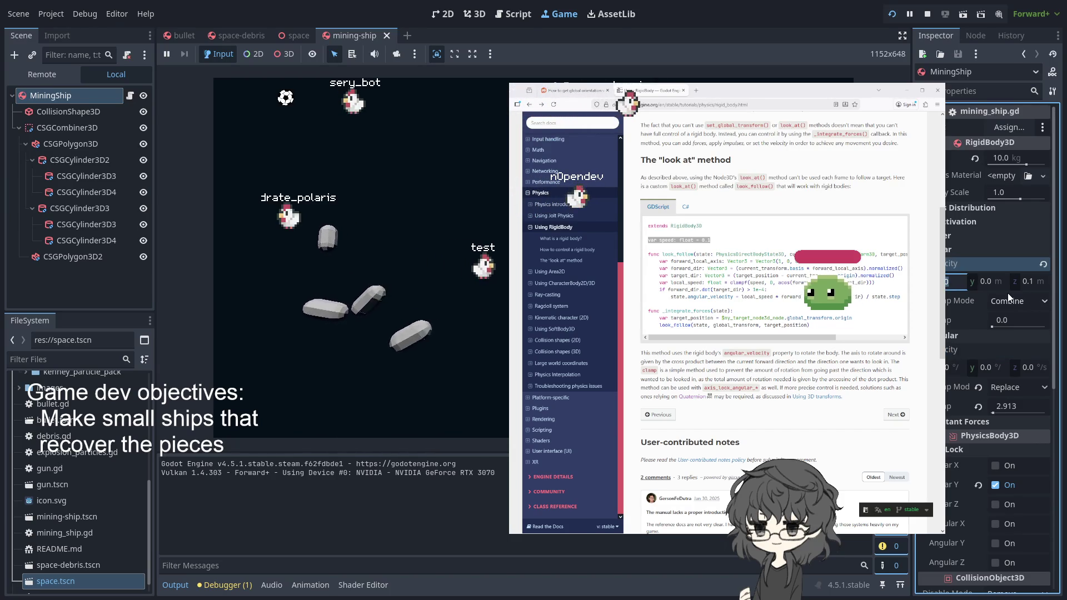
{"action": "type", "text": "1"}
{"action": "key", "text": "Return"}
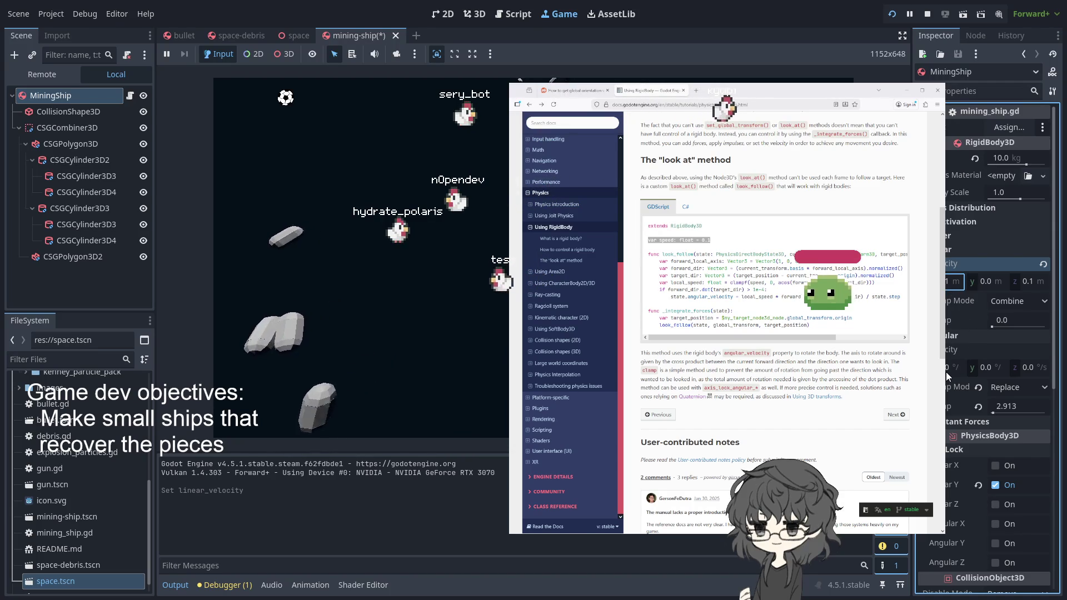
Step: Set the ship's linear velocity z to 0 and linear damp to 0.1, then restart the game
{"action": "left_click", "coordinate": [945, 369]}
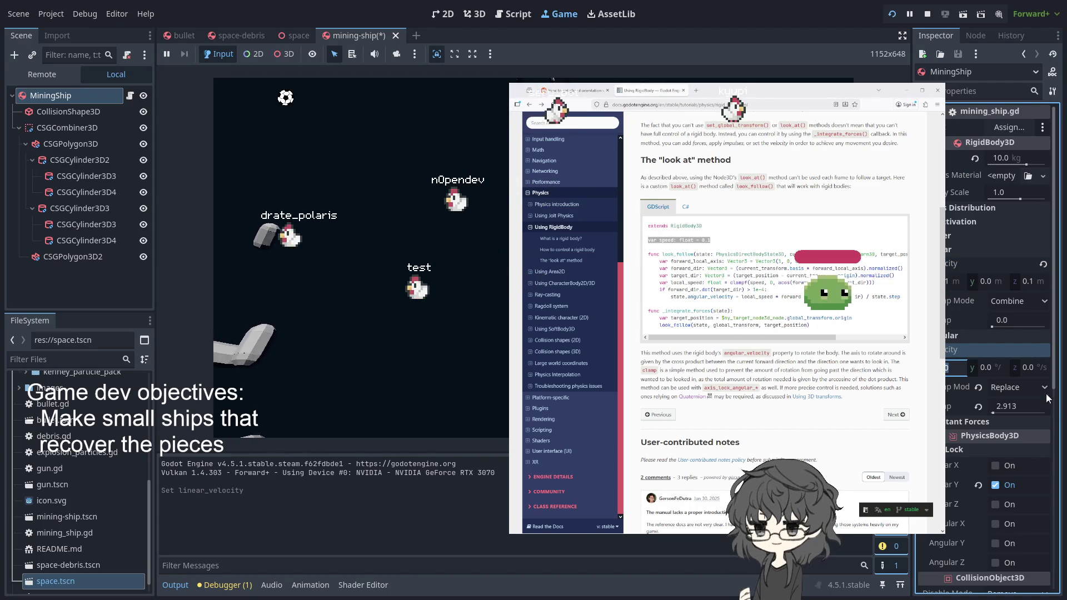
{"action": "left_click", "coordinate": [951, 281]}
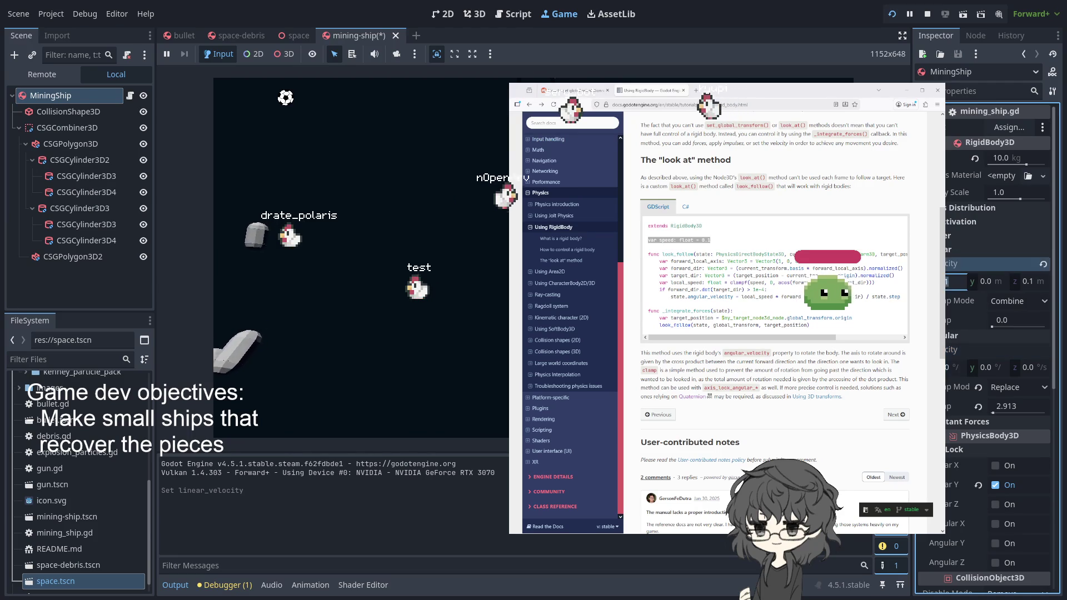
{"action": "left_click", "coordinate": [1026, 282]}
{"action": "type", "text": "0"}
{"action": "key", "text": "Return"}
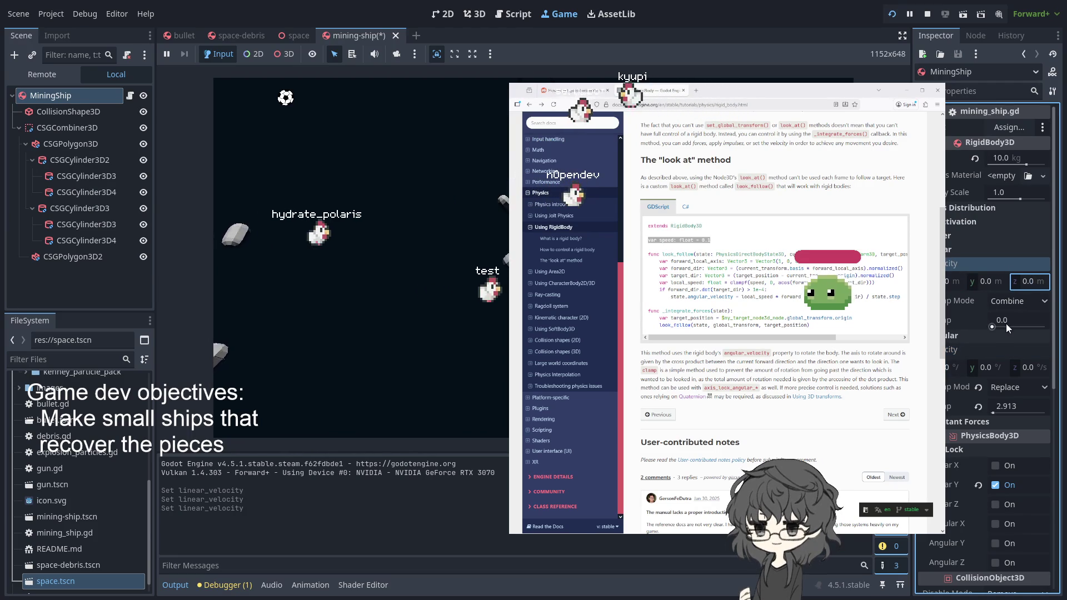
{"action": "left_click", "coordinate": [1005, 322]}
{"action": "type", "text": "0.1"}
{"action": "key", "text": "Return"}
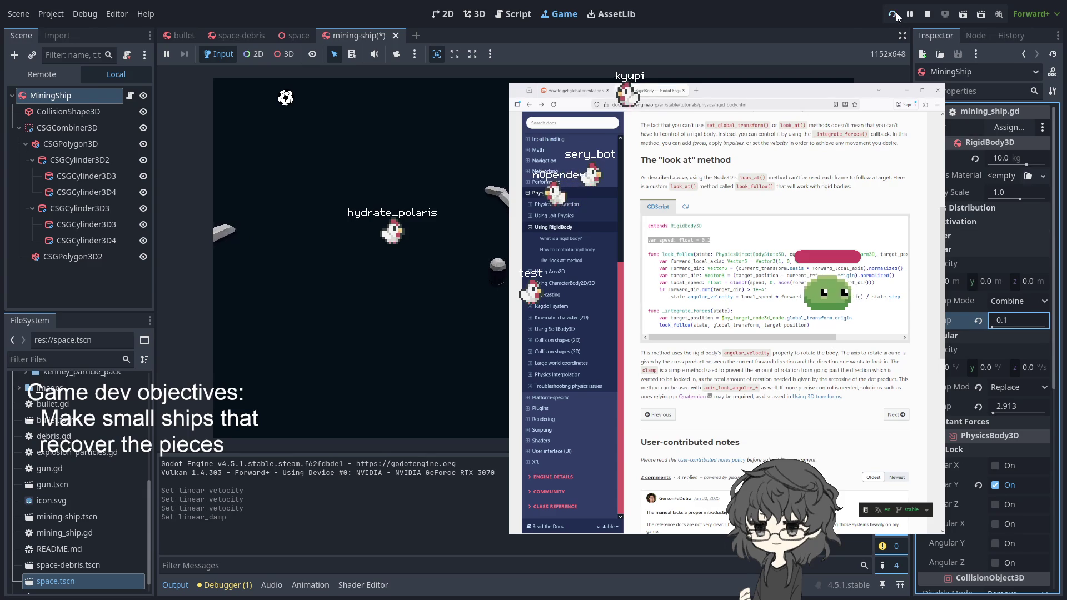
{"action": "key", "text": "F5"}
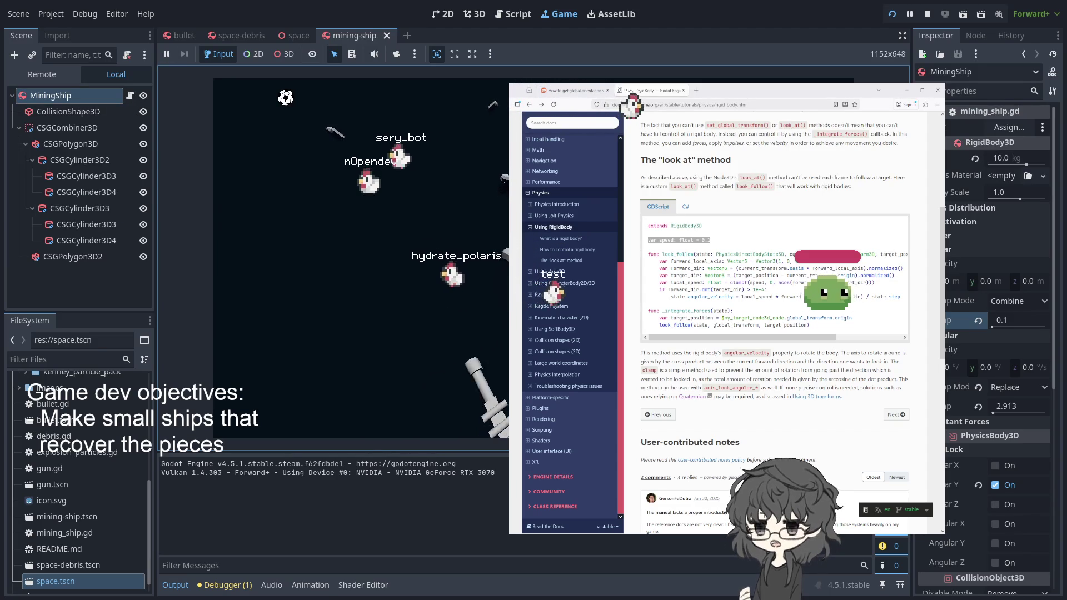
Step: Stop the running game and select the space scene's Camera3D in the 3D view
{"action": "left_click", "coordinate": [335, 119]}
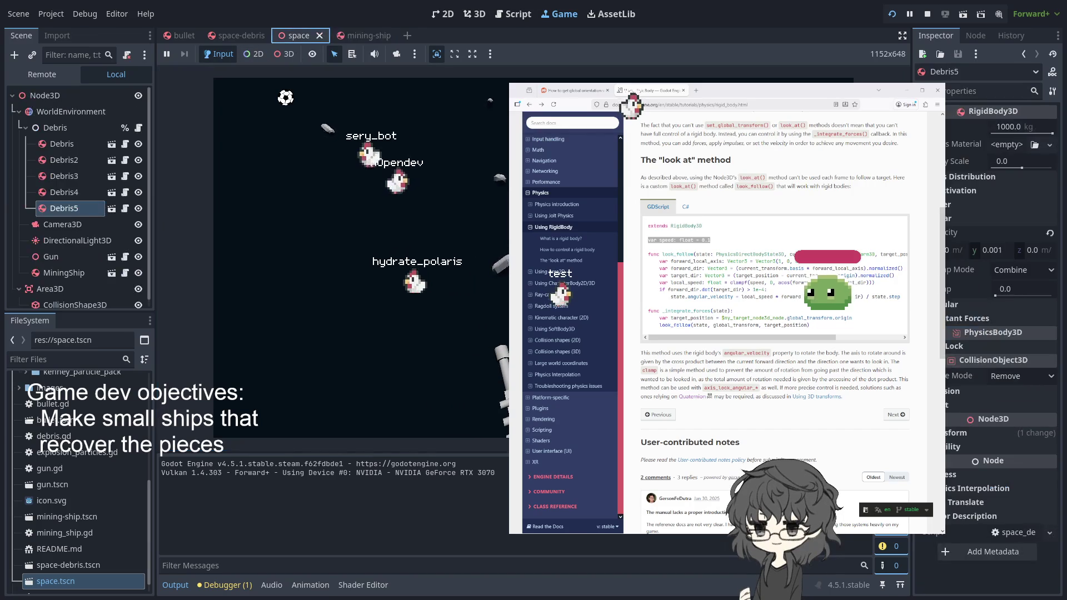
{"action": "left_click", "coordinate": [929, 15]}
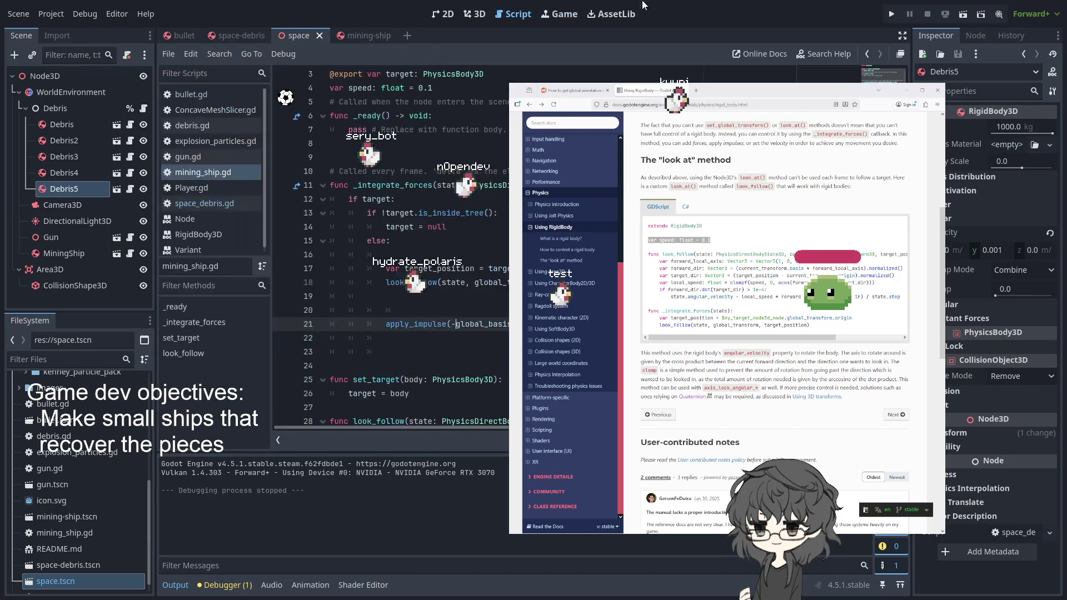
{"action": "left_click", "coordinate": [471, 15]}
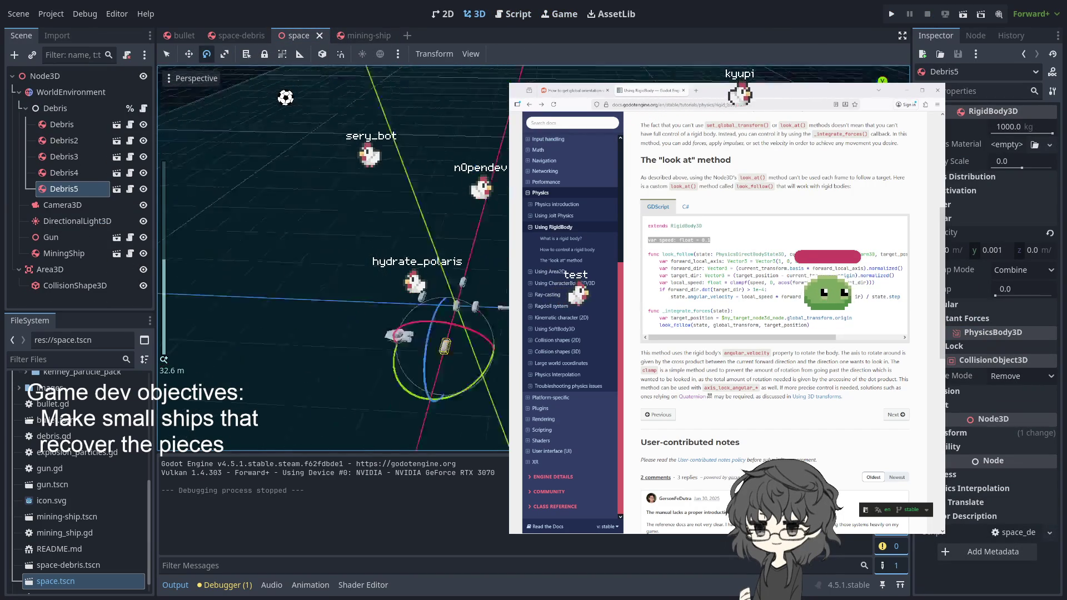
{"action": "key", "text": "f"}
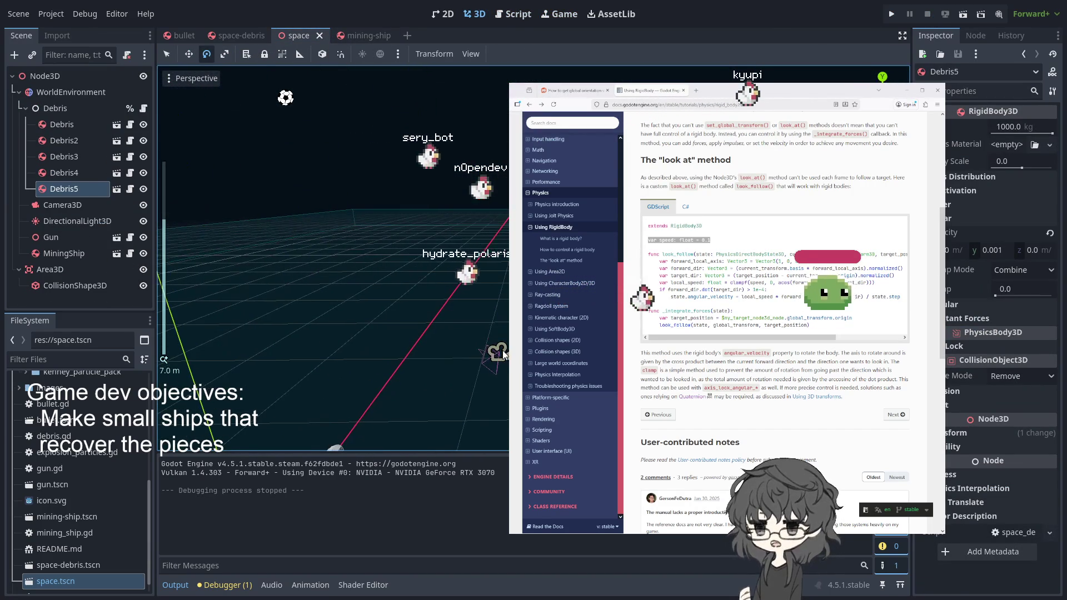
{"action": "left_click", "coordinate": [500, 353]}
{"action": "key", "text": "f"}
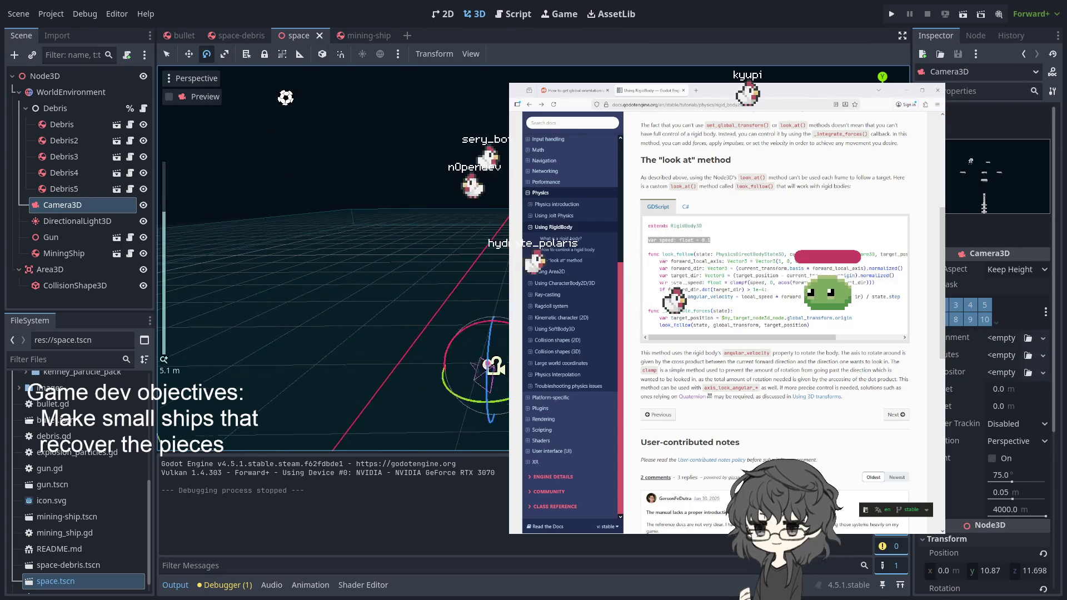
Step: Widen the camera's field of view to about 101 degrees and run the game again
{"action": "scroll", "coordinate": [487, 371], "scroll_direction": "up", "scroll_amount": 5}
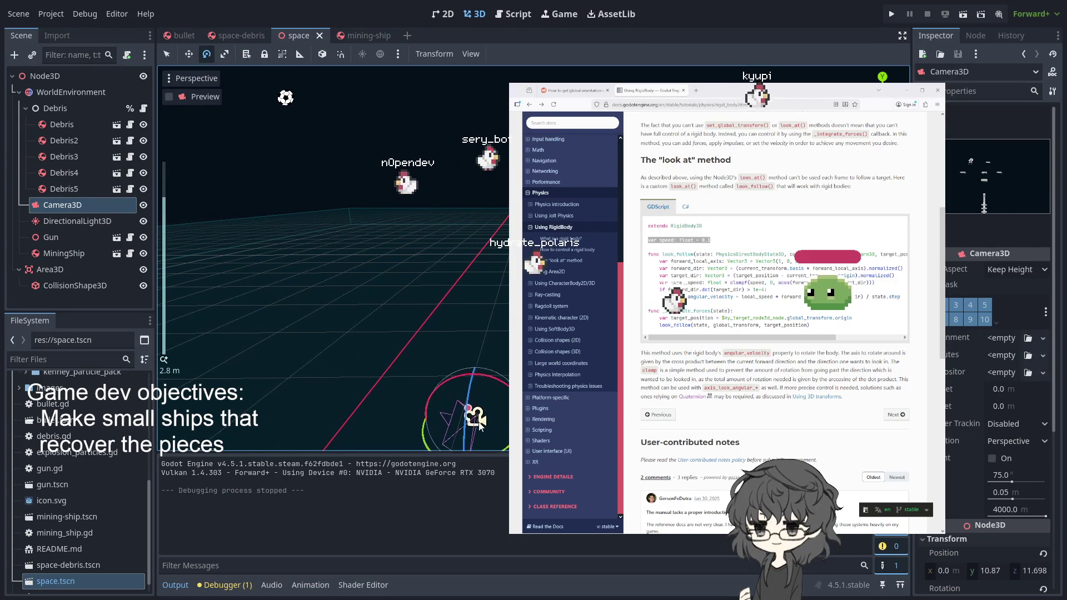
{"action": "mouse_move", "coordinate": [478, 404]}
{"action": "left_mouse_down"}
{"action": "mouse_move", "coordinate": [495, 393]}
{"action": "mouse_move", "coordinate": [457, 411]}
{"action": "mouse_move", "coordinate": [486, 405]}
{"action": "mouse_move", "coordinate": [444, 410]}
{"action": "mouse_move", "coordinate": [458, 406]}
{"action": "left_mouse_up"}
{"action": "scroll", "coordinate": [478, 378], "scroll_direction": "down", "scroll_amount": 5}
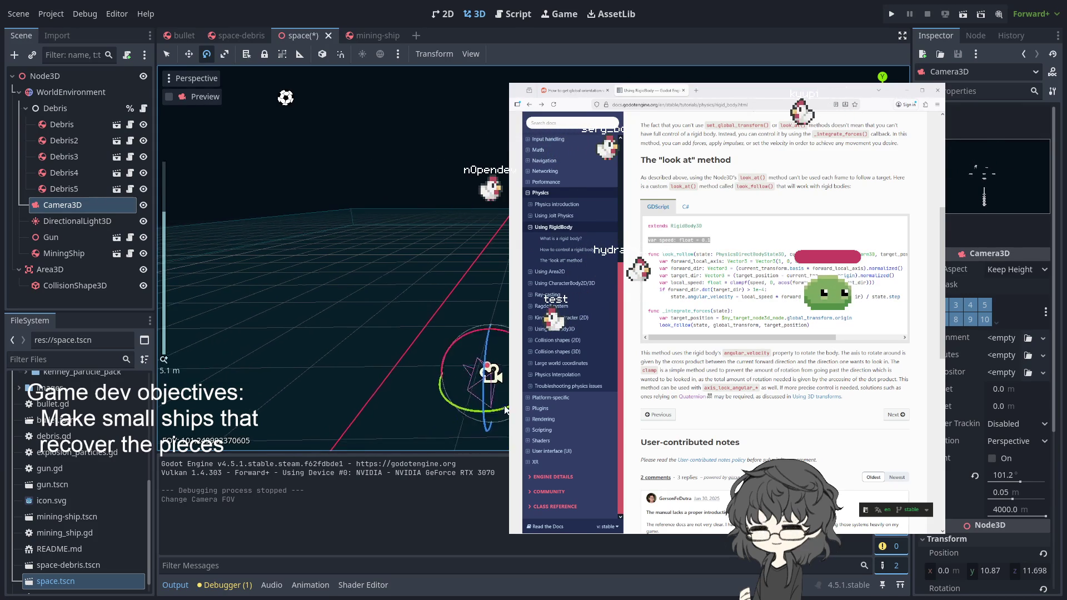
{"action": "left_click", "coordinate": [892, 14]}
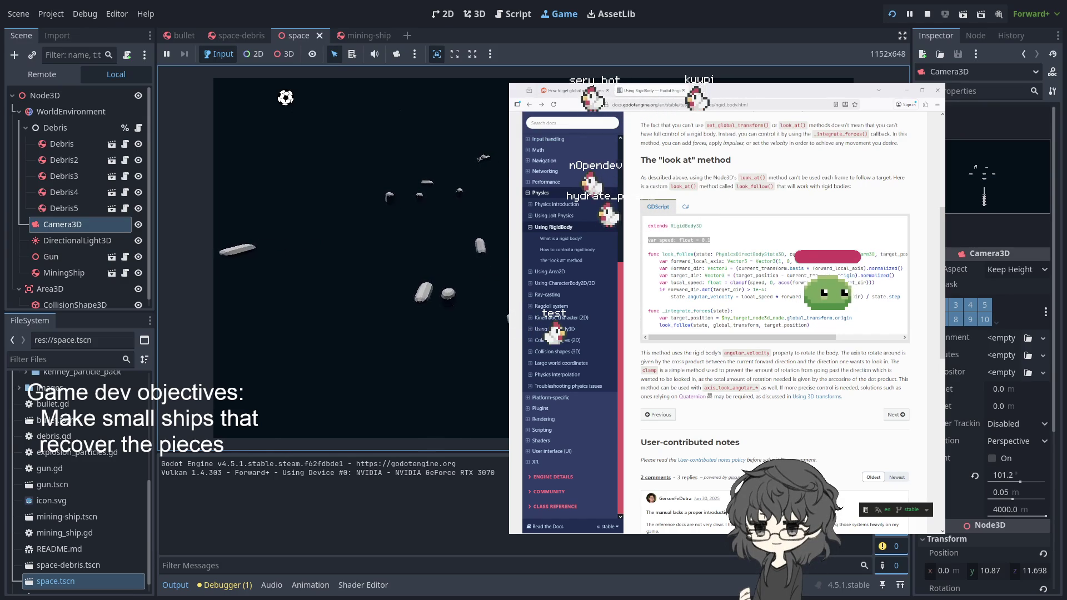
Step: Show the integer-division warning under Debugger > Errors, then stop the game with F8
{"action": "left_click", "coordinate": [225, 585]}
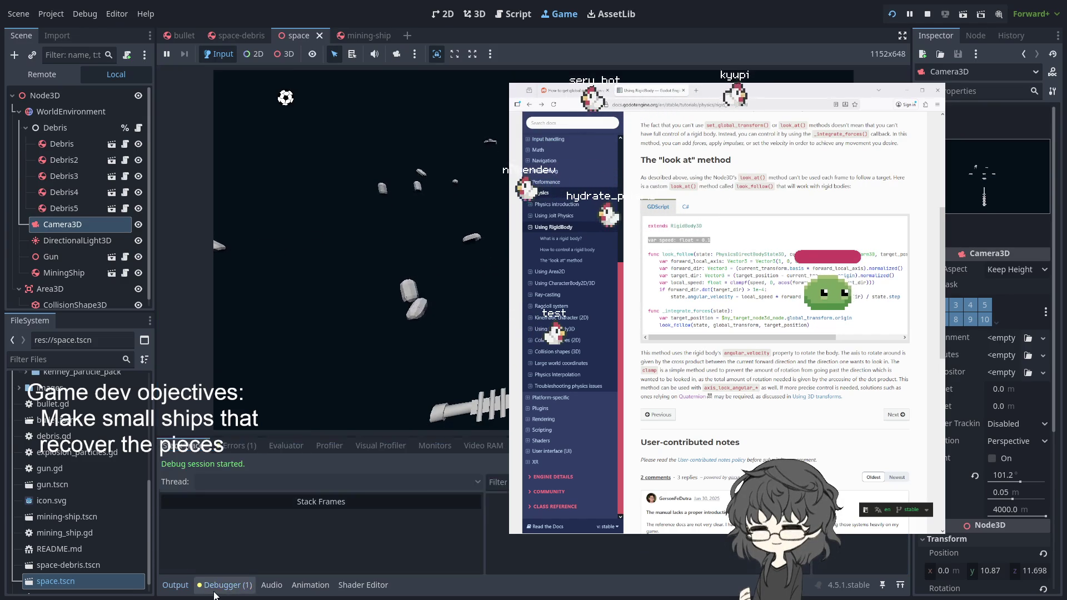
{"action": "left_click", "coordinate": [235, 445]}
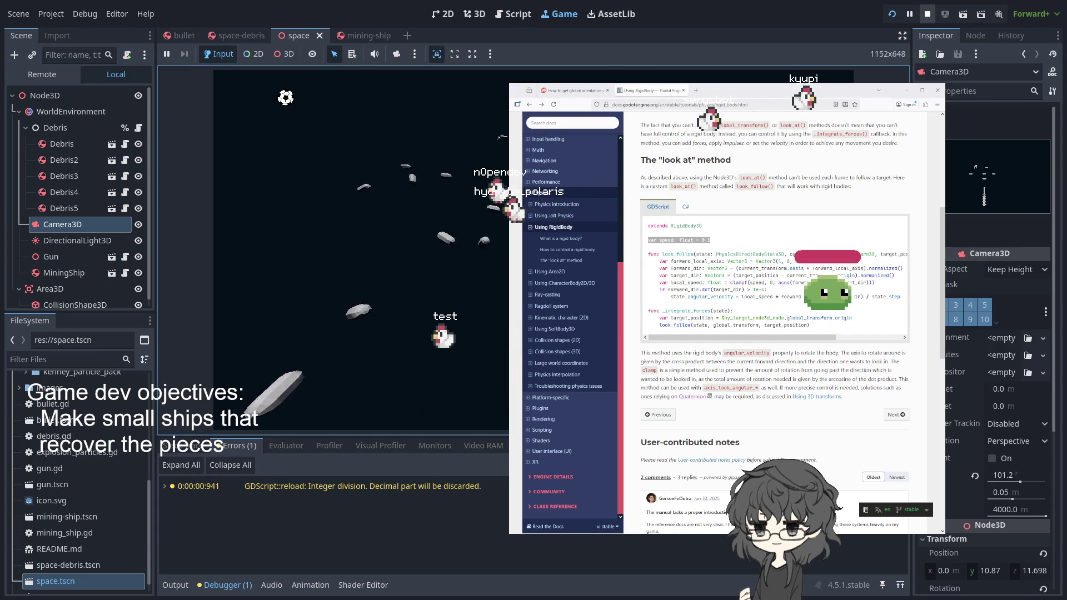
{"action": "key", "text": "F8"}
{"action": "scroll", "coordinate": [333, 250], "scroll_direction": "down", "scroll_amount": 5}
{"action": "scroll", "coordinate": [334, 250], "scroll_direction": "up", "scroll_amount": 3}
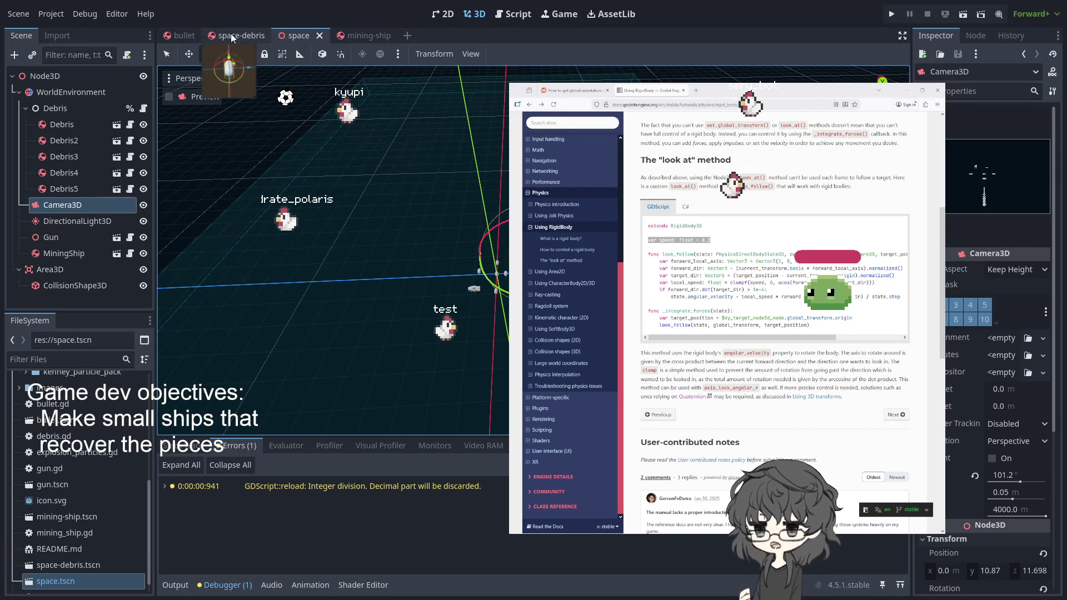
Step: In the mining-ship scene, add the MiningShip root to group MinerShips, then return to the space tab
{"action": "left_click", "coordinate": [364, 35]}
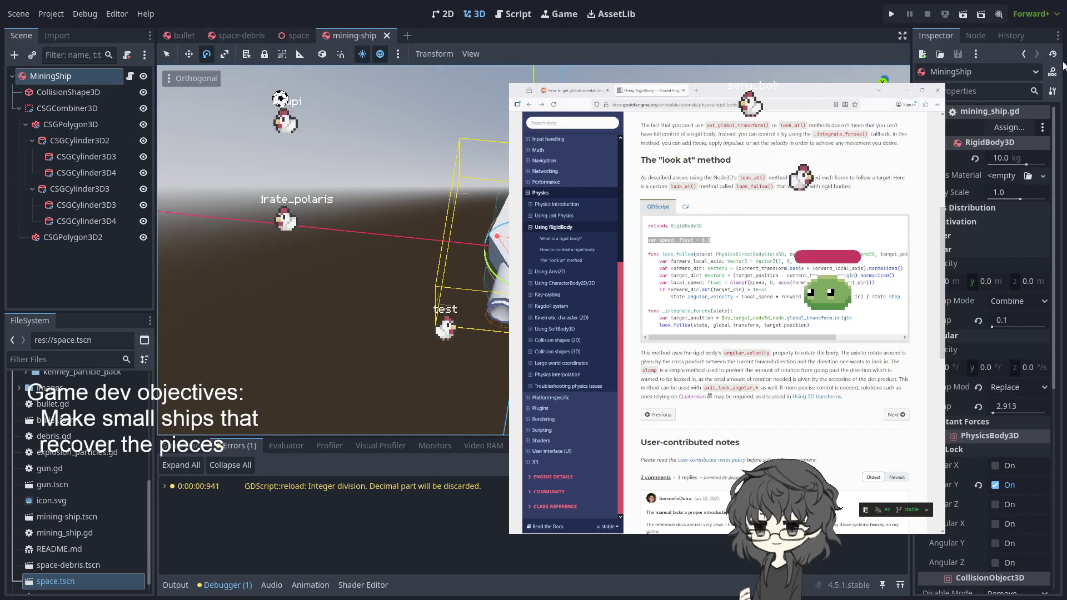
{"action": "left_click", "coordinate": [969, 35]}
{"action": "left_click", "coordinate": [1029, 55]}
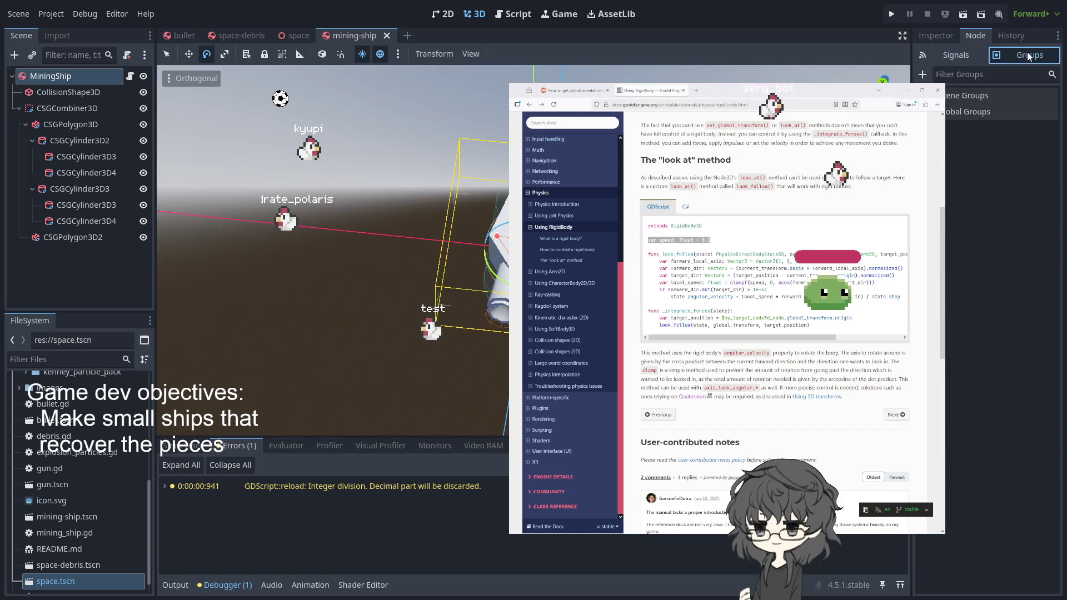
{"action": "left_click", "coordinate": [952, 113]}
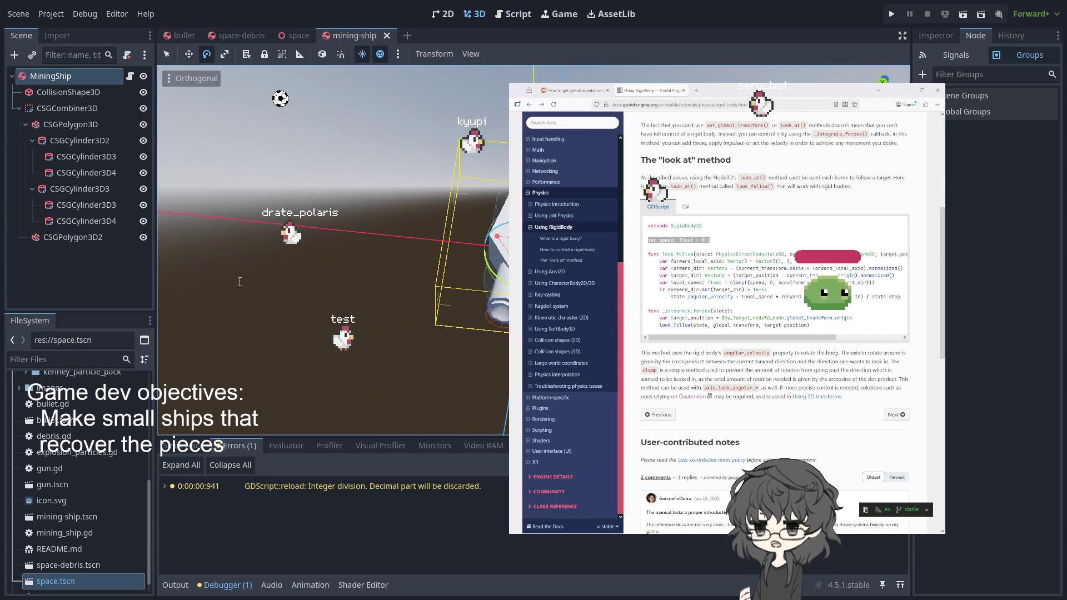
{"action": "key", "text": "Return"}
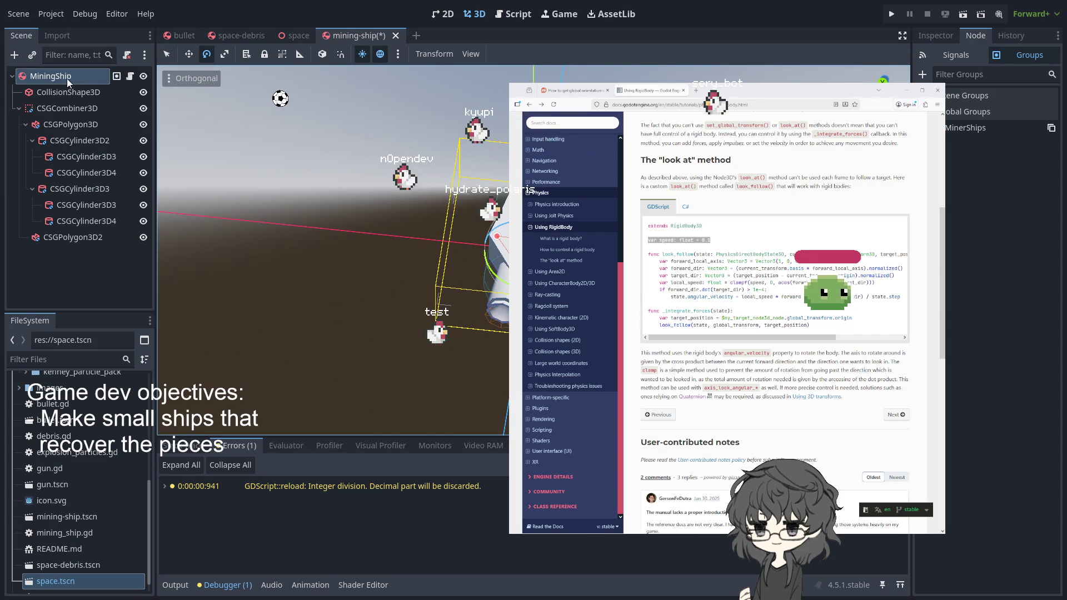
{"action": "key", "text": "ctrl+shift+Tab"}
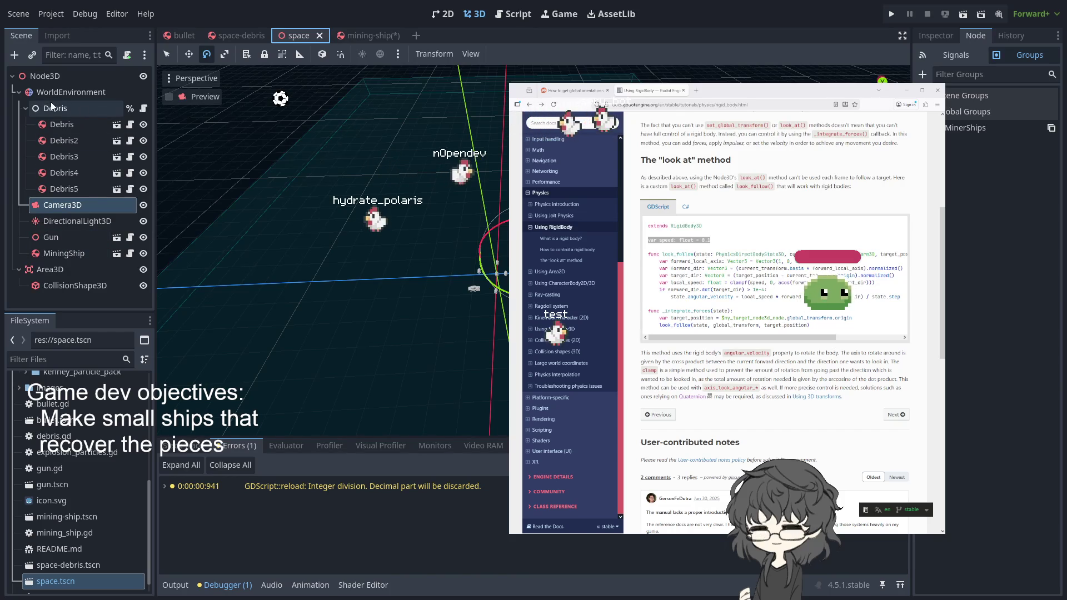
Step: Paste a plain Node into the space scene and reparent the MiningShip instance under it
{"action": "left_click", "coordinate": [25, 108]}
{"action": "left_click", "coordinate": [65, 92]}
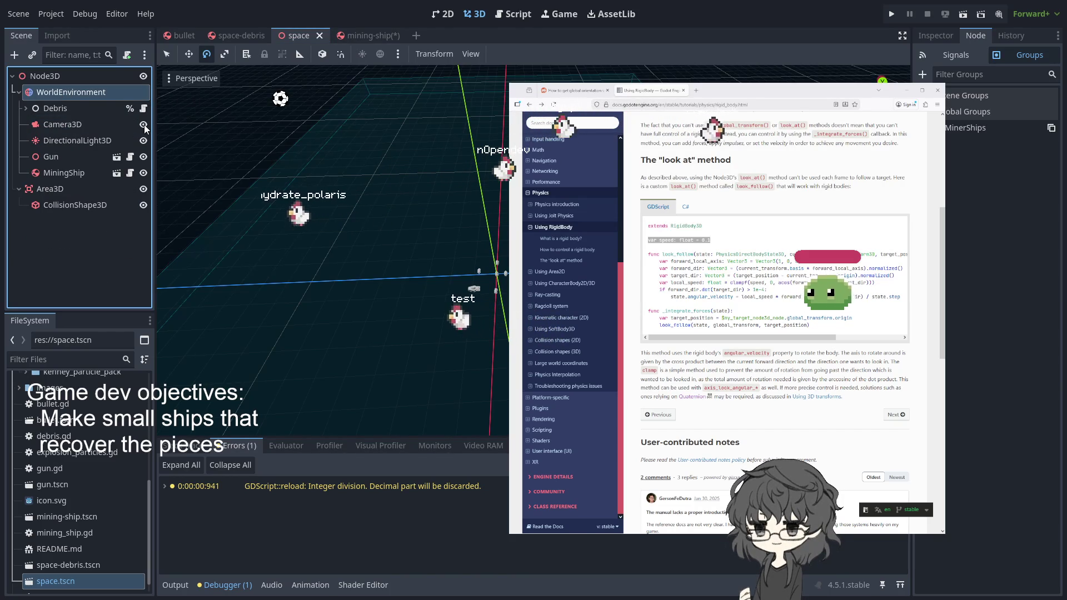
{"action": "key", "text": "ctrl+v"}
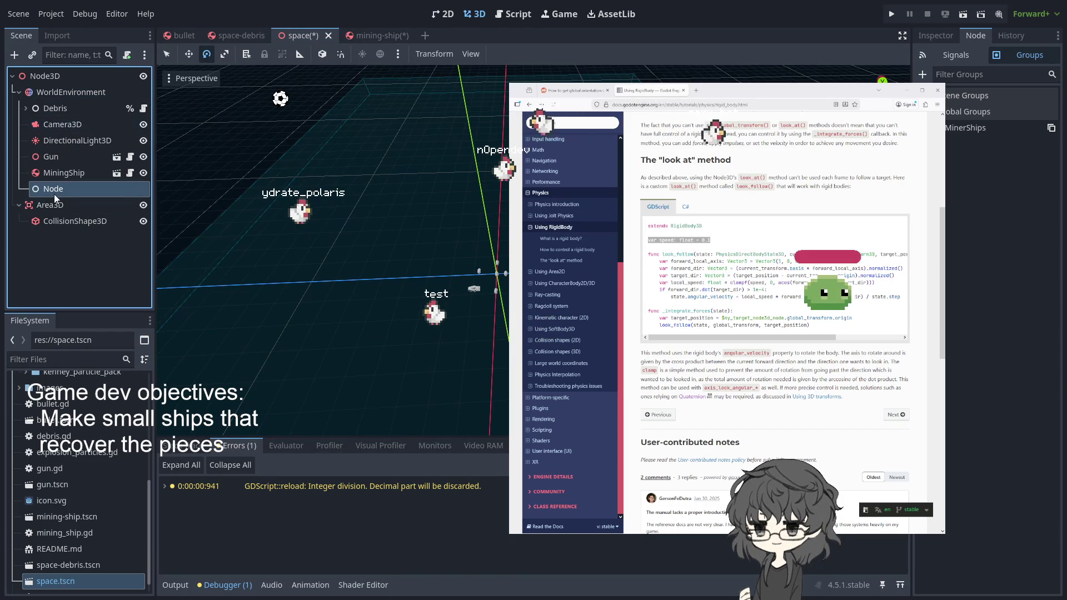
{"action": "left_click", "coordinate": [68, 175]}
{"action": "left_click_drag", "start_coordinate": [62, 191], "coordinate": [45, 178]}
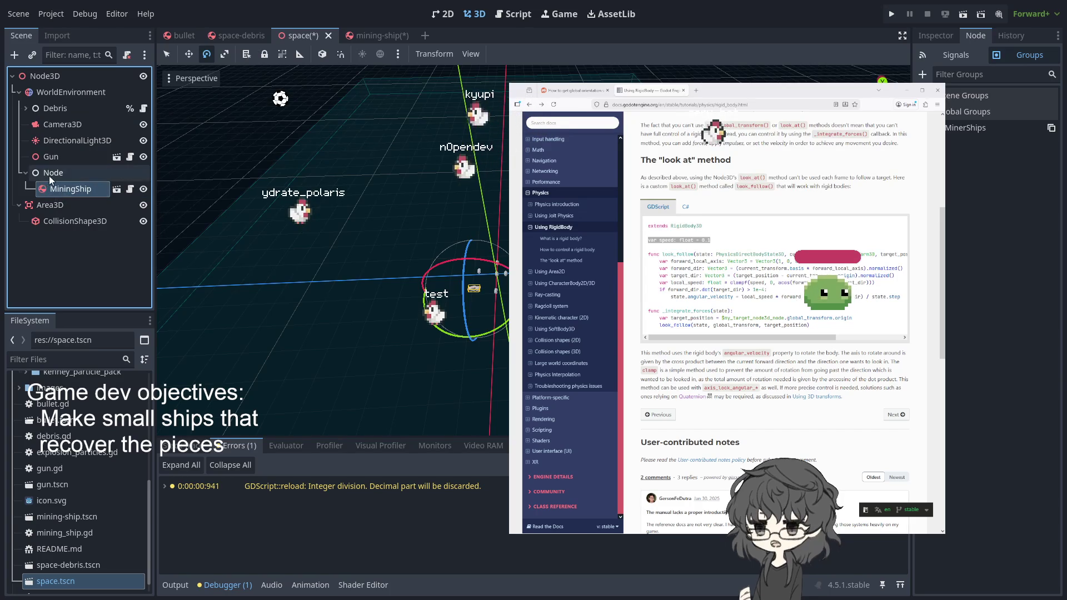
{"action": "left_click", "coordinate": [88, 175]}
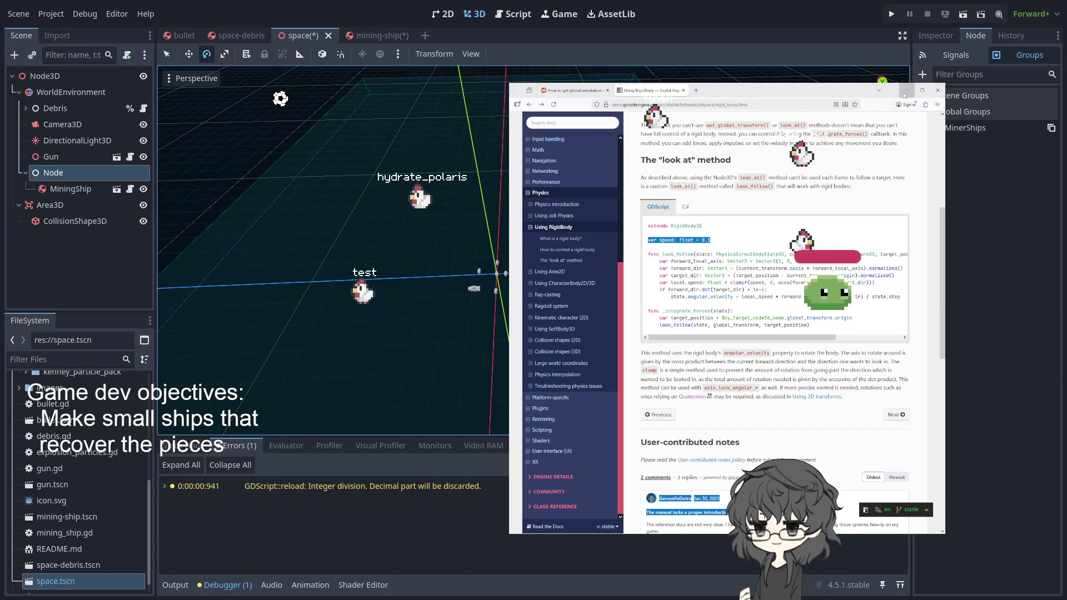
{"action": "scroll", "coordinate": [831, 246], "scroll_direction": "down", "scroll_amount": 2}
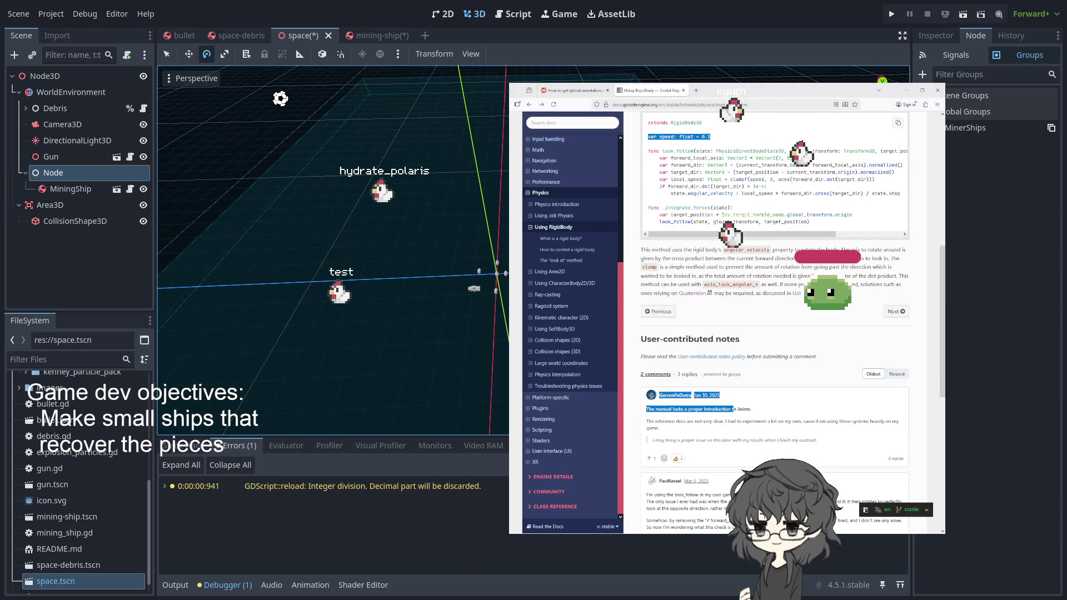
Step: Hide the docs page and save the mining_ship.gd script
{"action": "left_click", "coordinate": [906, 92]}
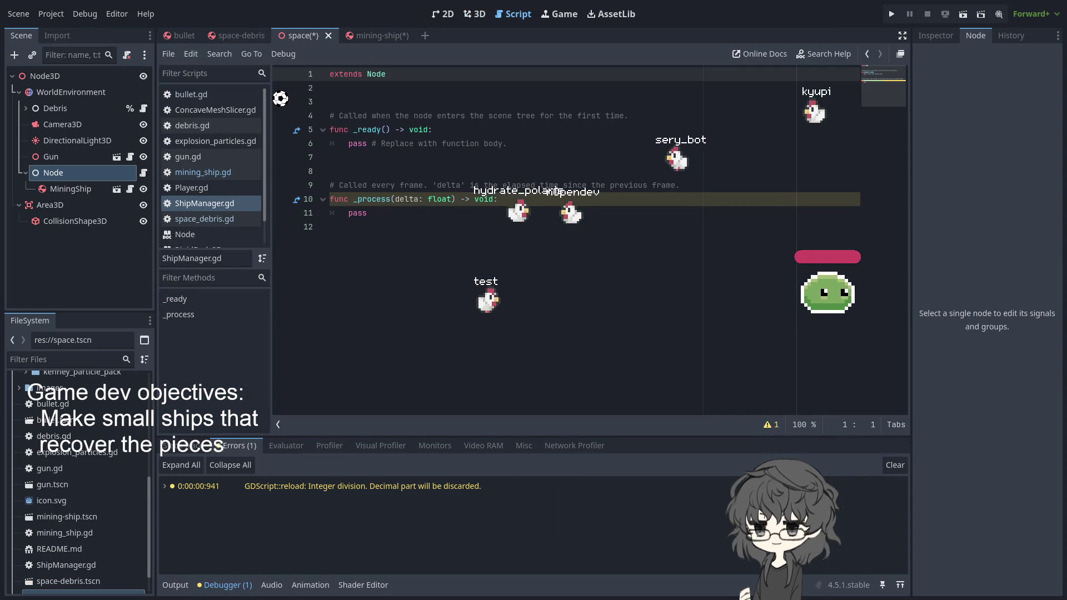
{"action": "left_click", "coordinate": [457, 136]}
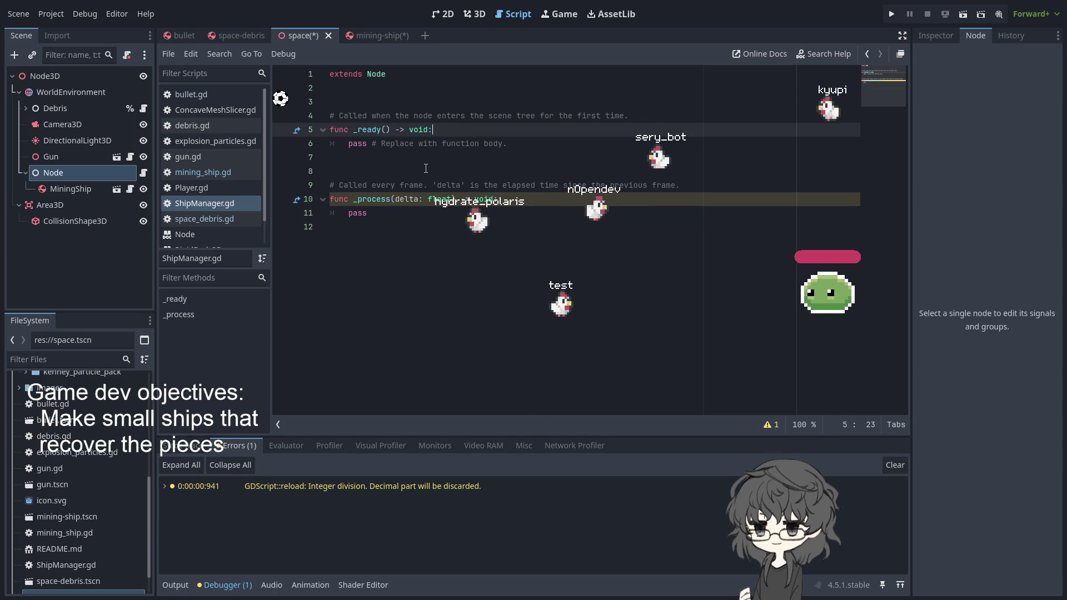
{"action": "left_click", "coordinate": [375, 37]}
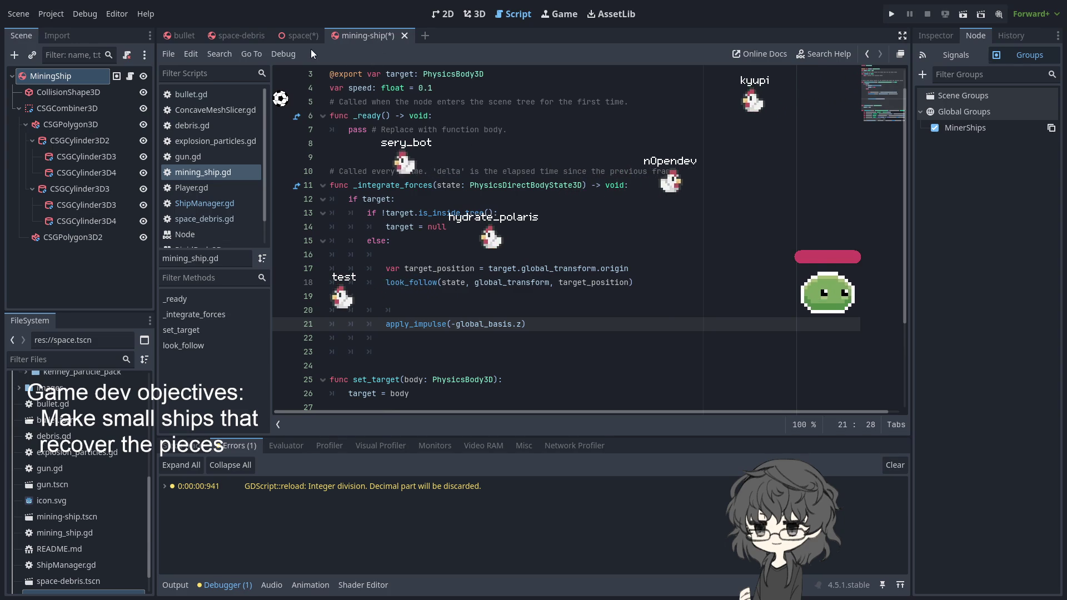
{"action": "scroll", "coordinate": [348, 155], "scroll_direction": "up", "scroll_amount": 2}
{"action": "scroll", "coordinate": [349, 155], "scroll_direction": "down", "scroll_amount": 4}
{"action": "scroll", "coordinate": [400, 167], "scroll_direction": "up", "scroll_amount": 4}
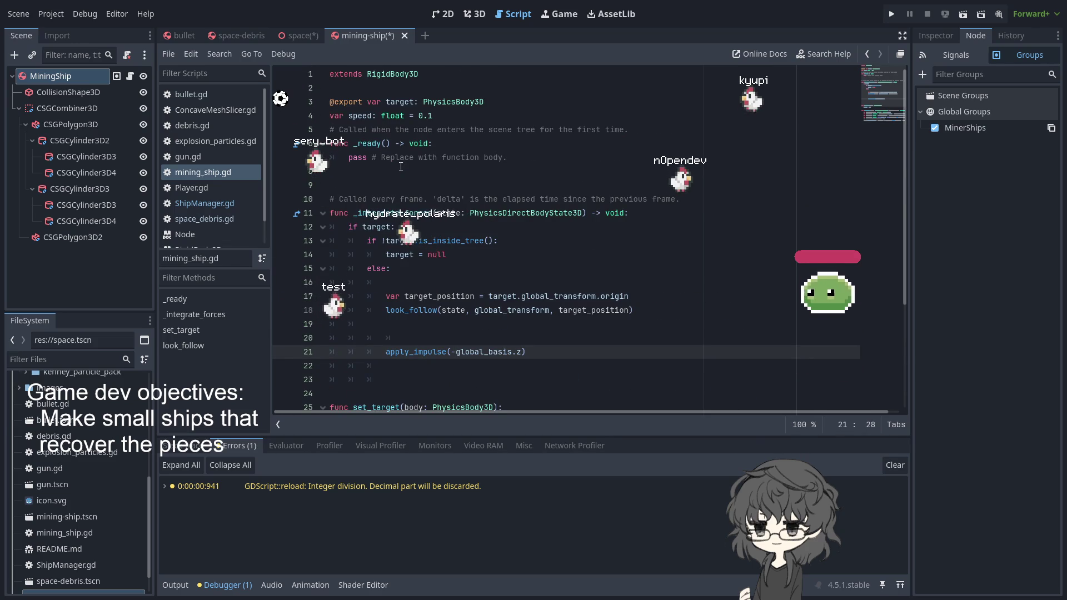
{"action": "key", "text": "ctrl+s"}
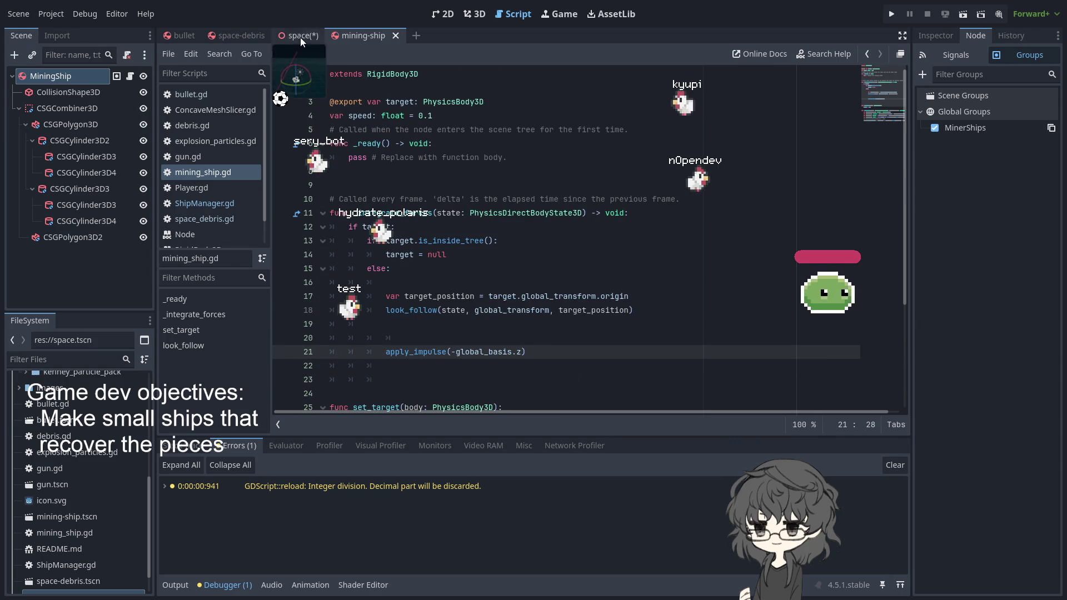
Step: Start a new function at the end of ShipManager.gd, accepting the _enter_tree() suggestion
{"action": "left_click", "coordinate": [301, 36]}
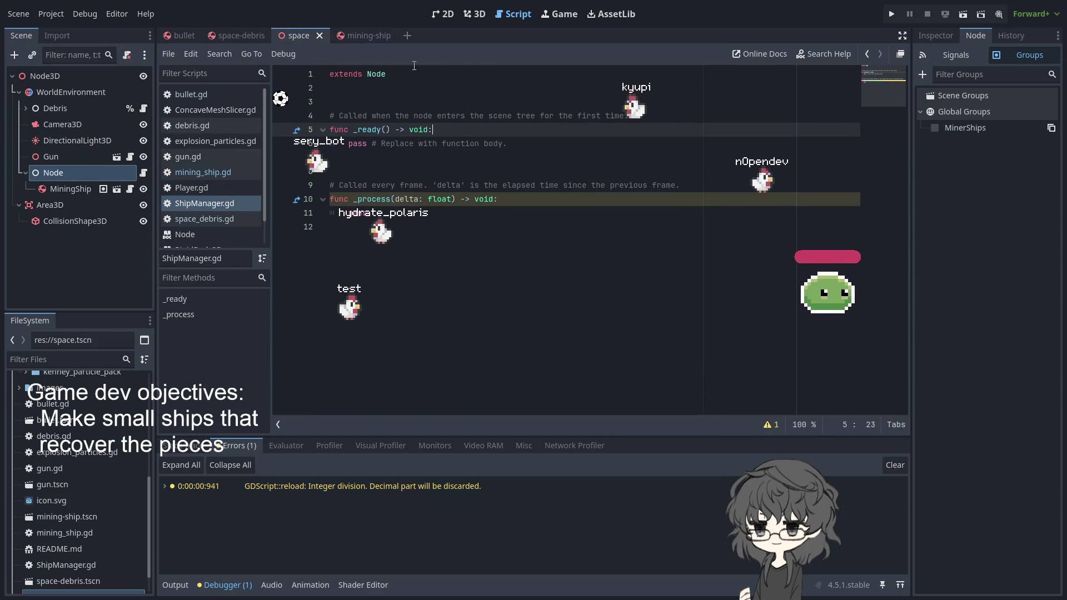
{"action": "left_click", "coordinate": [219, 204]}
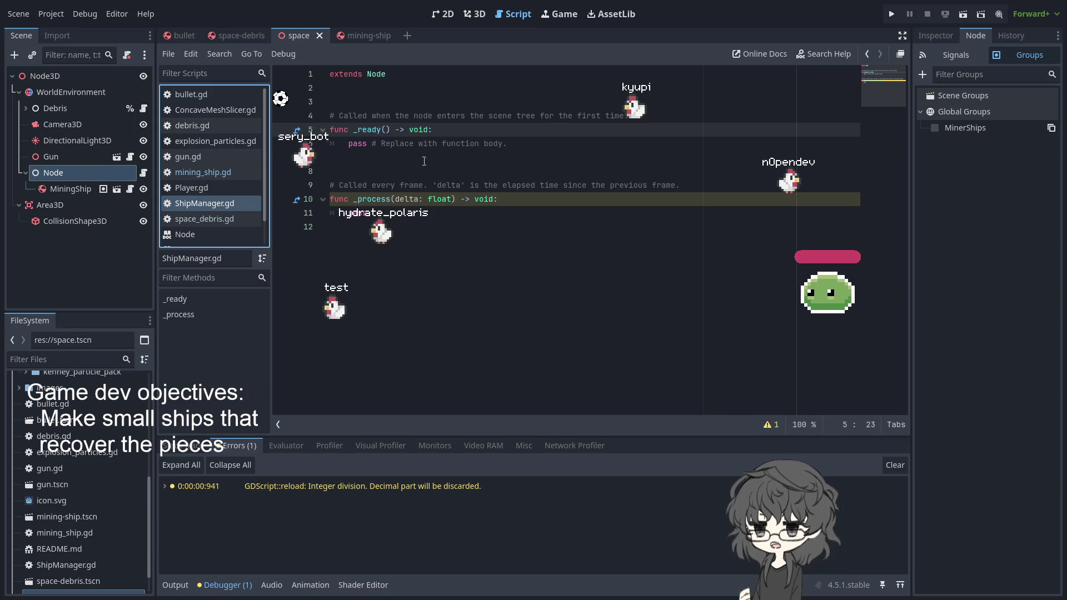
{"action": "left_click", "coordinate": [405, 247]}
{"action": "key", "text": "Return"}
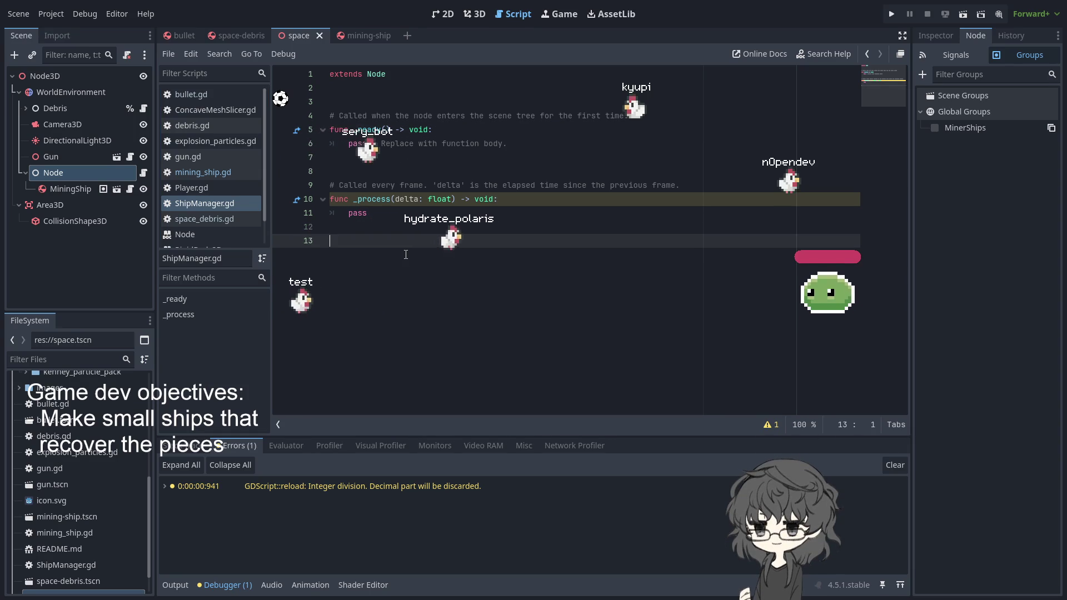
{"action": "type", "text": "fyu"}
{"action": "key", "text": "BackSpace"}
{"action": "key", "text": "BackSpace"}
{"action": "type", "text": "unc "}
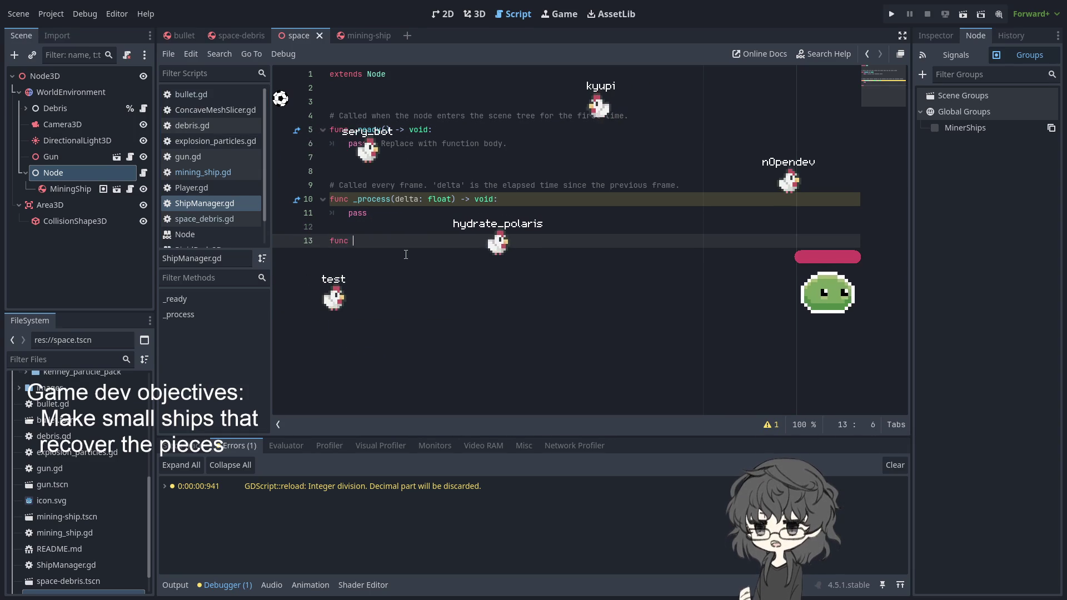
{"action": "type", "text": "_on_"}
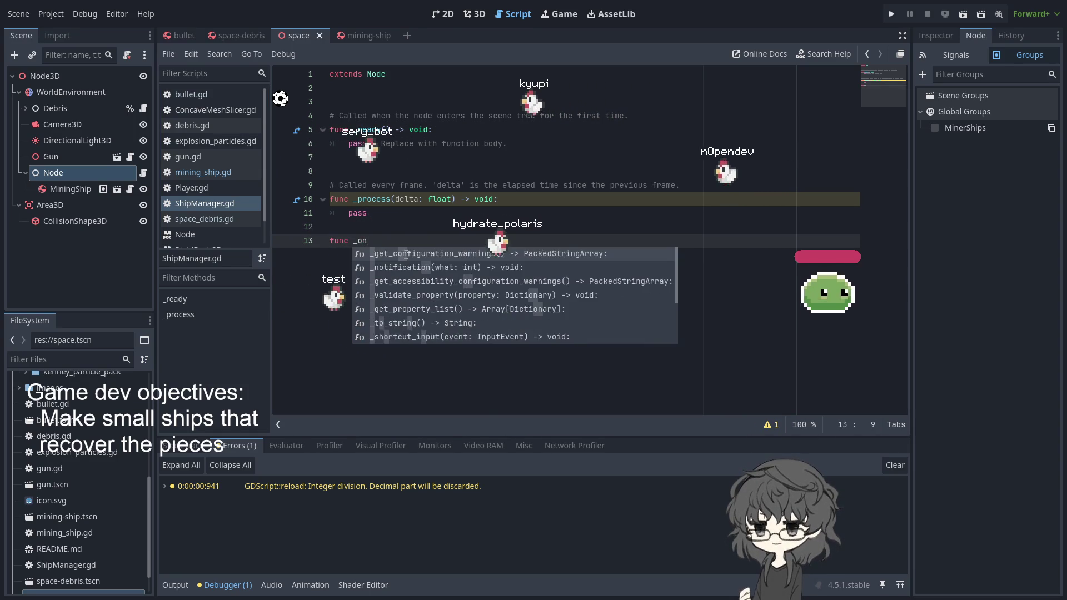
{"action": "key", "text": "BackSpace"}
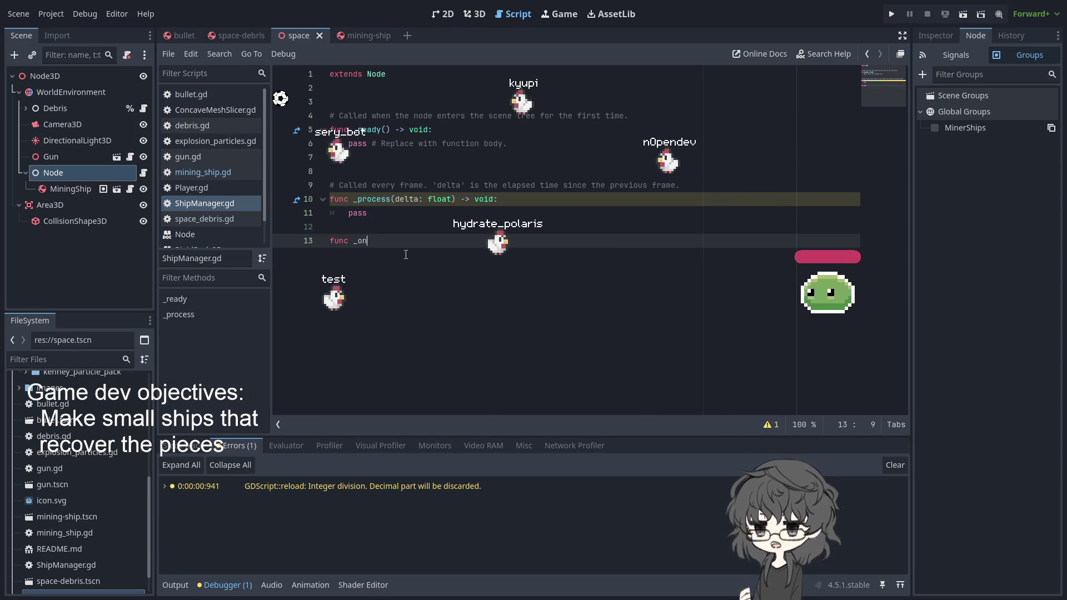
{"action": "type", "text": "c"}
{"action": "key", "text": "BackSpace"}
{"action": "key", "text": "BackSpace"}
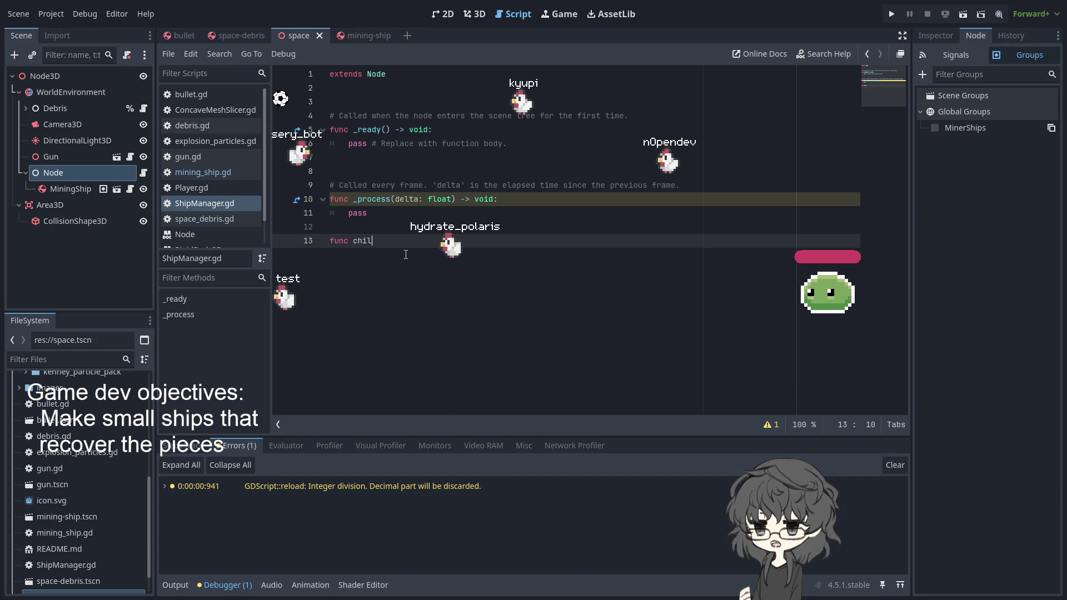
{"action": "key", "text": "BackSpace"}
{"action": "key", "text": "BackSpace"}
{"action": "key", "text": "BackSpace"}
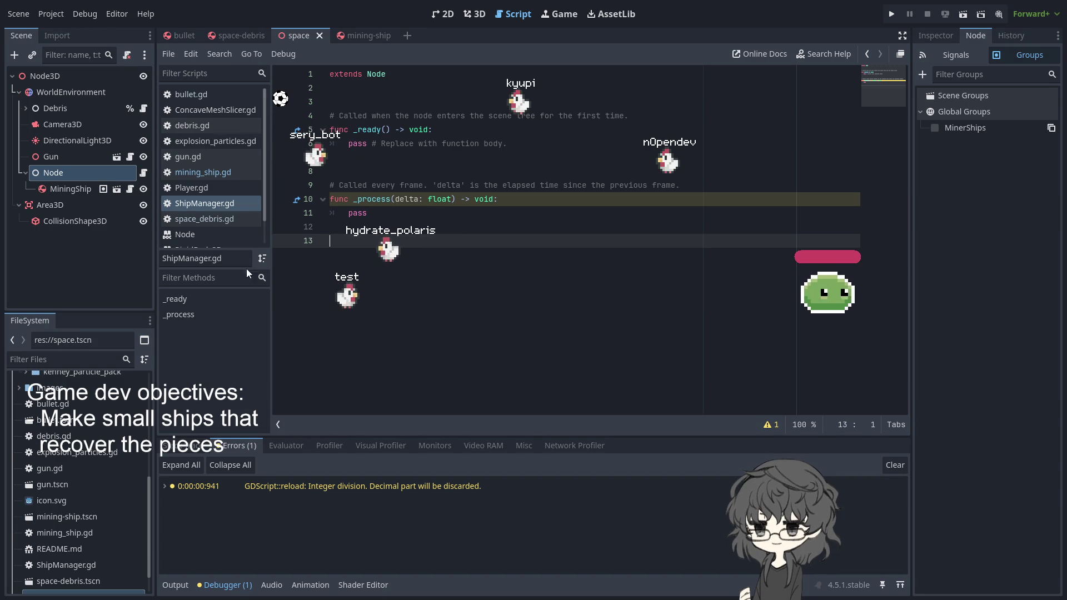
{"action": "type", "text": "fu"}
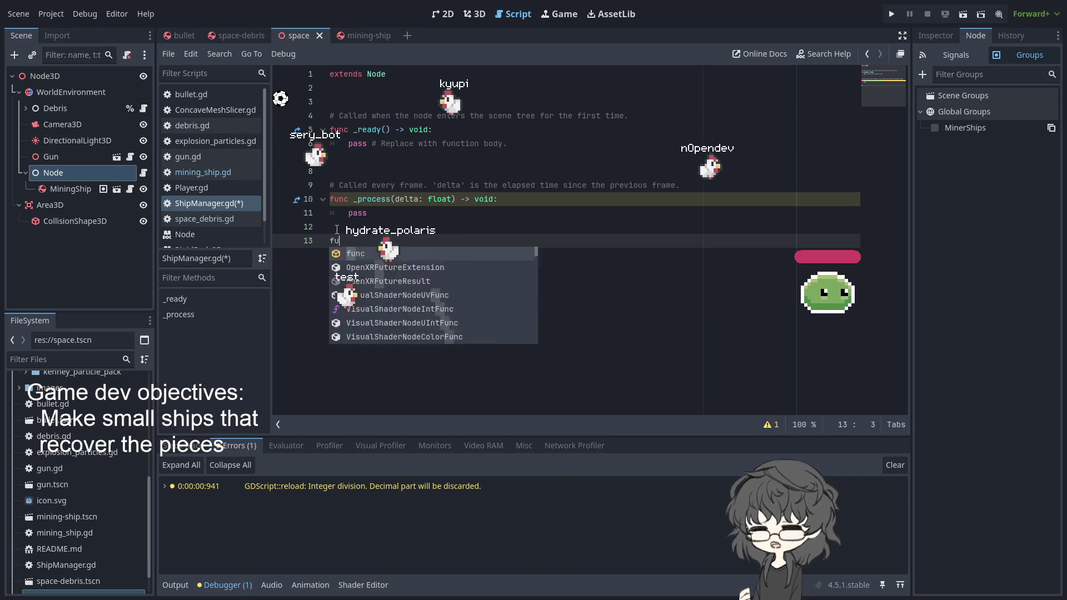
{"action": "type", "text": "n"}
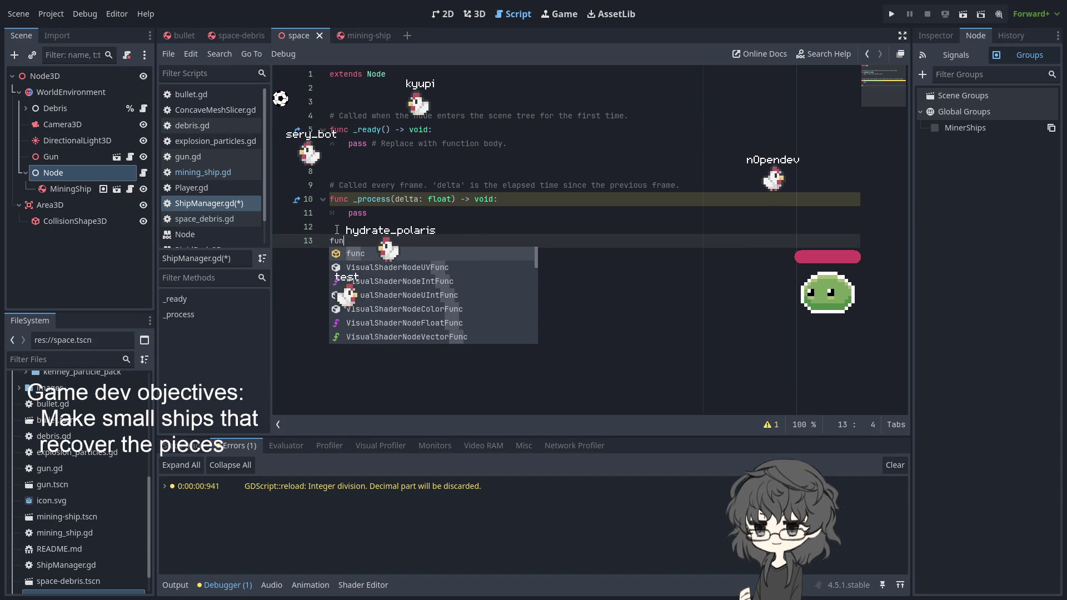
{"action": "type", "text": "c entere"}
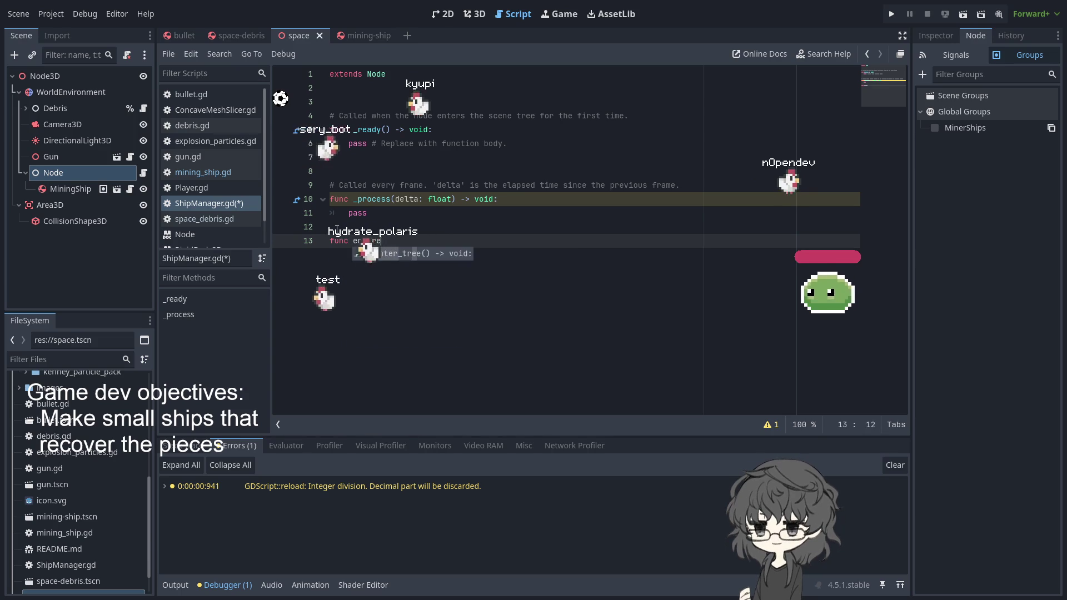
{"action": "key", "text": "Return"}
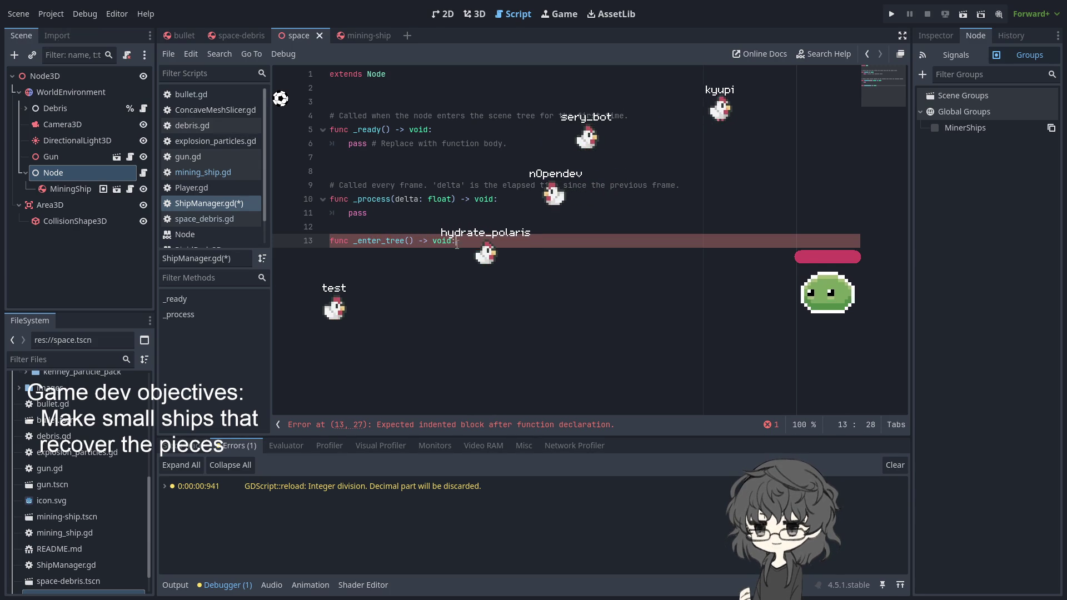
Step: Replace it with _notification(what: int) and open the help for Object's notification method
{"action": "left_click", "coordinate": [357, 240], "text": "shift"}
{"action": "type", "text": "chi"}
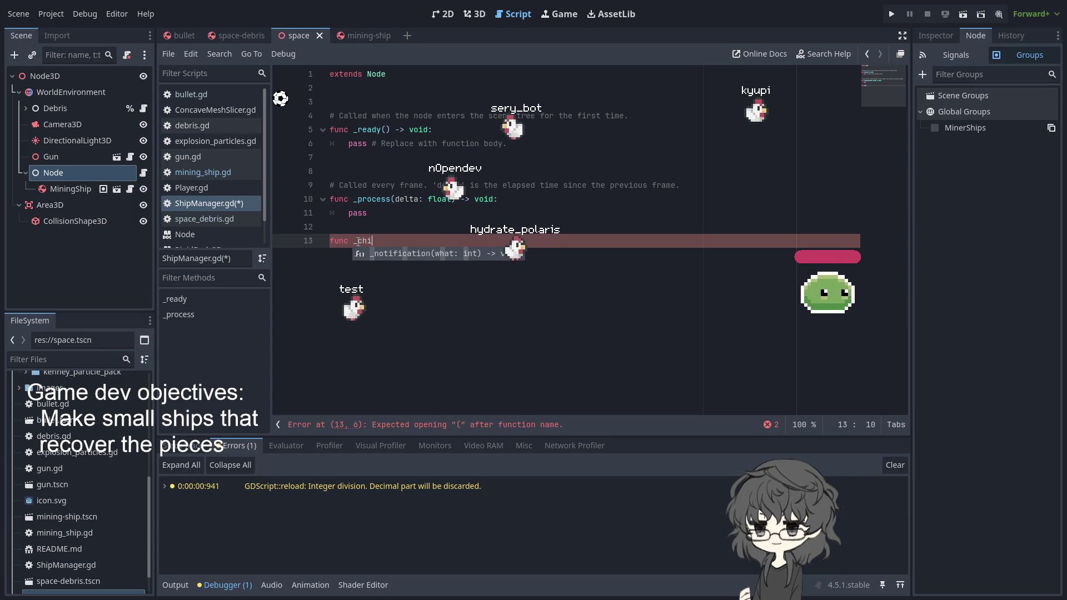
{"action": "key", "text": "Return"}
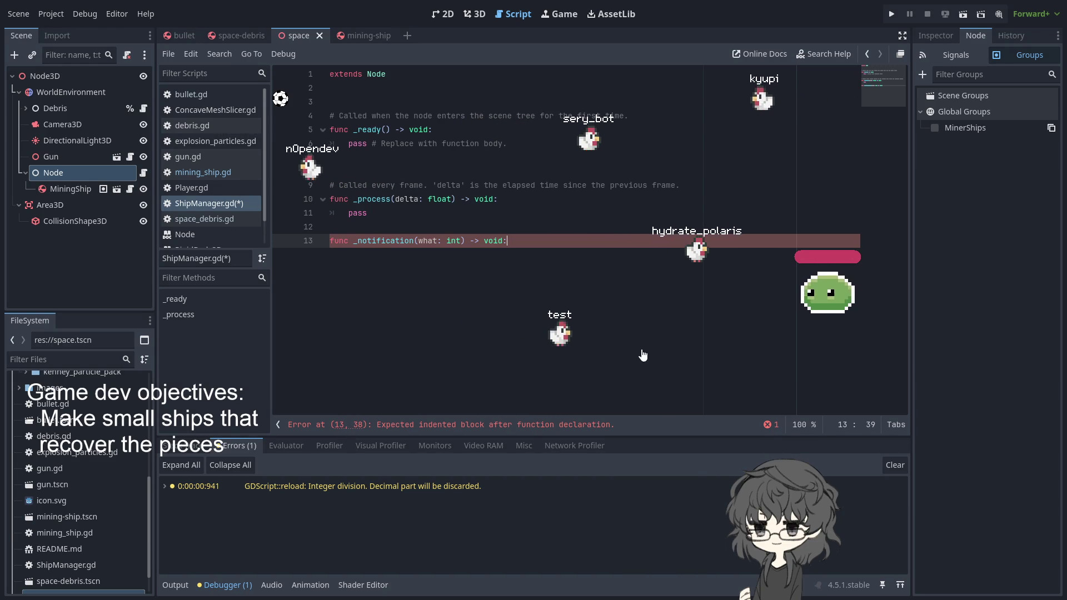
{"action": "left_click", "coordinate": [526, 284], "text": "ctrl"}
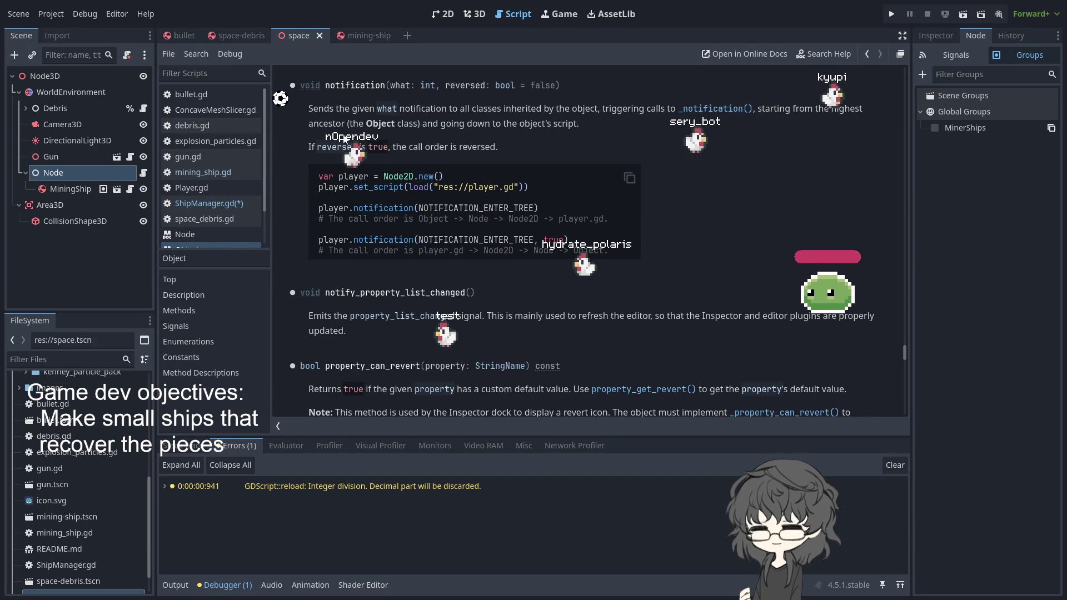
Step: Write 'if what == NOTIFICATION_PARENTED' as the body of _notification in ShipManager.gd
{"action": "scroll", "coordinate": [370, 231], "scroll_direction": "down", "scroll_amount": 3}
{"action": "key", "text": "alt+Left"}
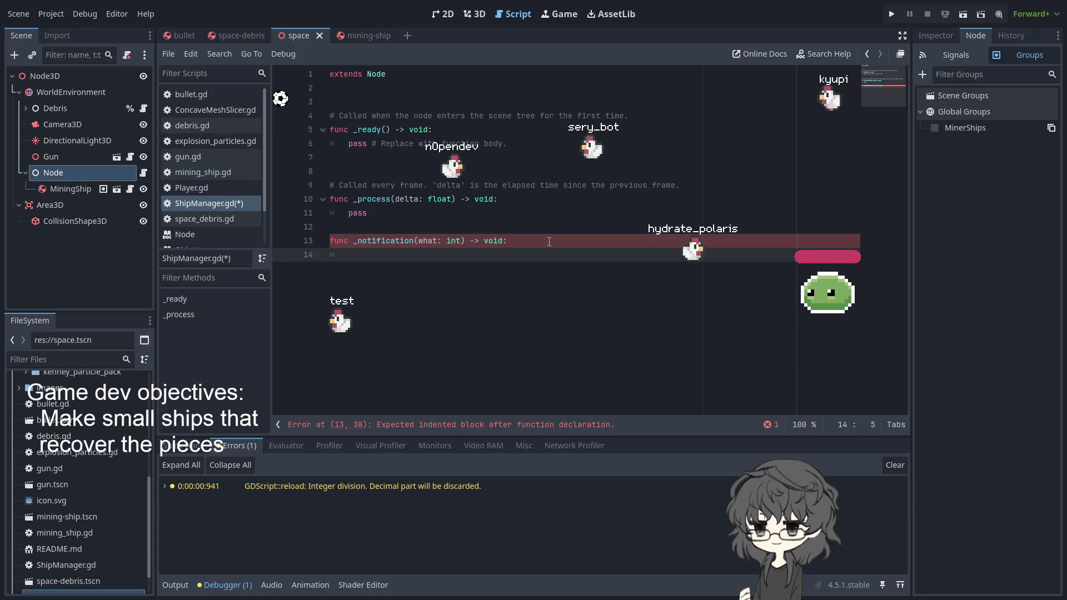
{"action": "key", "text": "BackSpace"}
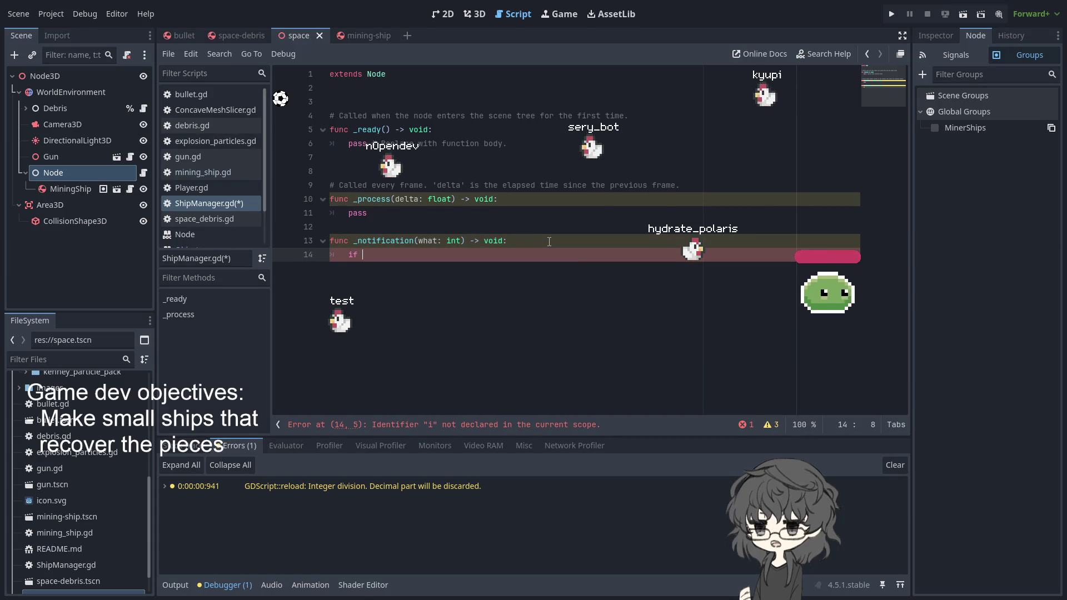
{"action": "type", "text": "what == "}
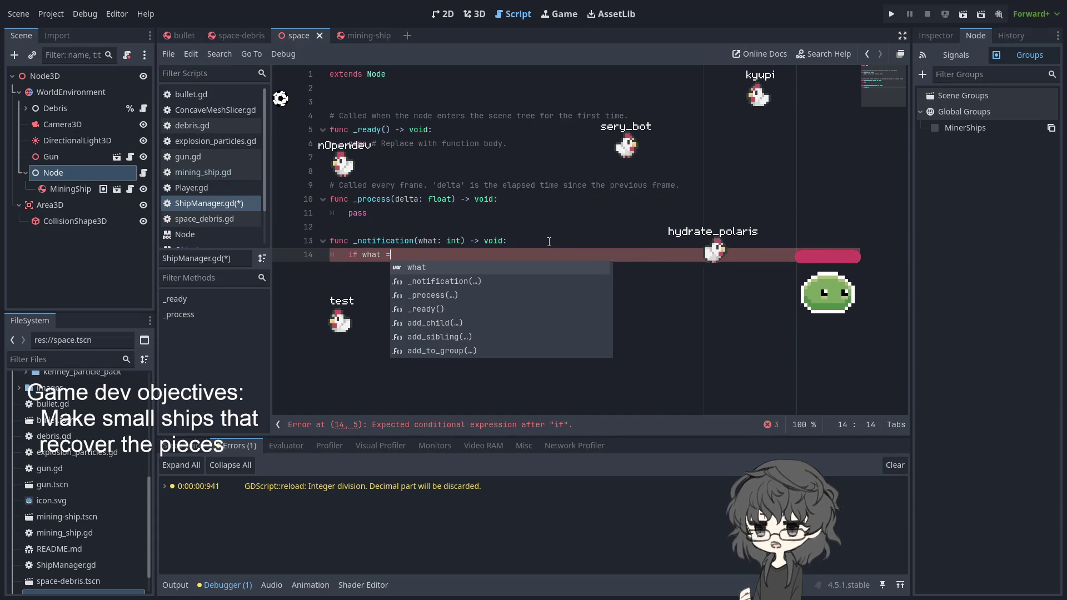
{"action": "type", "text": "NOTIF"}
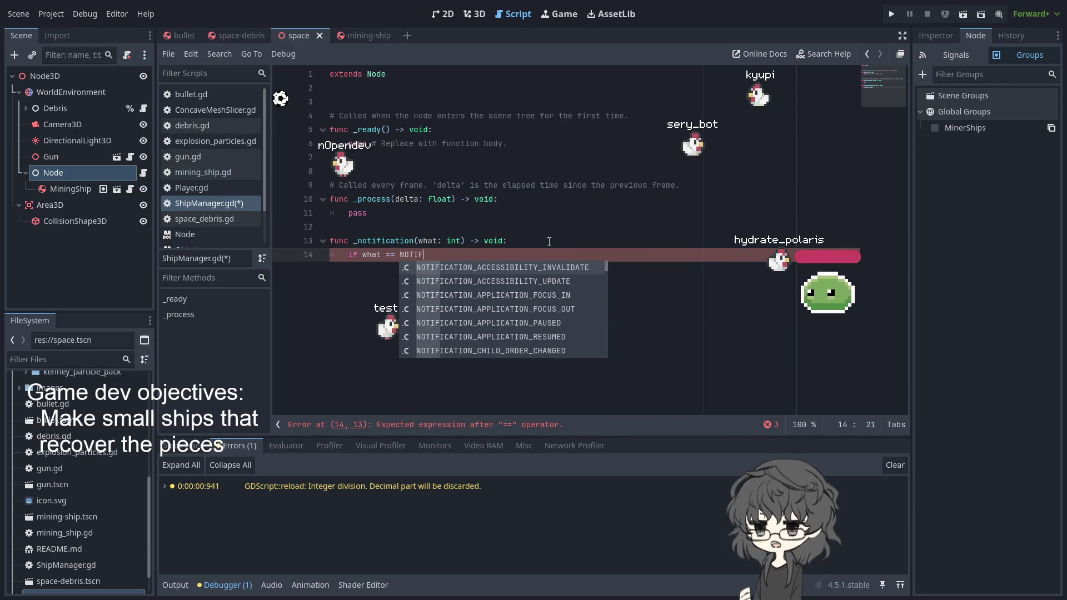
{"action": "type", "text": "ICATION_CHI"}
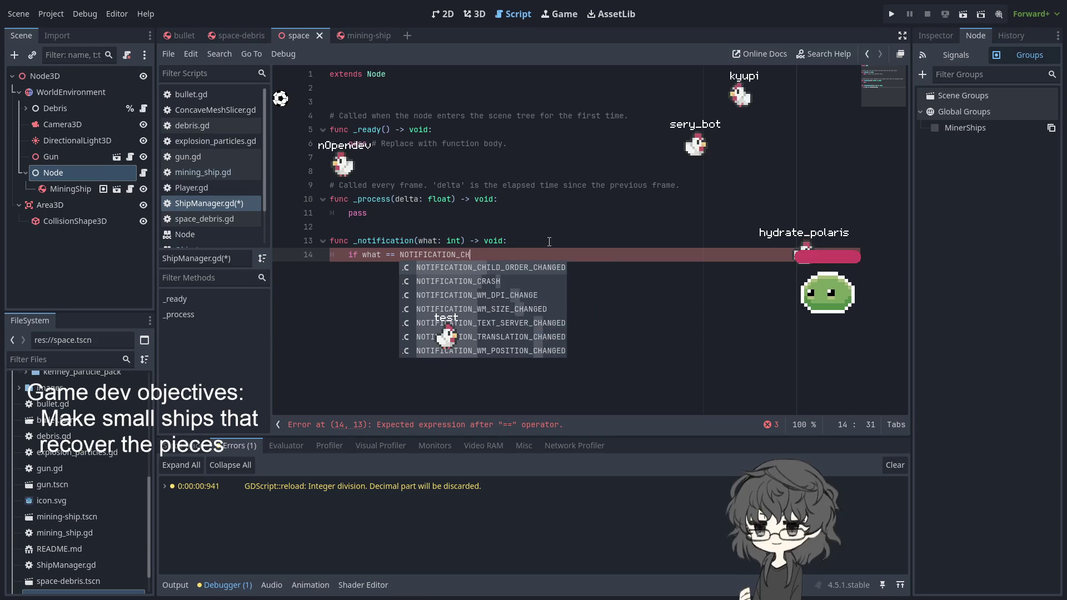
{"action": "key", "text": "BackSpace"}
{"action": "key", "text": "BackSpace"}
{"action": "key", "text": "BackSpace"}
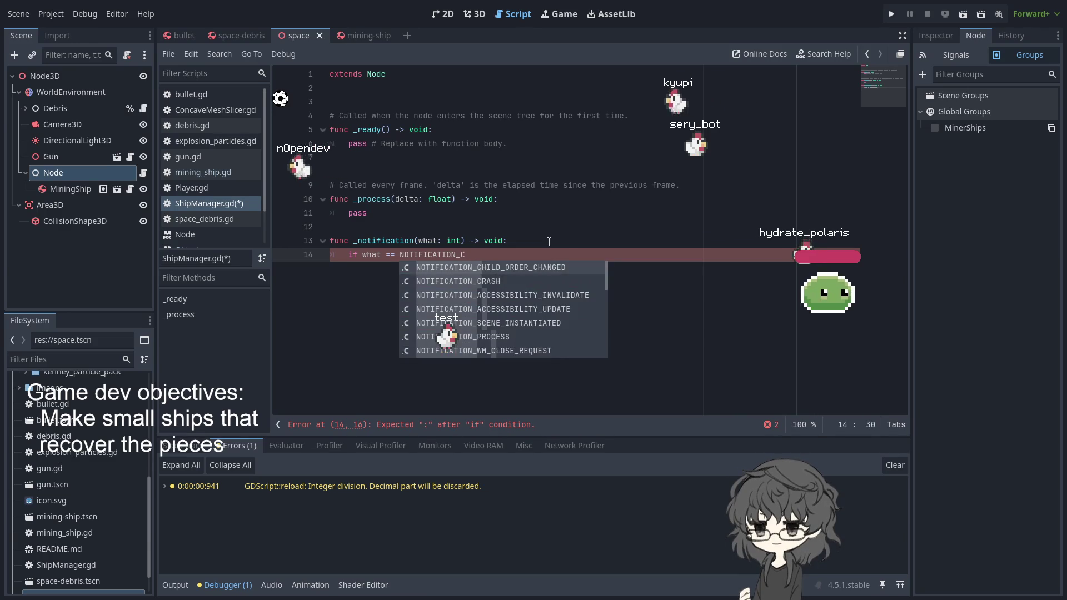
{"action": "type", "text": "ENTE"}
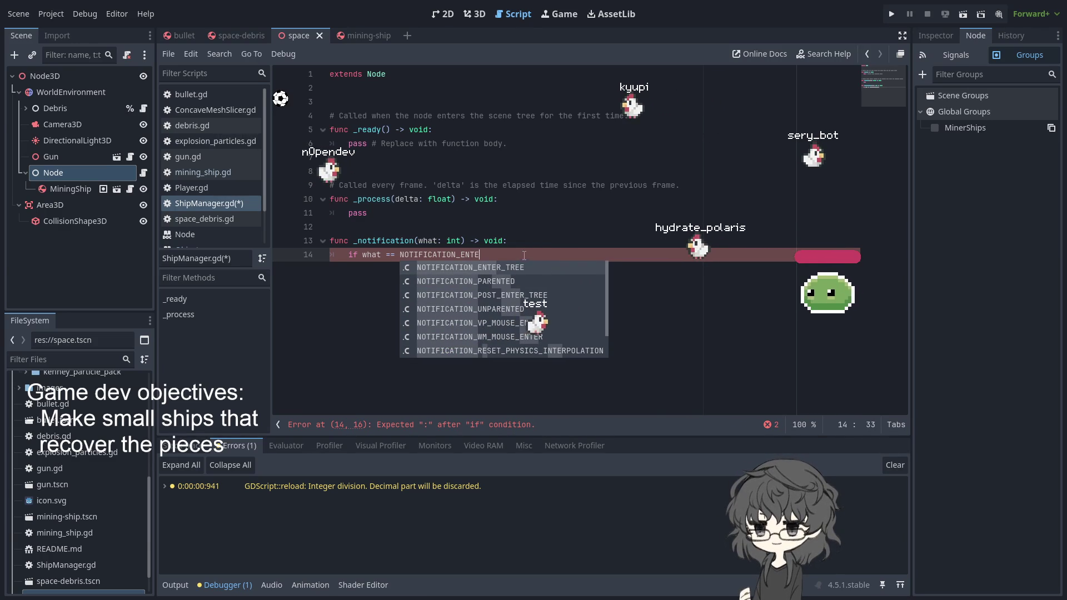
{"action": "left_click", "coordinate": [498, 281]}
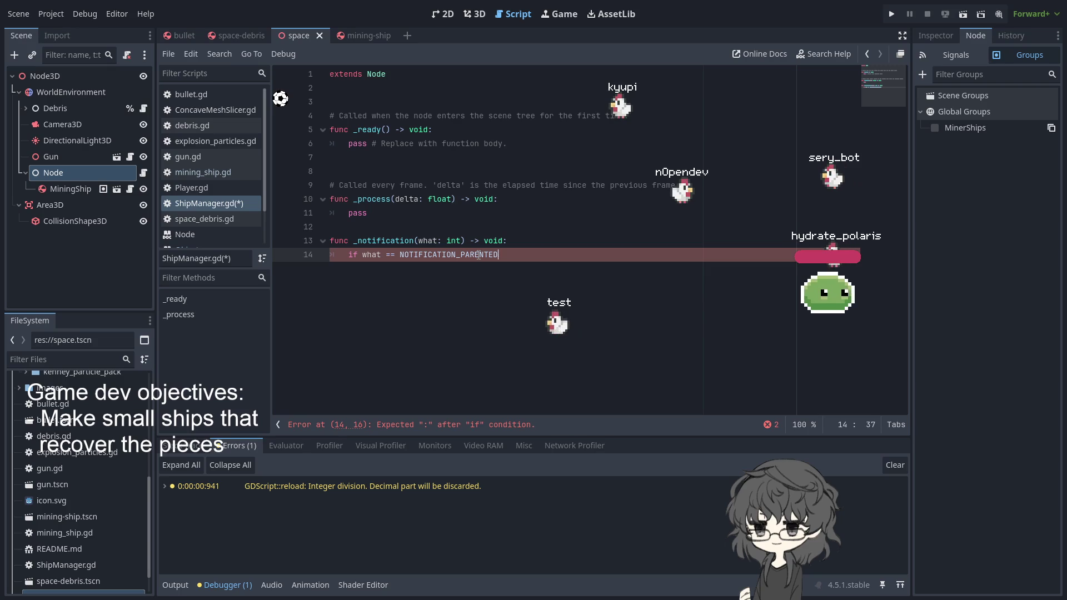
Step: Select the whole _notification function on lines 12–14
{"action": "double_click", "coordinate": [478, 254]}
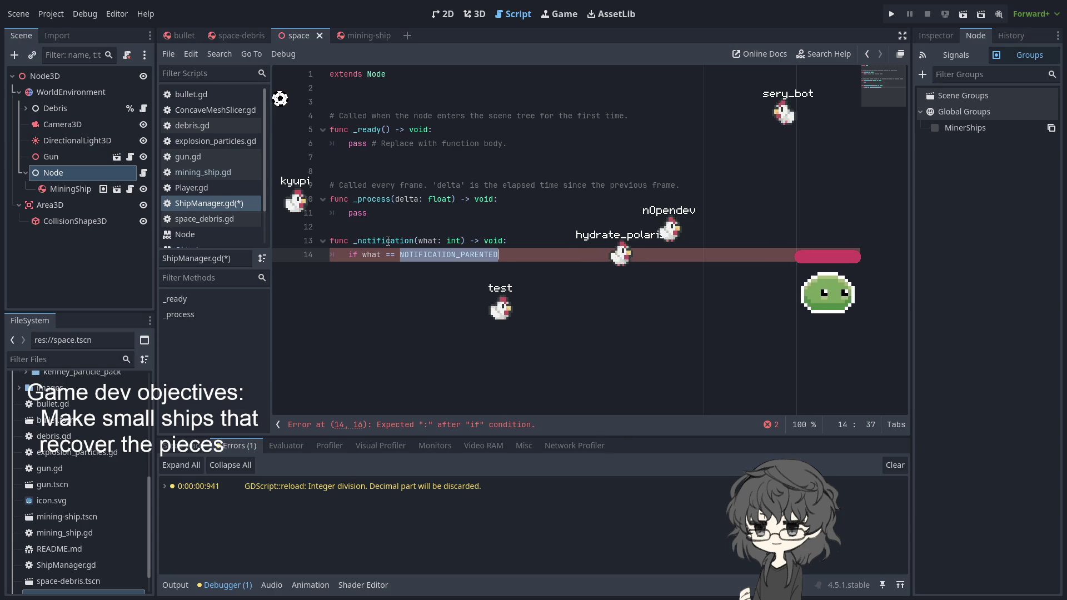
{"action": "key", "text": "Up"}
{"action": "key", "text": "Up"}
{"action": "key", "text": "Up"}
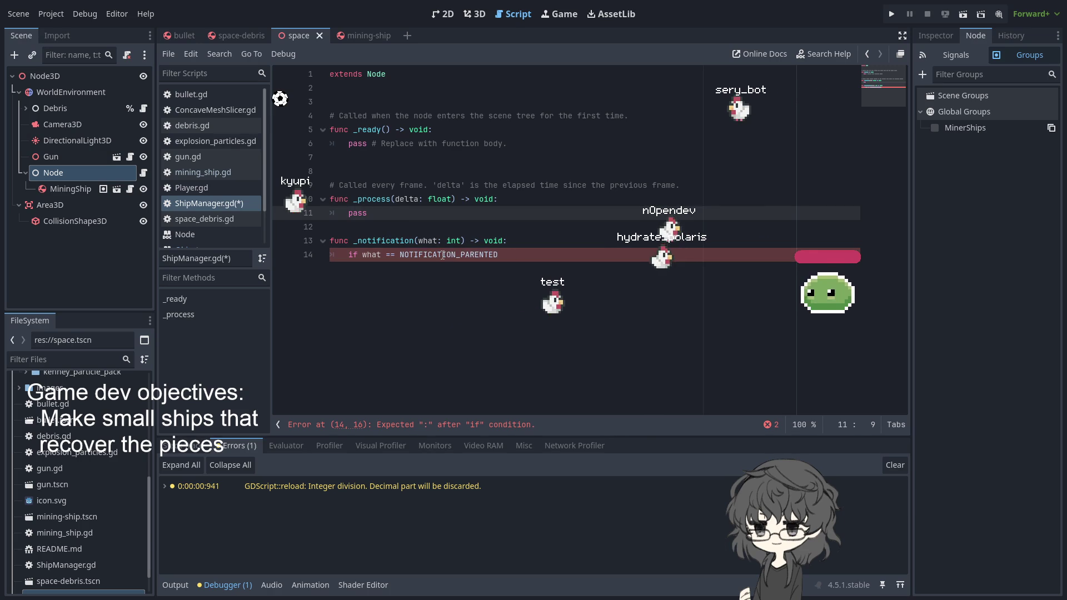
{"action": "left_click", "coordinate": [552, 256]}
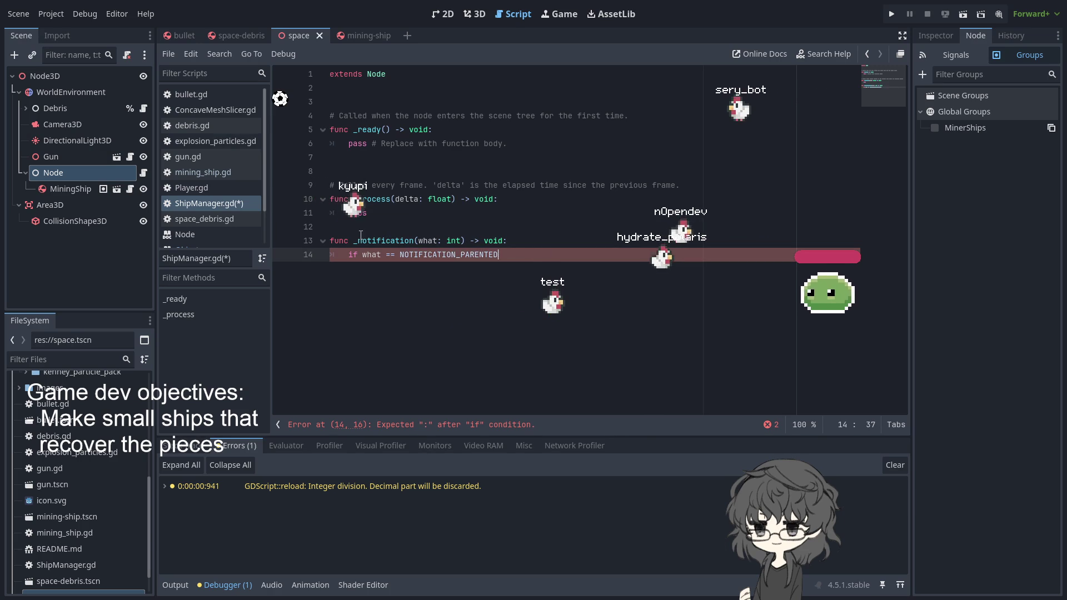
{"action": "mouse_move", "coordinate": [356, 221]}
{"action": "left_mouse_down"}
{"action": "mouse_move", "coordinate": [500, 251]}
{"action": "mouse_move", "coordinate": [557, 250]}
{"action": "left_mouse_up"}
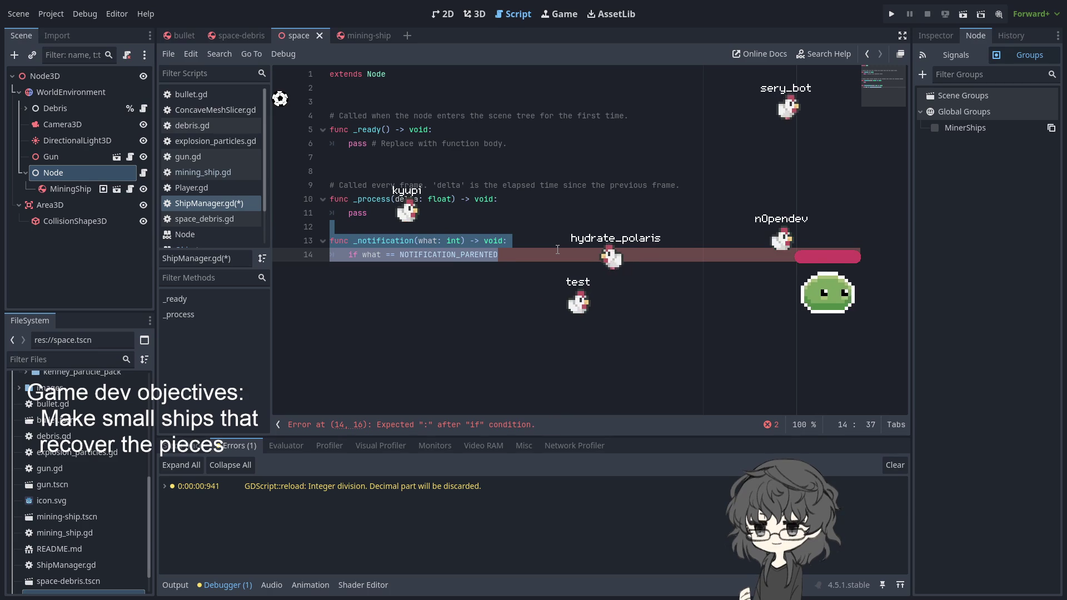
Step: Delete the unfinished _notification function and select the scene's Node for renaming
{"action": "key", "text": "BackSpace"}
{"action": "key", "text": "BackSpace"}
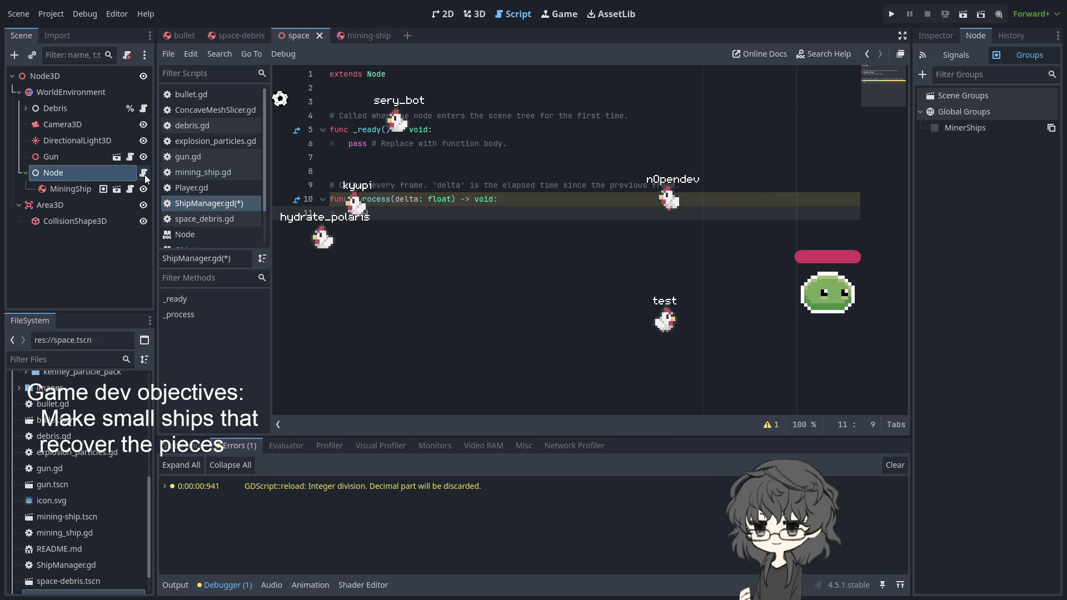
{"action": "left_click", "coordinate": [95, 172]}
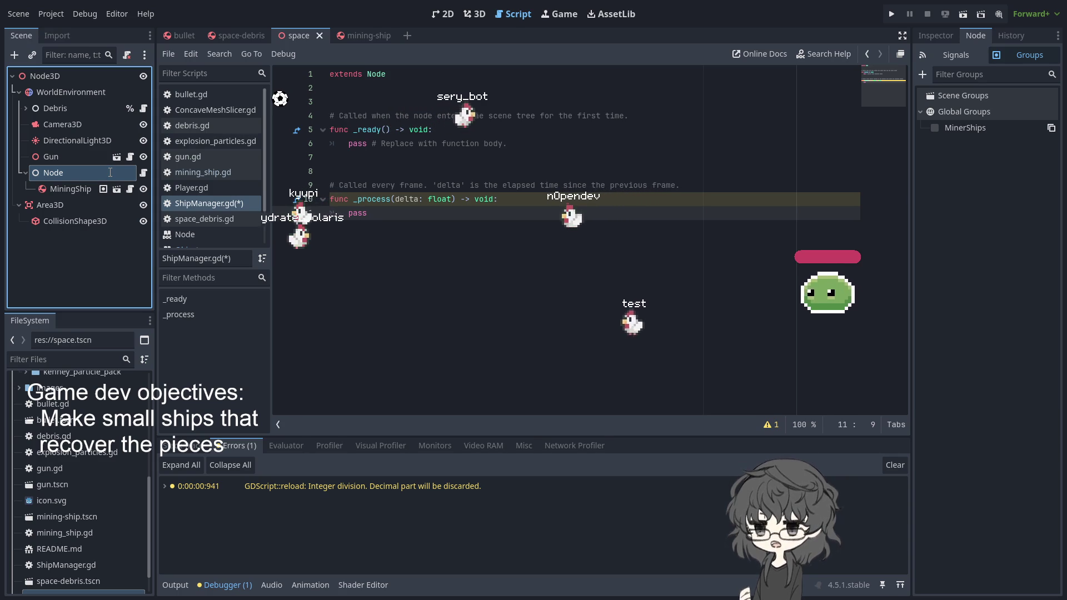
Step: Rename the Node to ShipManager, then start a 'func _ent' line and undo it twice
{"action": "type", "text": "ShipManager"}
{"action": "key", "text": "Return"}
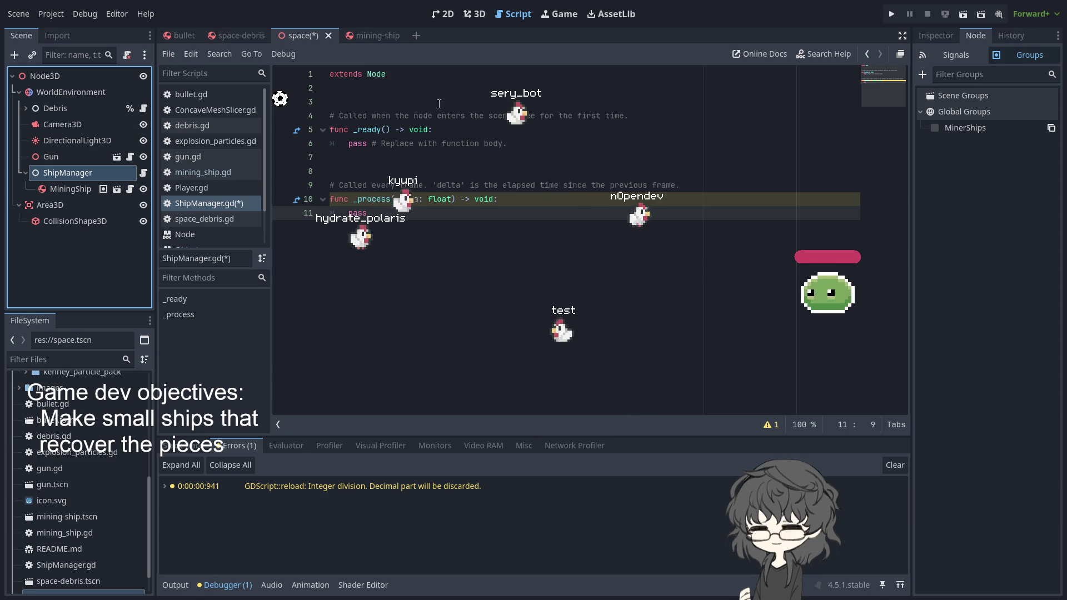
{"action": "left_click", "coordinate": [432, 87]}
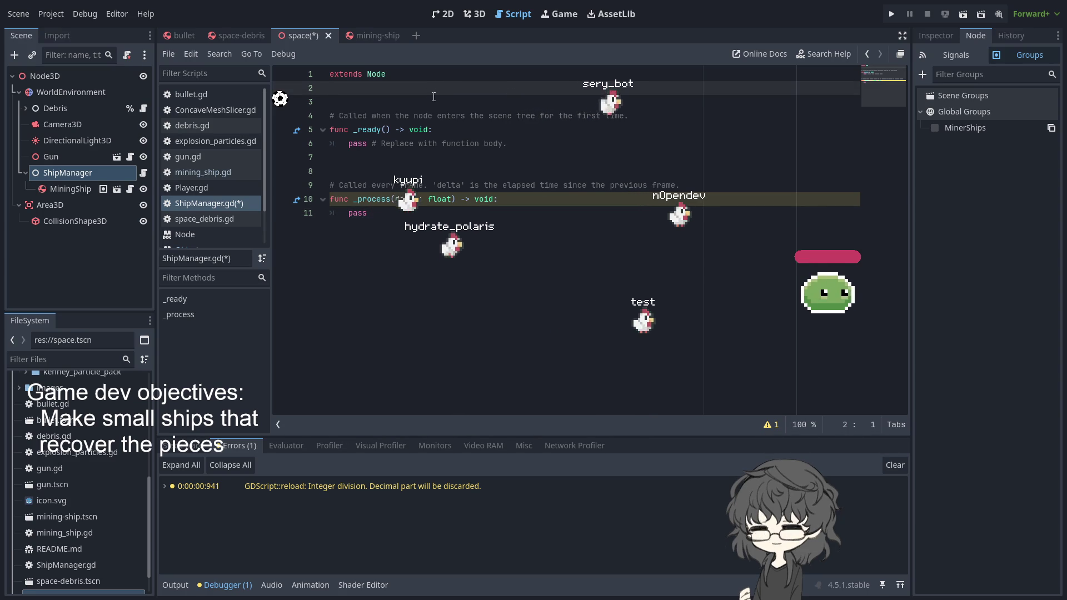
{"action": "key", "text": "Return"}
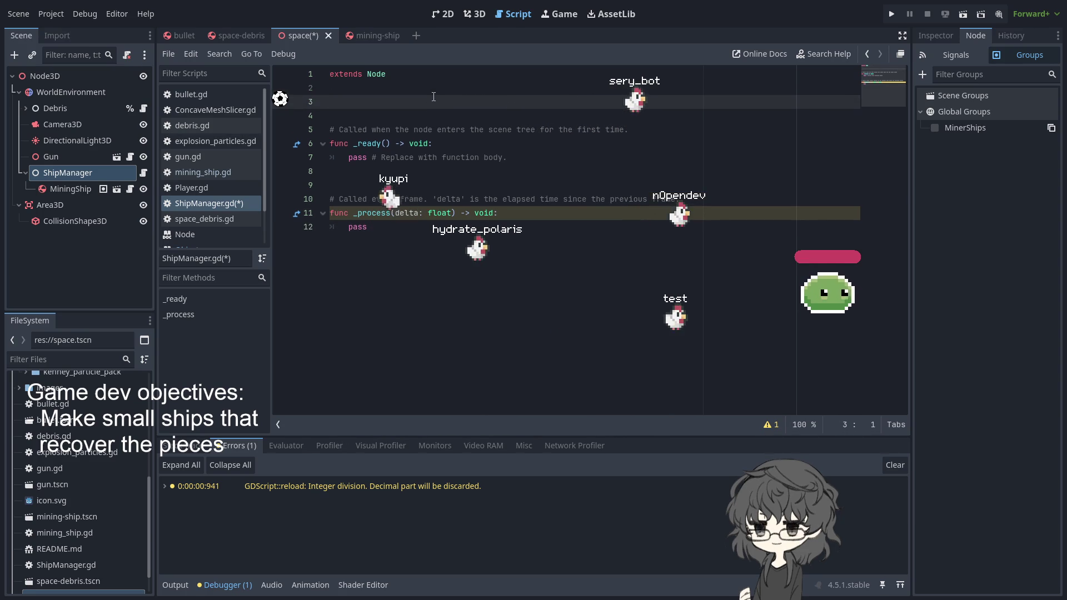
{"action": "type", "text": "func"}
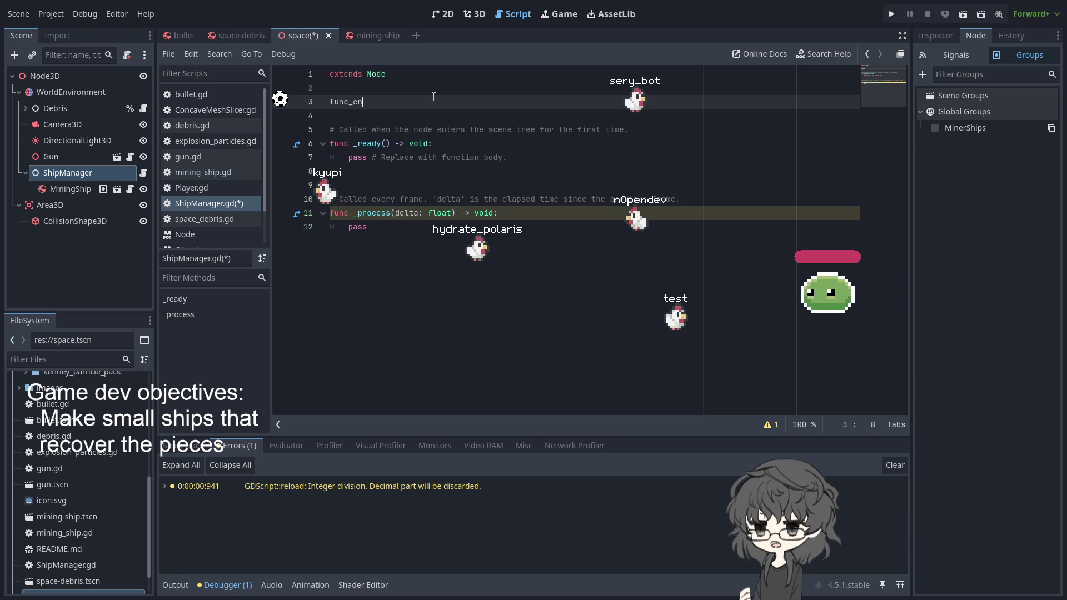
{"action": "type", "text": " _ent"}
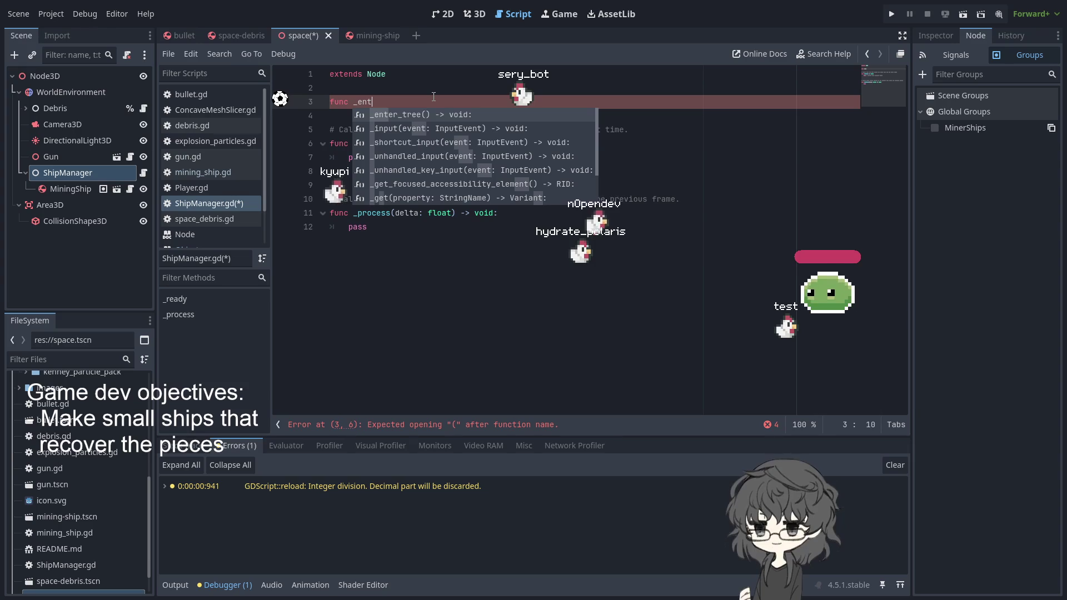
{"action": "key", "text": "ctrl+z"}
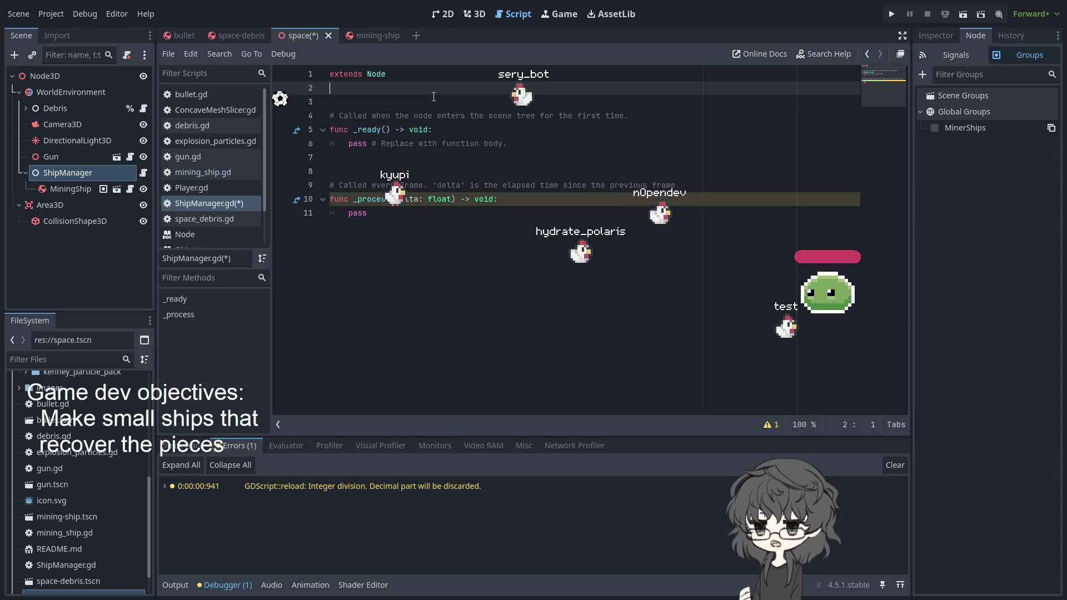
{"action": "key", "text": "ctrl+z"}
{"action": "key", "text": "ctrl+z"}
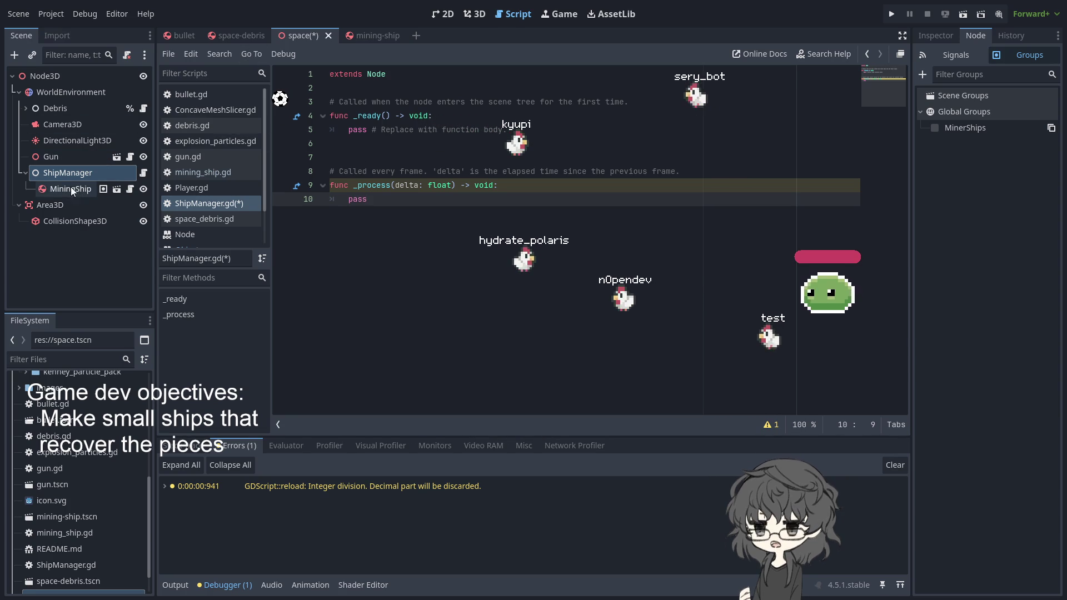
Step: Replace pass in mining_ship.gd's _ready with 'var parent = get_parent()'
{"action": "left_click", "coordinate": [130, 188]}
{"action": "scroll", "coordinate": [463, 169], "scroll_direction": "up", "scroll_amount": 1}
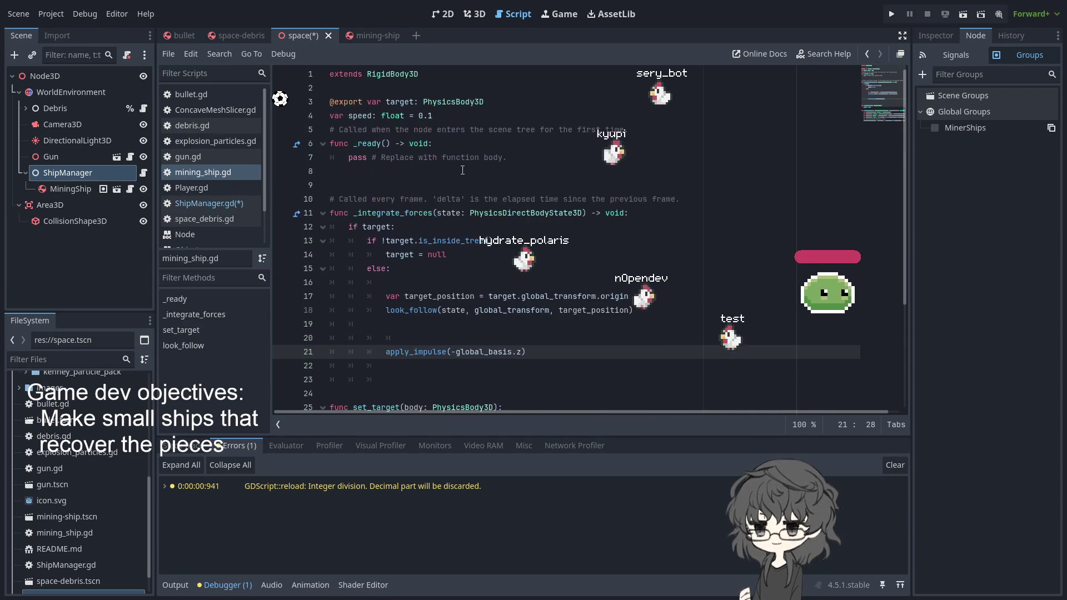
{"action": "left_click_drag", "start_coordinate": [508, 157], "coordinate": [349, 161]}
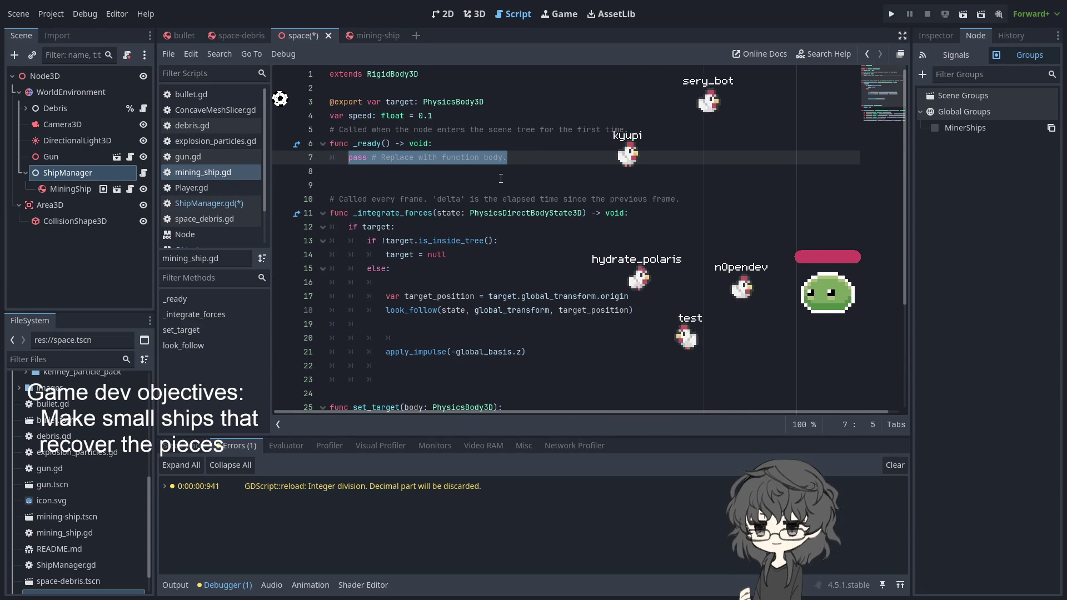
{"action": "key", "text": "BackSpace"}
{"action": "type", "text": "if "}
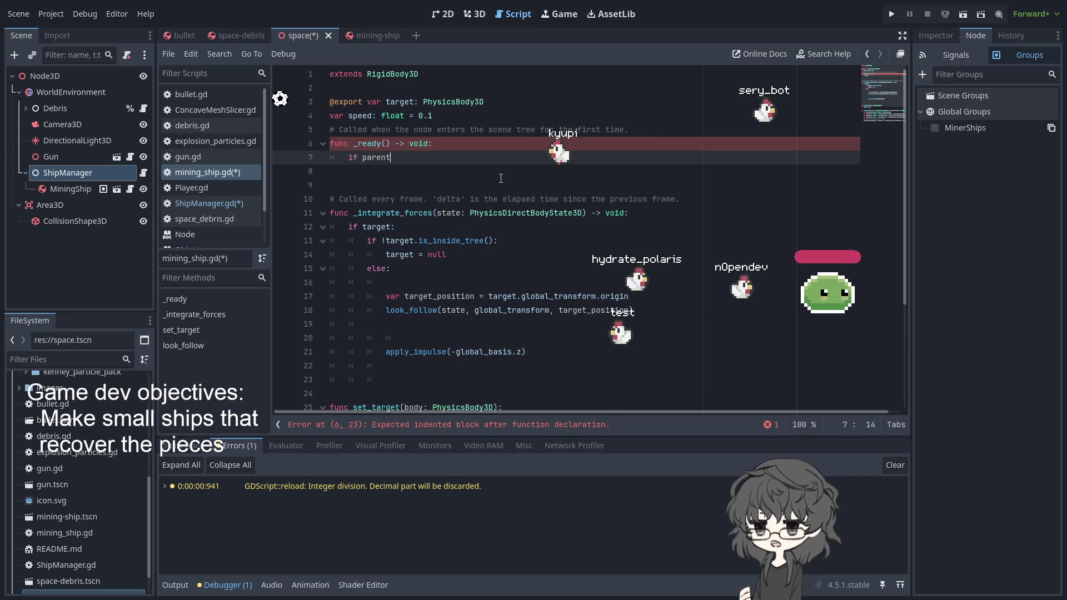
{"action": "type", "text": "parent"}
{"action": "key", "text": "BackSpace"}
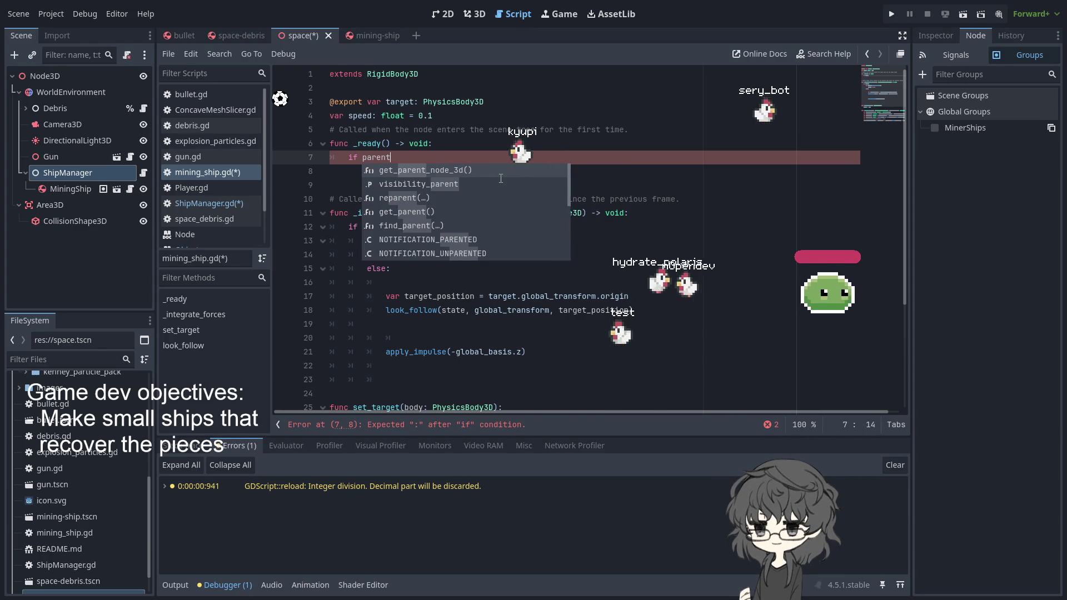
{"action": "key", "text": "ctrl+BackSpace"}
{"action": "type", "text": "get_pare"}
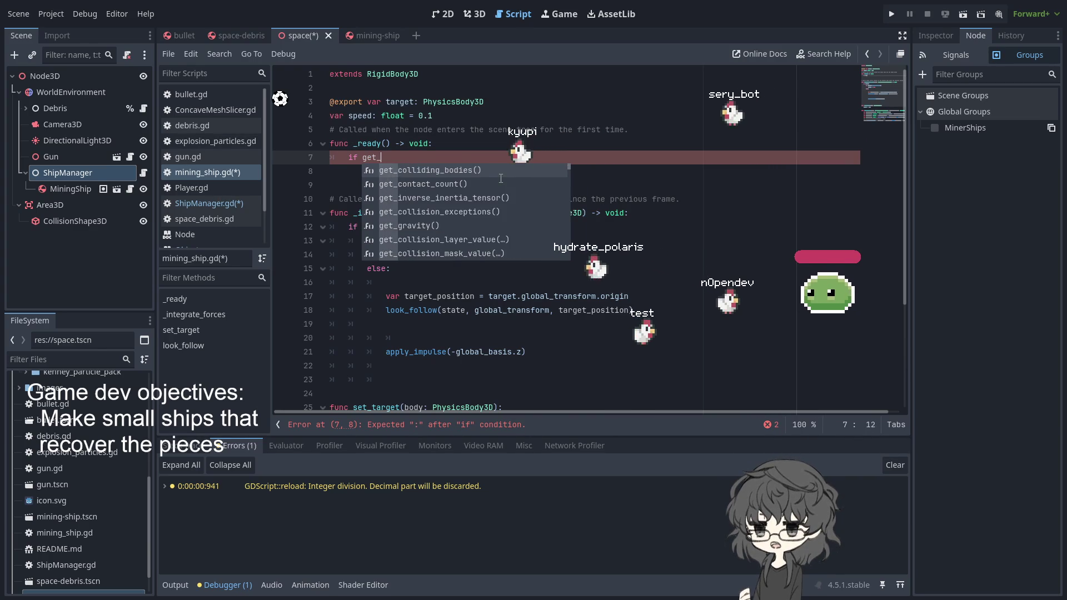
{"action": "key", "text": "Down"}
{"action": "key", "text": "Return"}
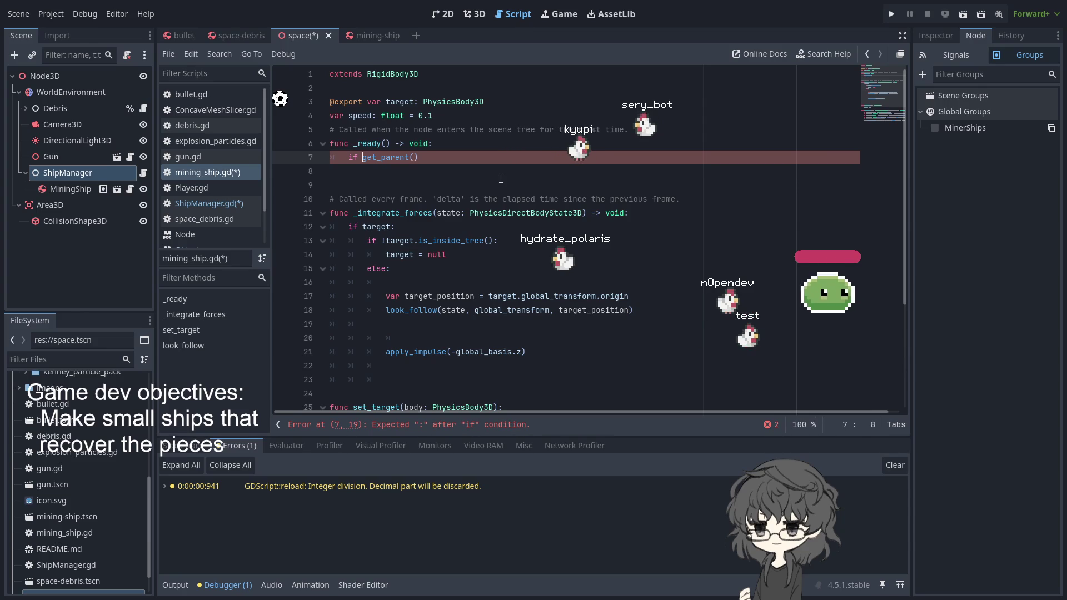
{"action": "key", "text": "BackSpace"}
{"action": "key", "text": "BackSpace"}
{"action": "type", "text": "v"}
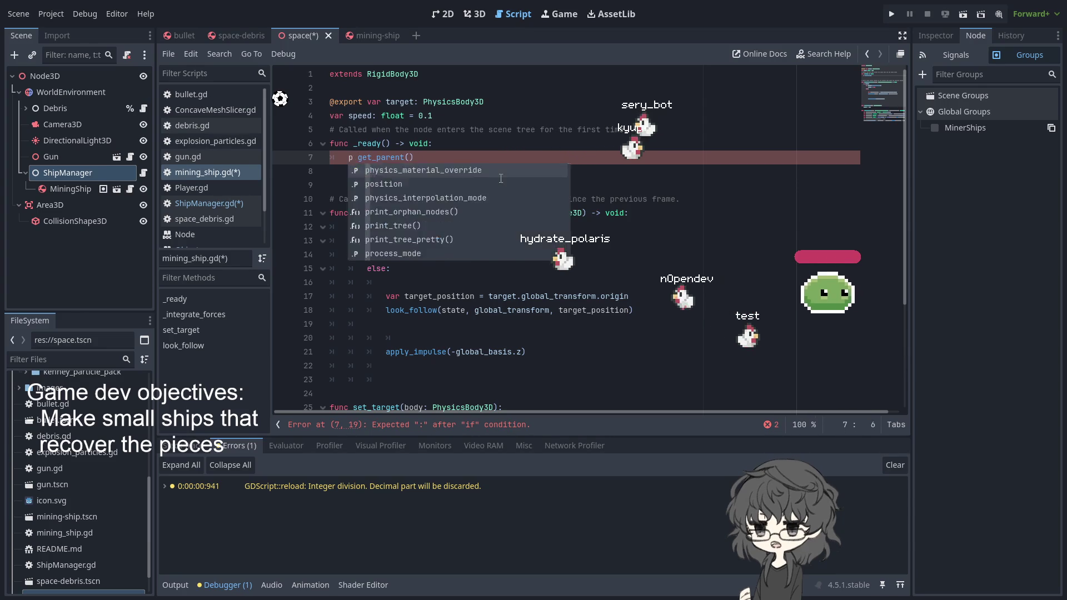
{"action": "type", "text": "ar pare"}
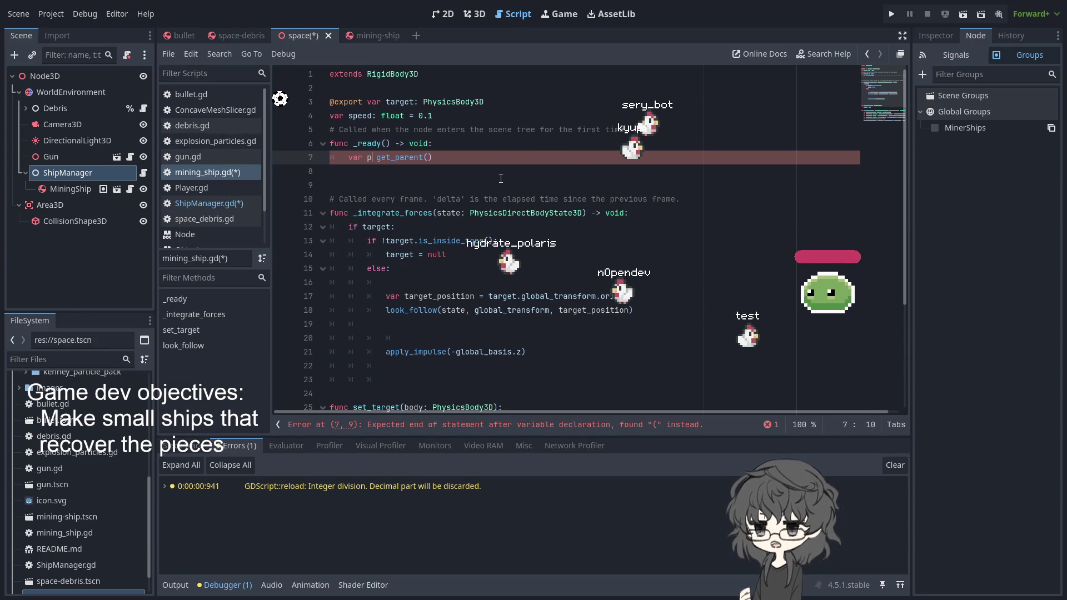
{"action": "type", "text": "nt ="}
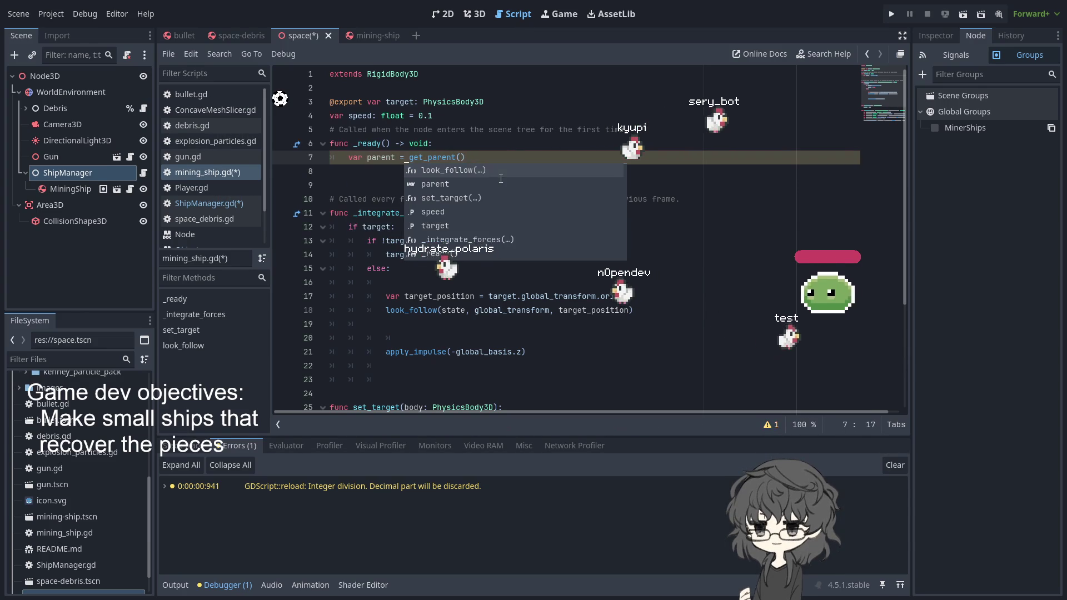
Step: Begin an 'if parent is' check on the next line
{"action": "left_click", "coordinate": [519, 161]}
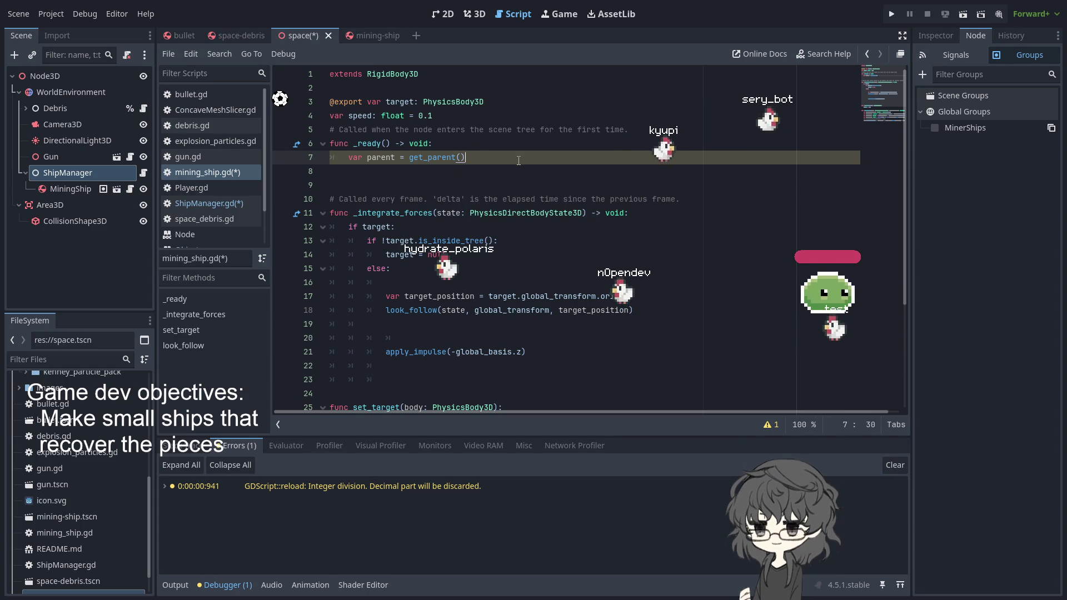
{"action": "key", "text": "Return"}
{"action": "type", "text": "if"}
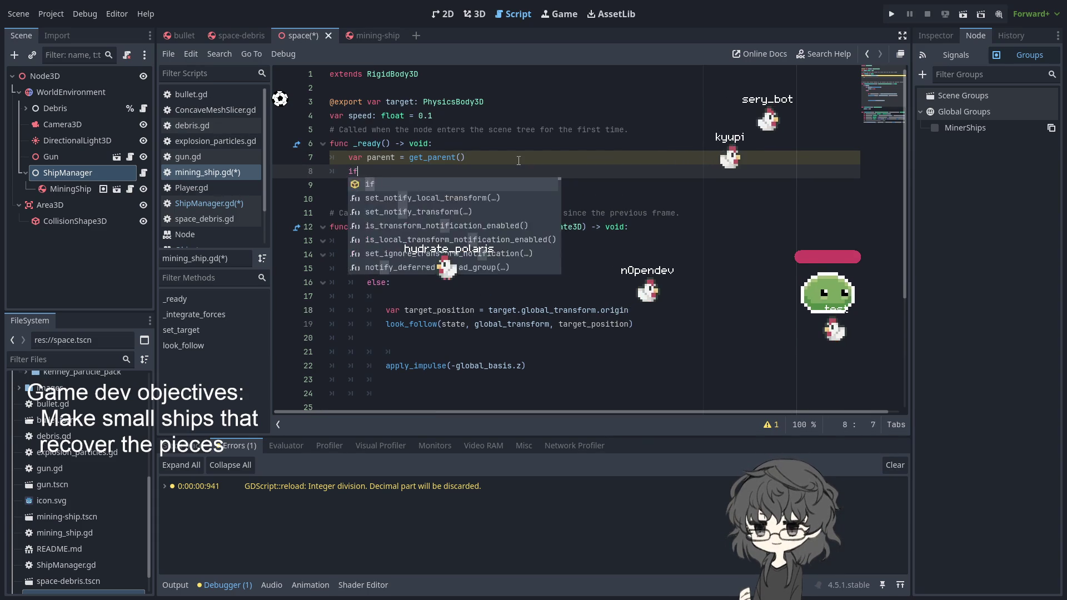
{"action": "type", "text": " parent is"}
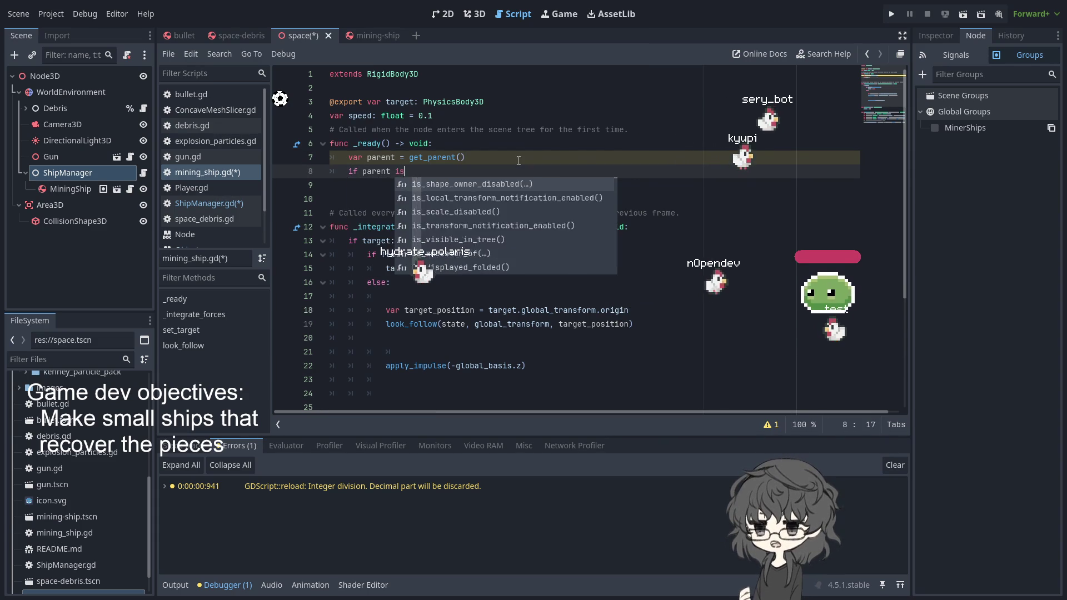
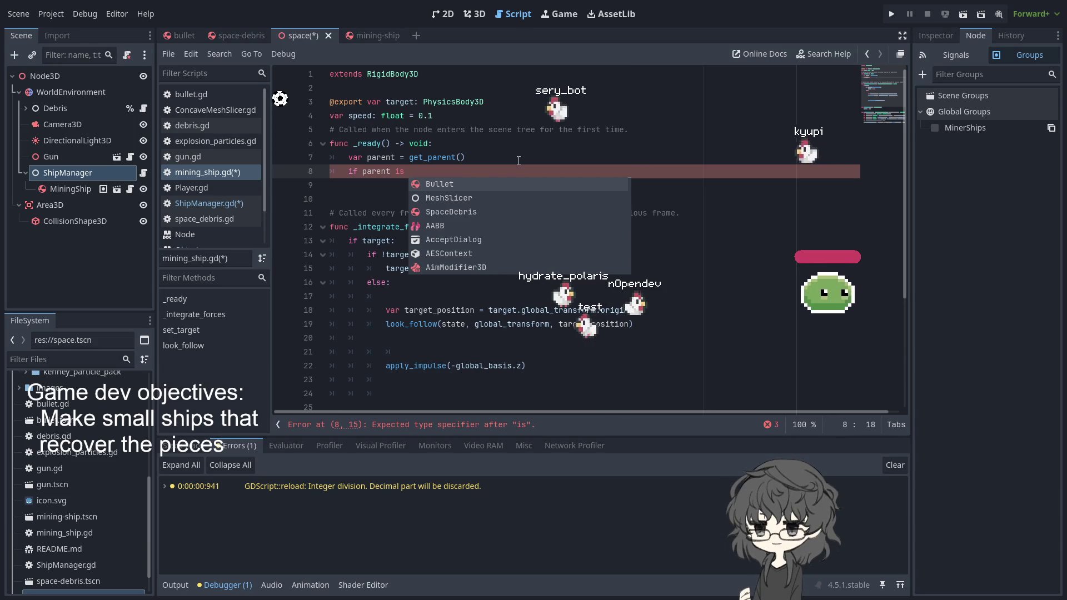
Step: Add 'class_name ShipManager' below 'extends Node' in ShipManager.gd and save all scripts
{"action": "left_click", "coordinate": [144, 171]}
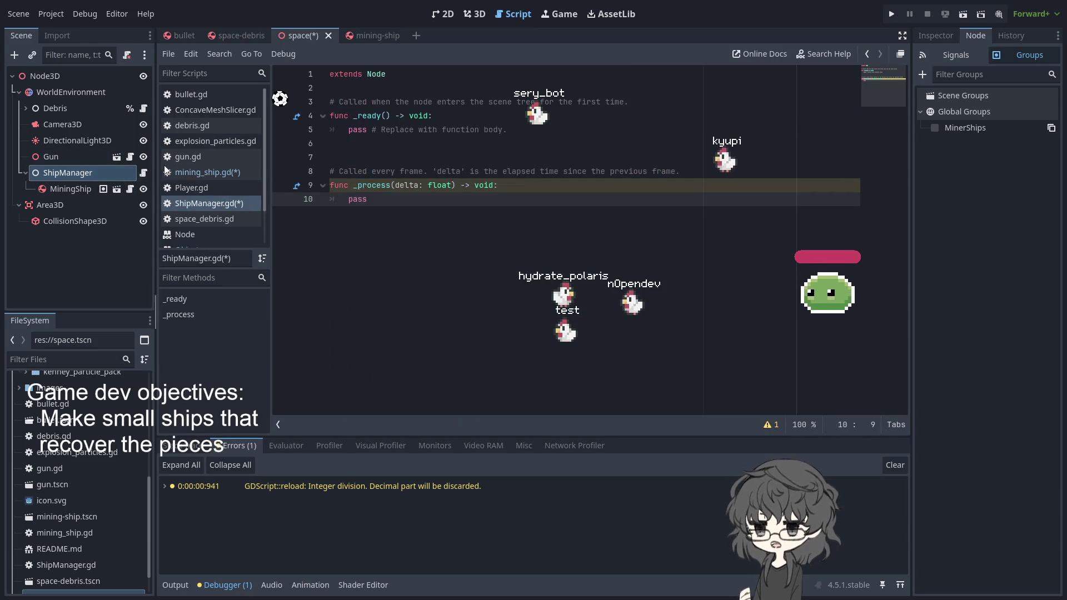
{"action": "left_click", "coordinate": [413, 74]}
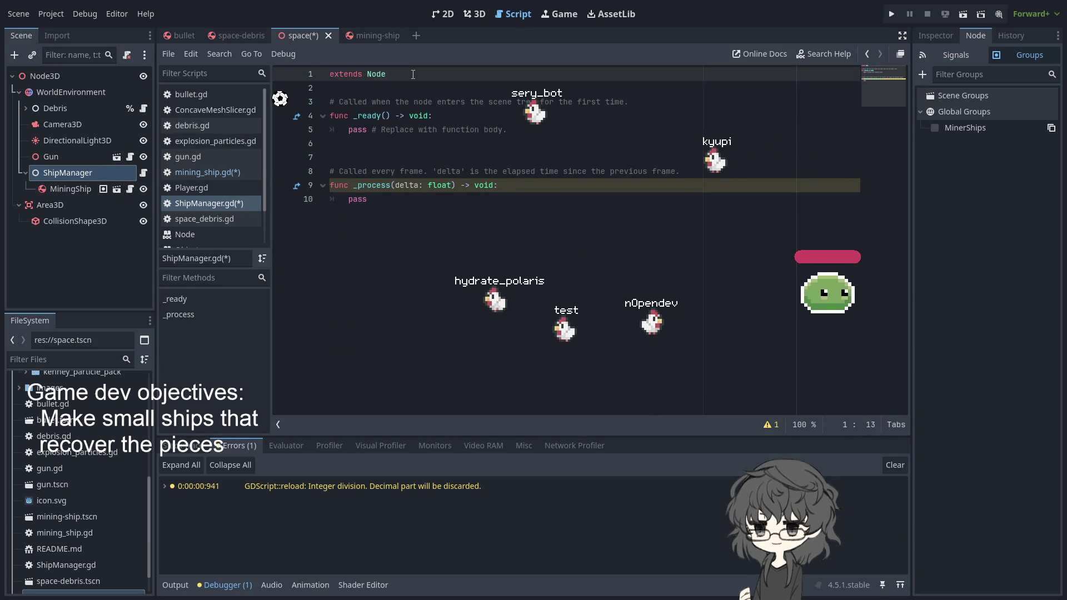
{"action": "key", "text": "Return"}
{"action": "type", "text": "cl"}
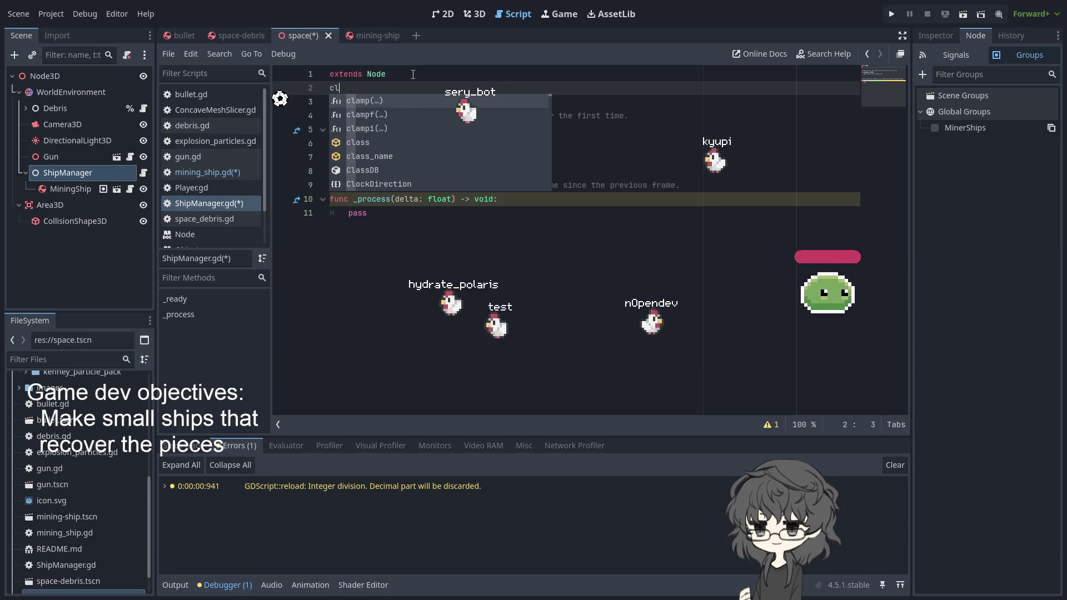
{"action": "type", "text": "ass_"}
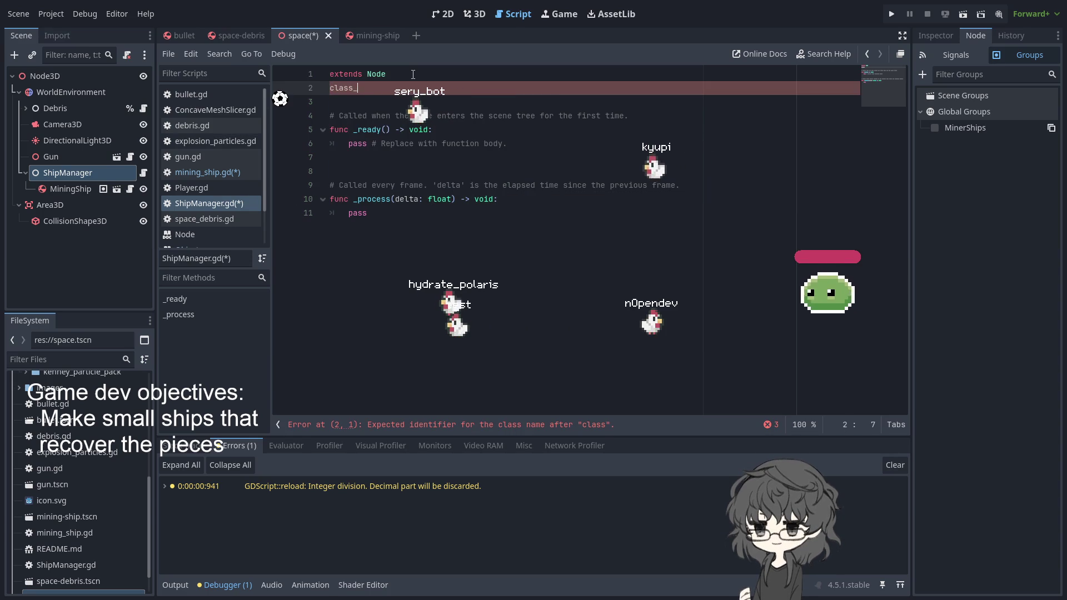
{"action": "type", "text": "ame C"}
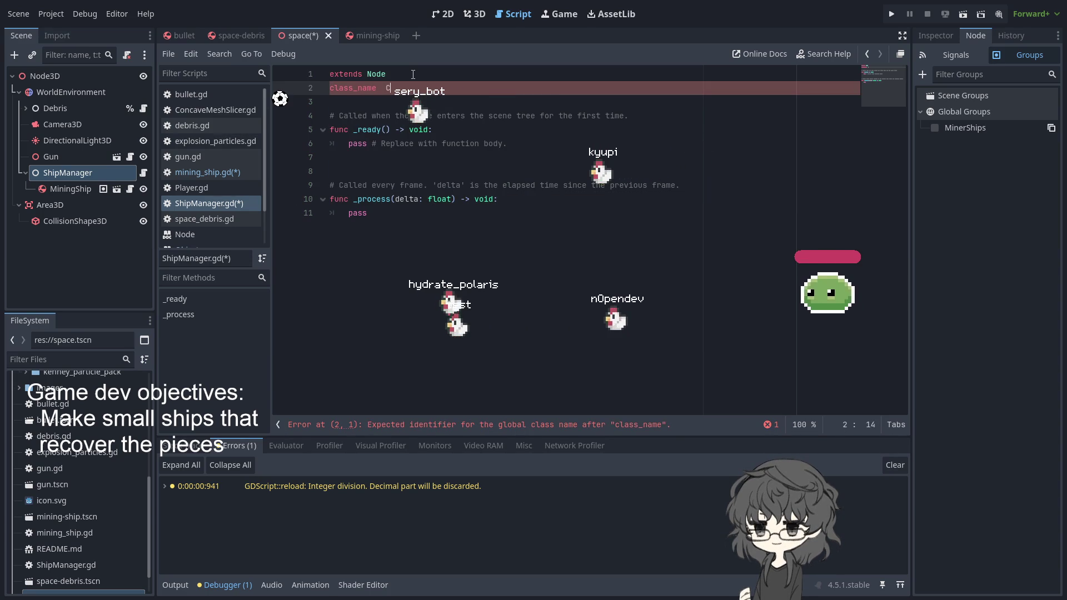
{"action": "key", "text": "BackSpace"}
{"action": "type", "text": "ShipMa"}
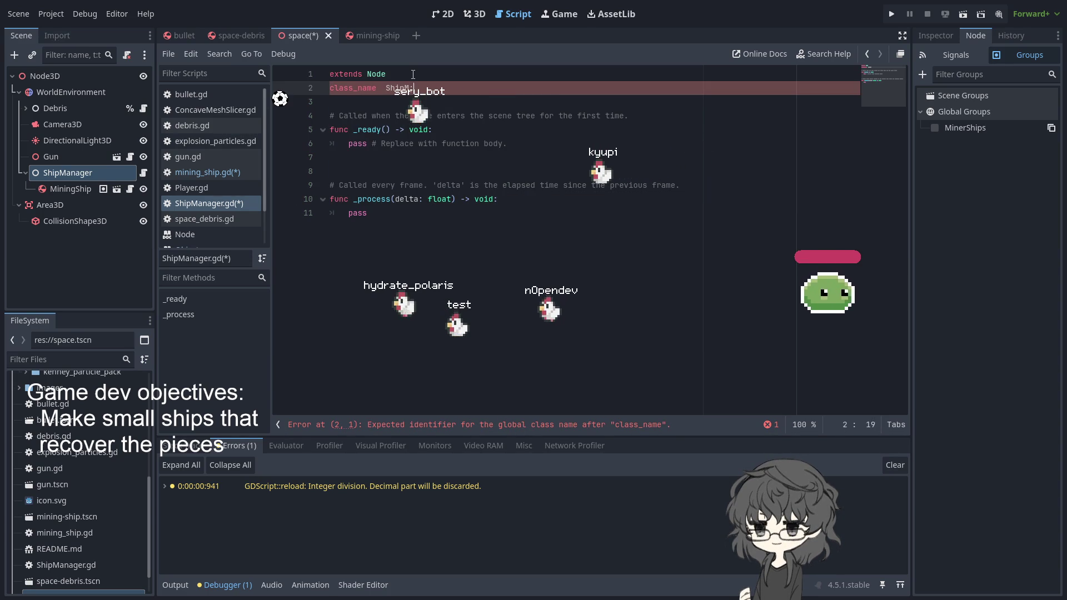
{"action": "type", "text": "anager"}
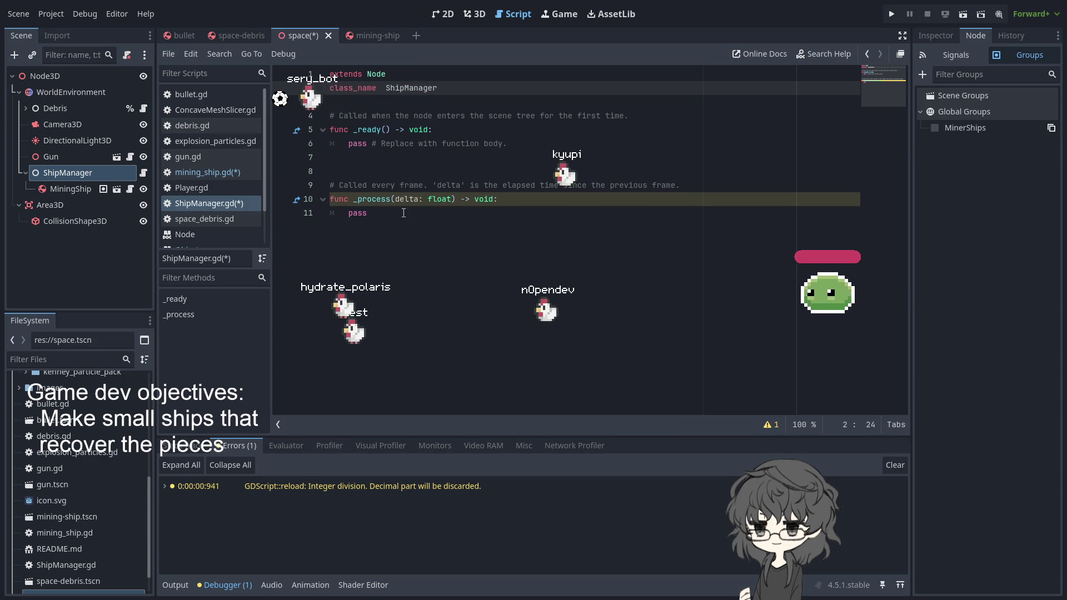
{"action": "left_click", "coordinate": [404, 213]}
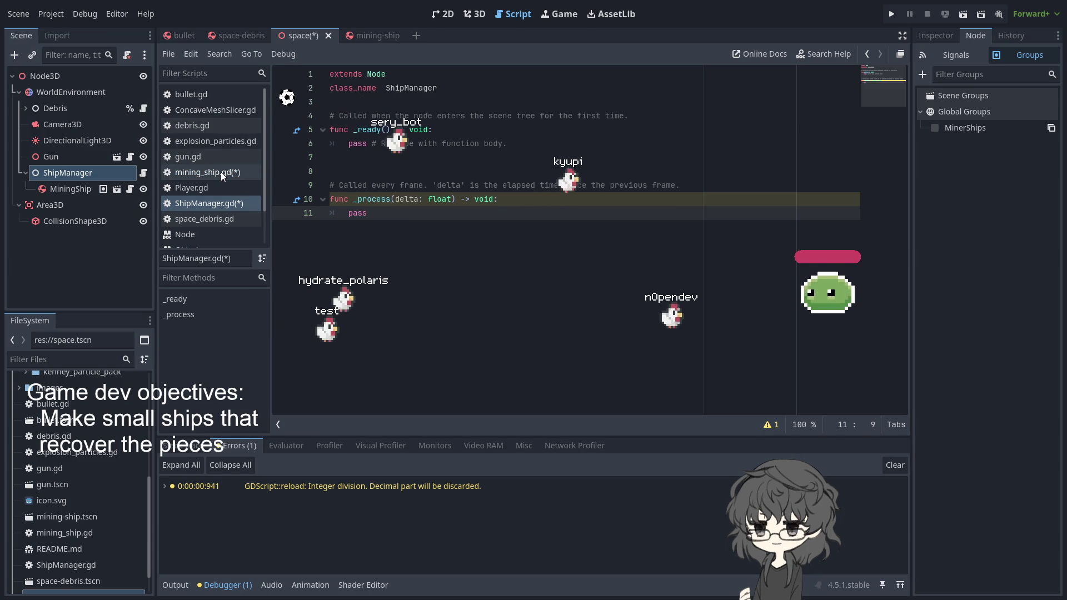
{"action": "key", "text": "ctrl+s"}
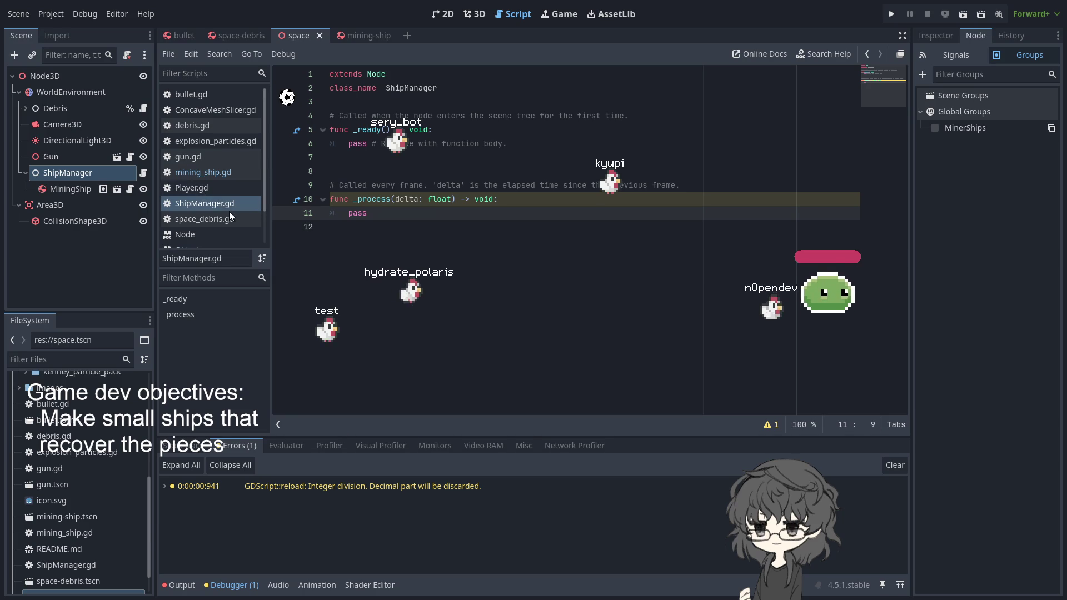
{"action": "left_click", "coordinate": [221, 174]}
Step: Complete the check as 'if parent is ShipManager:' with an indented line beneath it
{"action": "type", "text": "shi"}
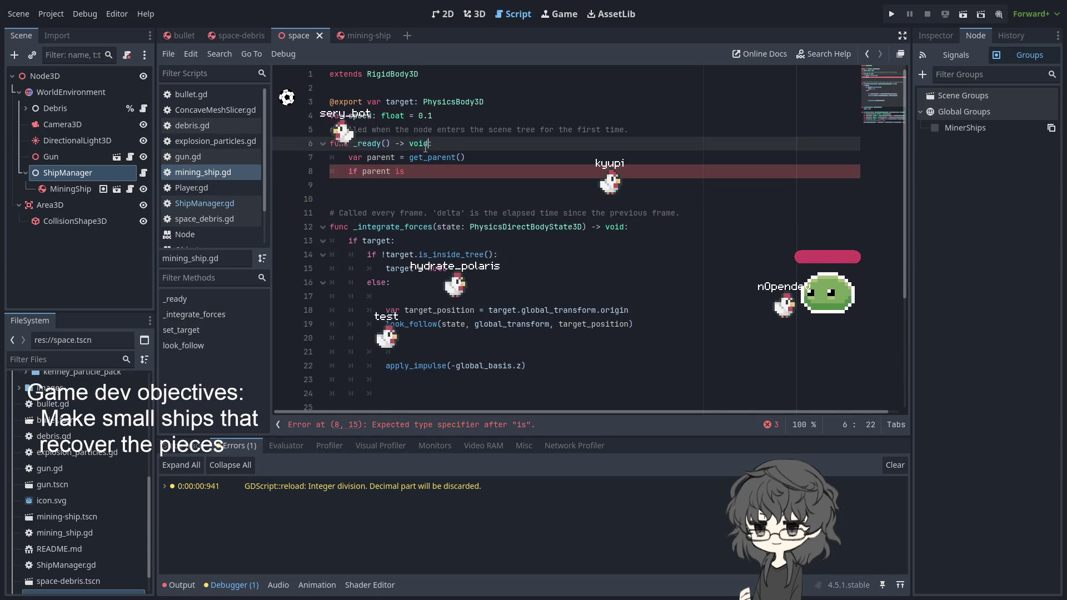
{"action": "key", "text": "Return"}
{"action": "type", "text": ":"}
{"action": "key", "text": "Return"}
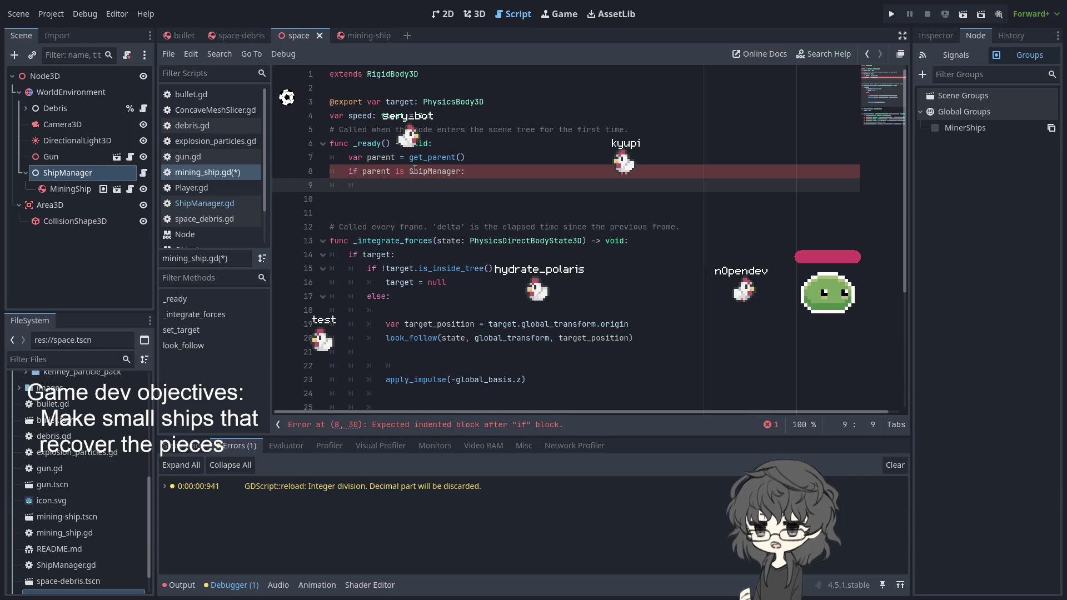
Step: Declare 'signal looking_for_target' below the exported target variable
{"action": "left_click", "coordinate": [560, 105]}
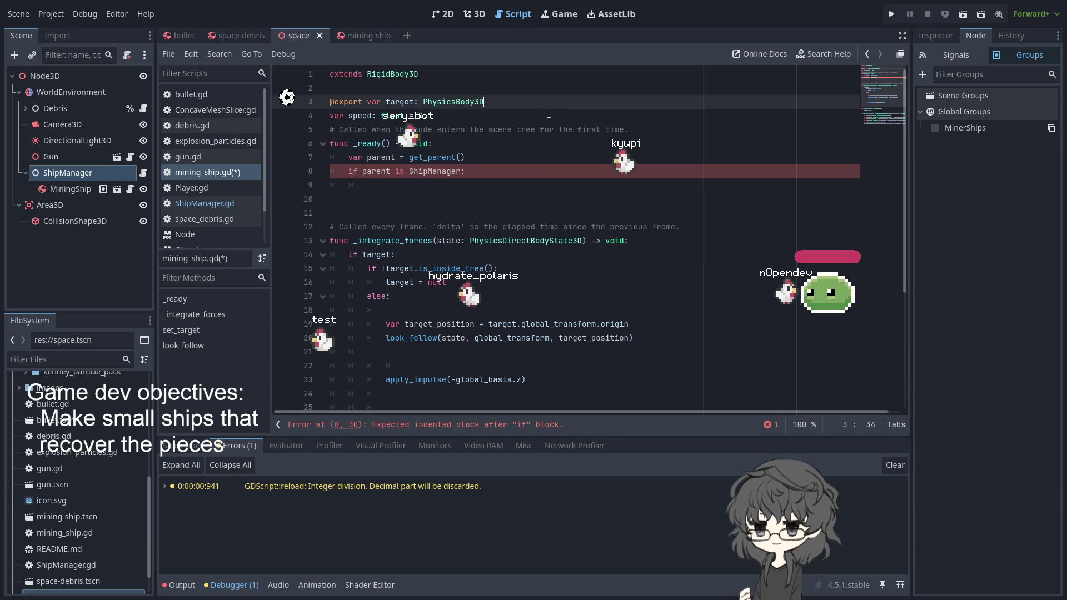
{"action": "key", "text": "Return"}
{"action": "key", "text": "Return"}
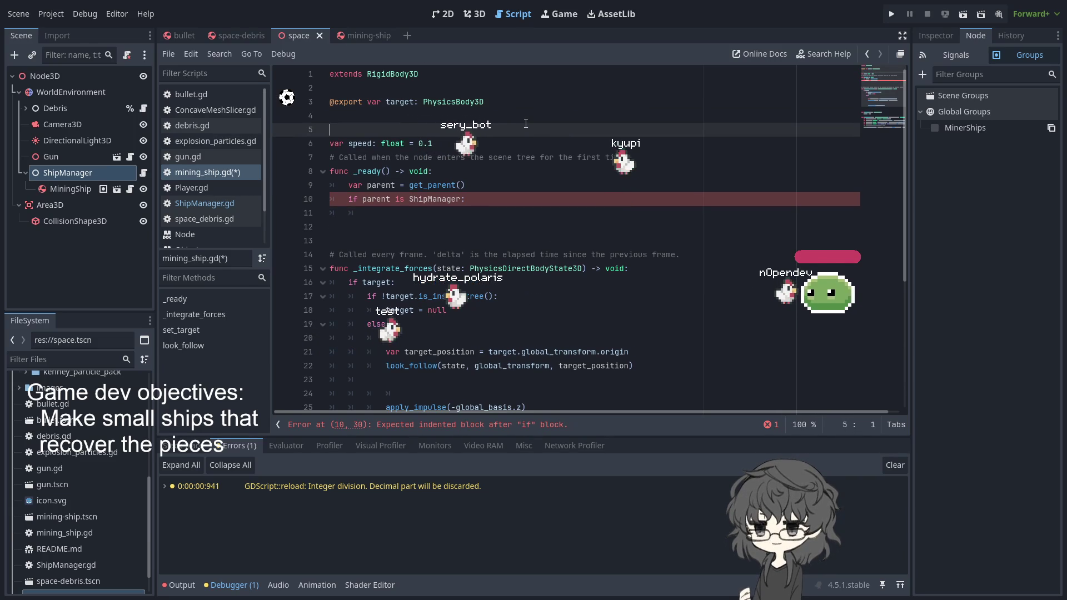
{"action": "type", "text": "@sig"}
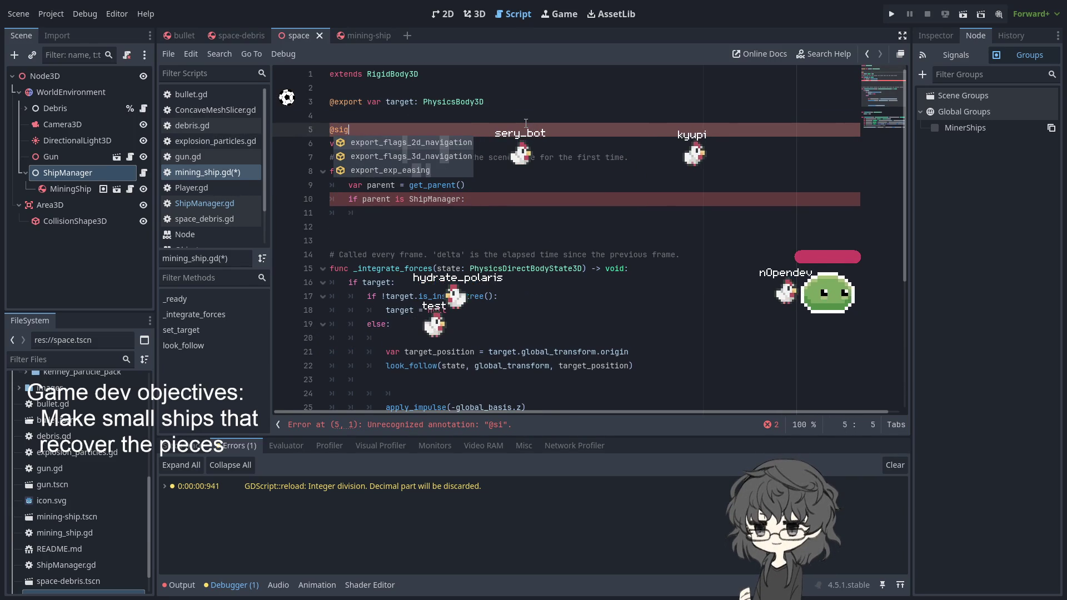
{"action": "key", "text": "BackSpace"}
{"action": "key", "text": "BackSpace"}
{"action": "key", "text": "BackSpace"}
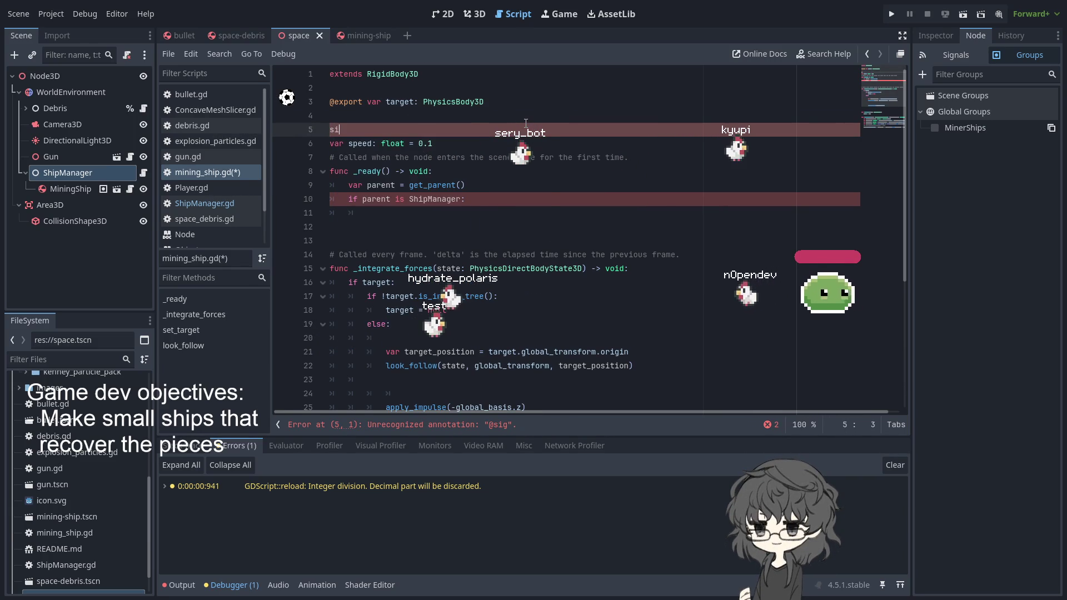
{"action": "type", "text": "sig"}
{"action": "key", "text": "Down"}
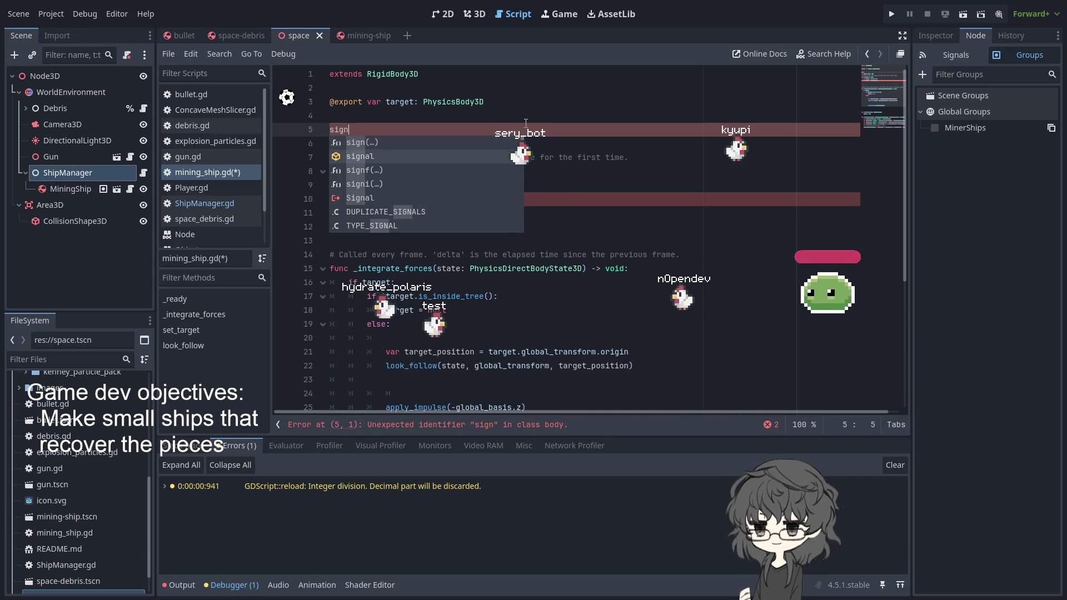
{"action": "key", "text": "Return"}
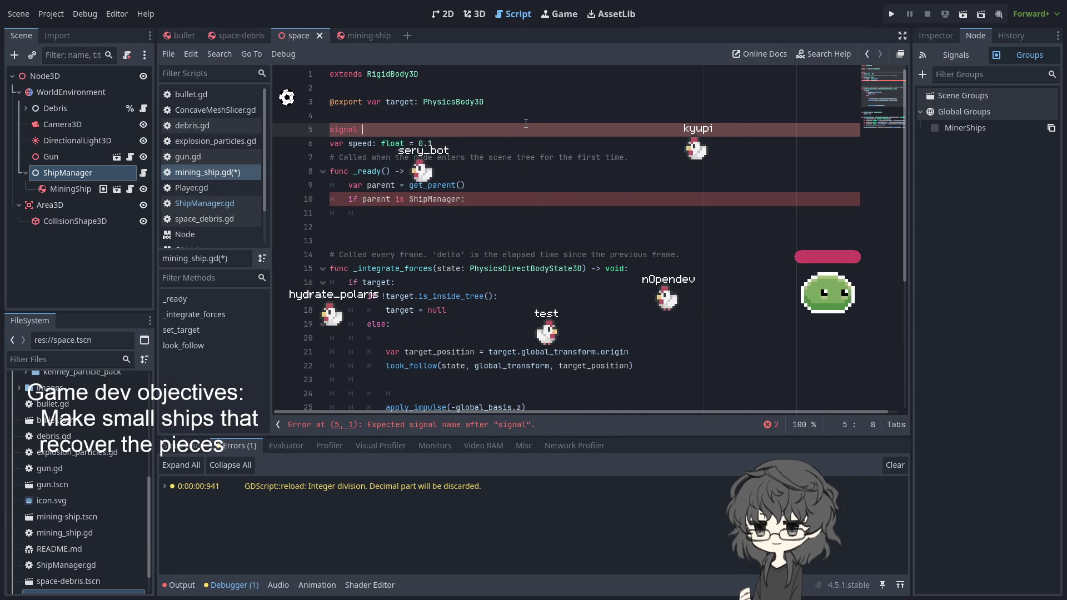
{"action": "type", "text": "lo"}
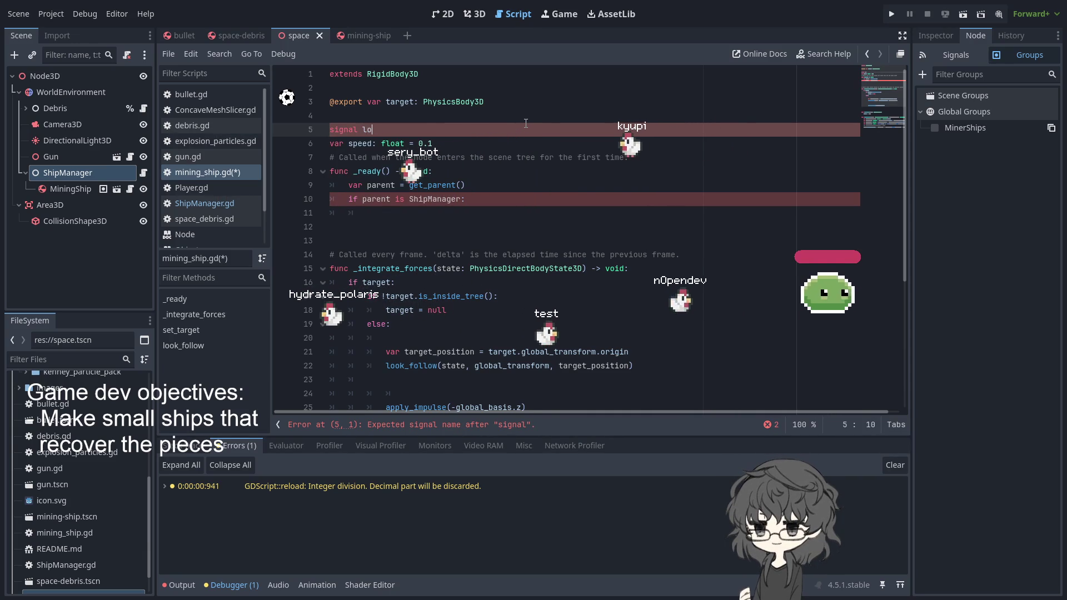
{"action": "type", "text": "oking"}
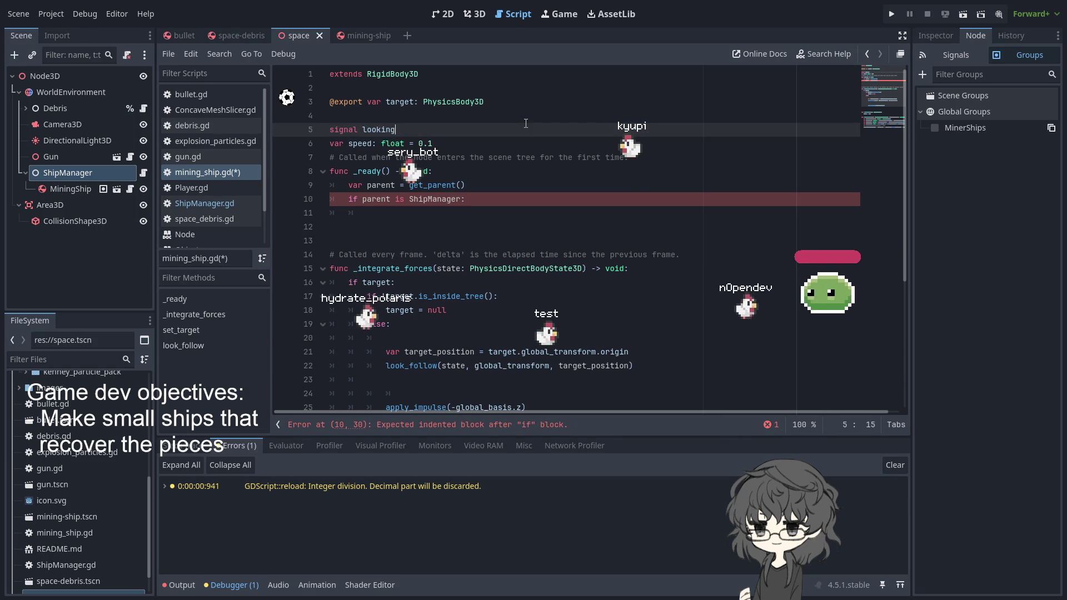
{"action": "type", "text": "_for_target"}
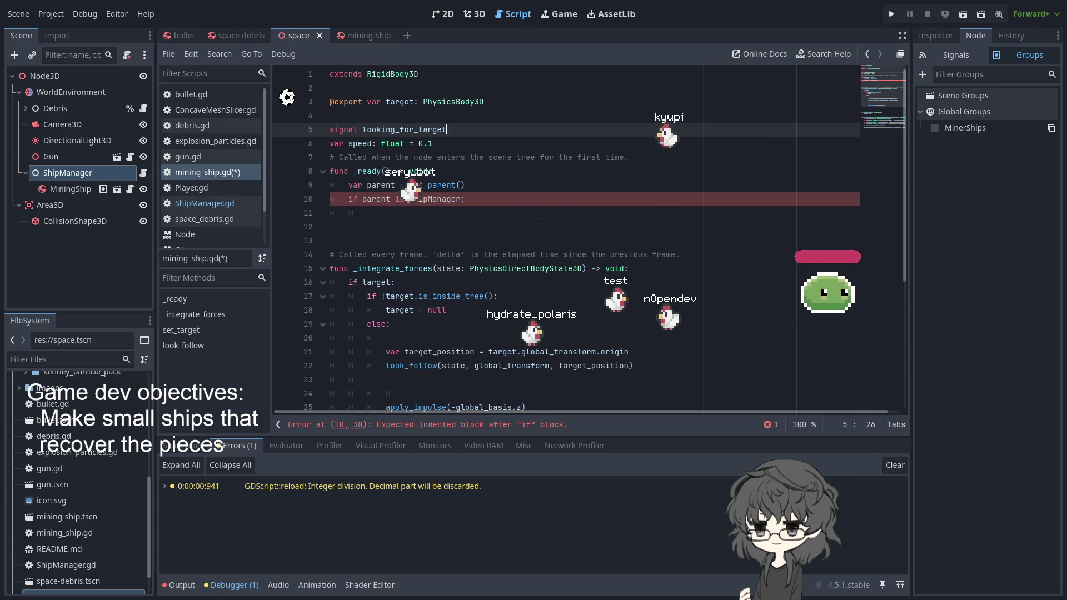
Step: Start a parent call under the ShipManager check, consulting the Node dock's Signals list
{"action": "left_click", "coordinate": [506, 210]}
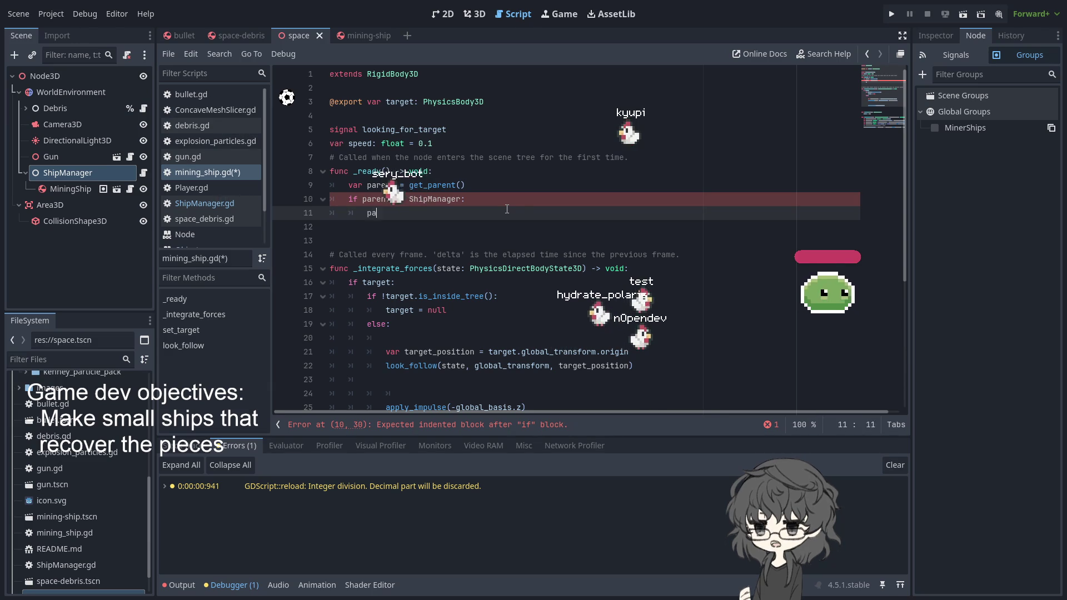
{"action": "type", "text": "parent.sub"}
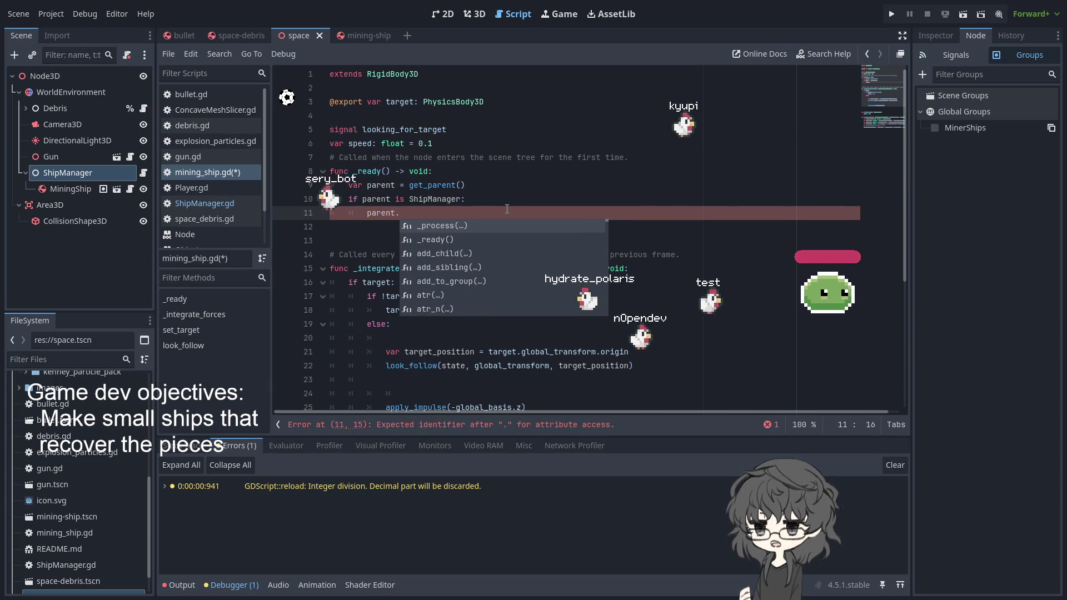
{"action": "key", "text": "BackSpace"}
{"action": "key", "text": "BackSpace"}
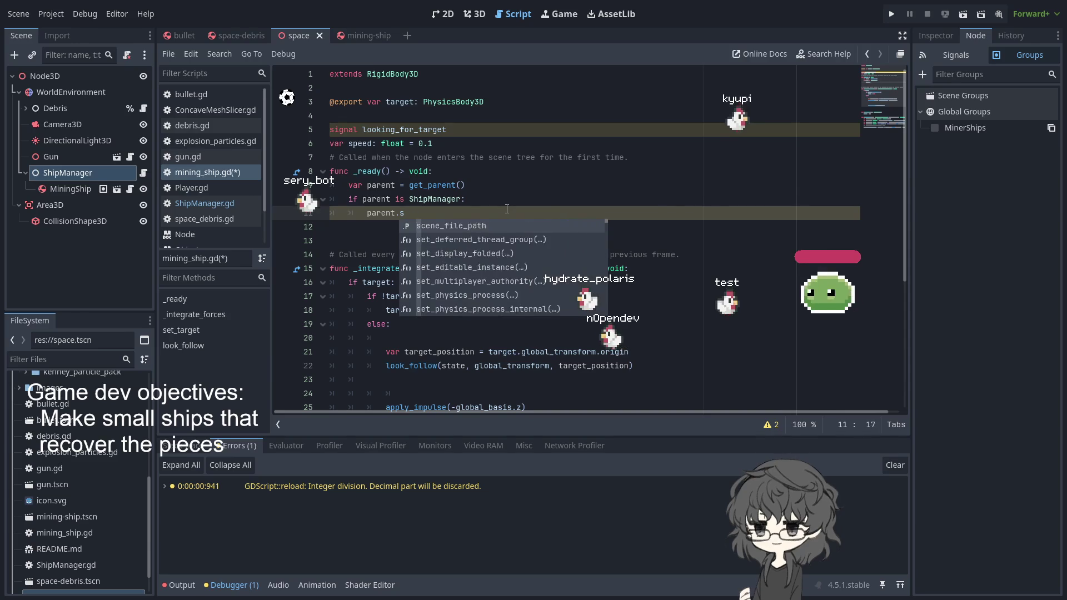
{"action": "key", "text": "BackSpace"}
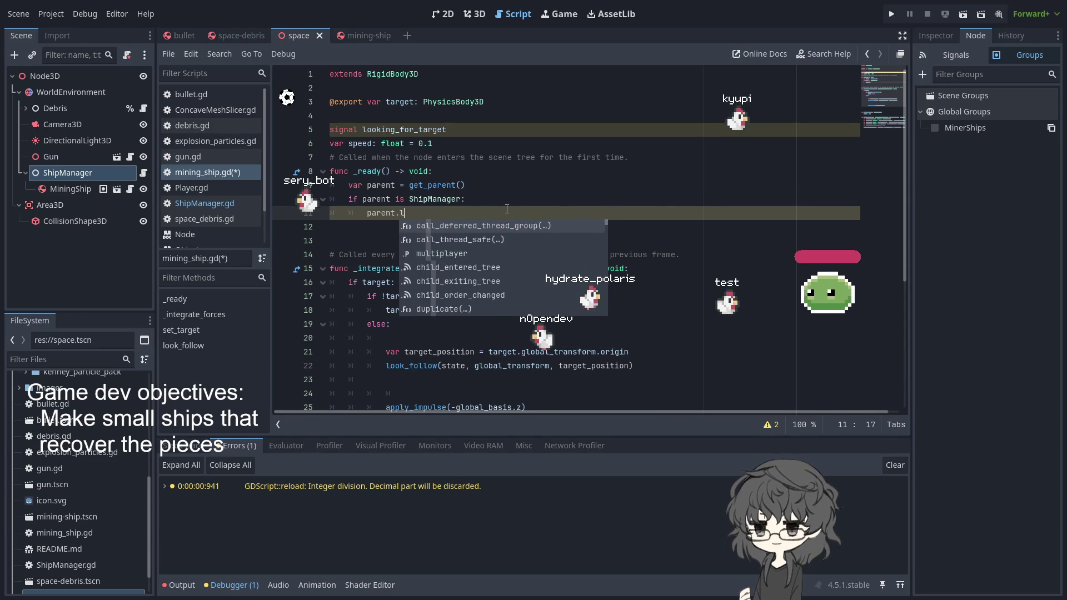
{"action": "type", "text": "liste"}
{"action": "key", "text": "BackSpace"}
{"action": "key", "text": "BackSpace"}
{"action": "key", "text": "BackSpace"}
{"action": "left_click", "coordinate": [948, 36]}
{"action": "left_click", "coordinate": [975, 36]}
{"action": "left_click", "coordinate": [965, 60]}
{"action": "left_click_drag", "start_coordinate": [944, 114], "coordinate": [390, 220]}
Step: Complete the line as parent.connect("looking_for_target")
{"action": "type", "text": "co"}
{"action": "key", "text": "Return"}
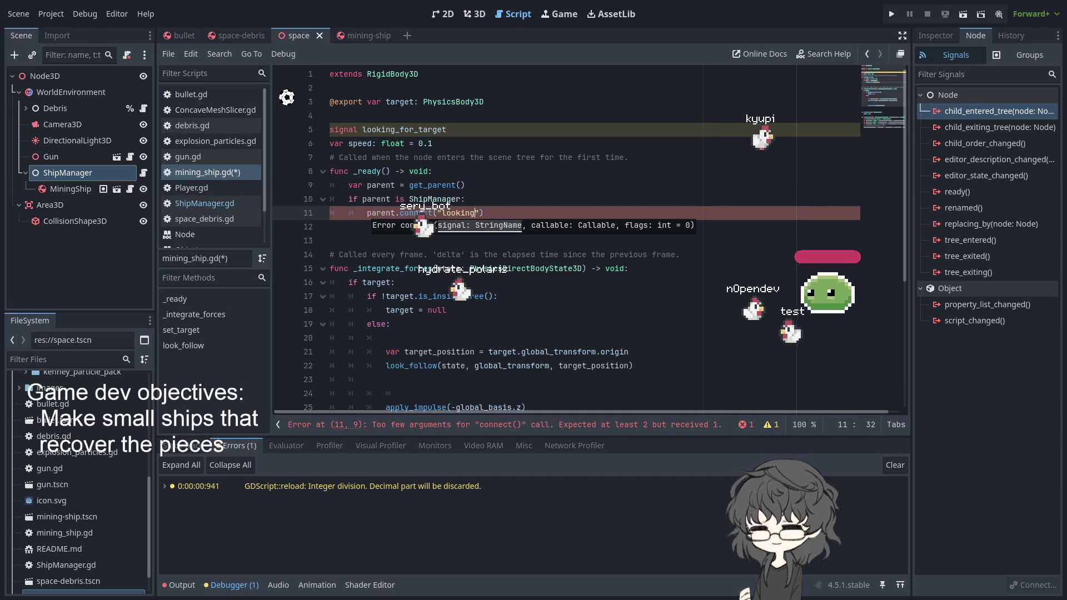
{"action": "type", "text": "_for_"}
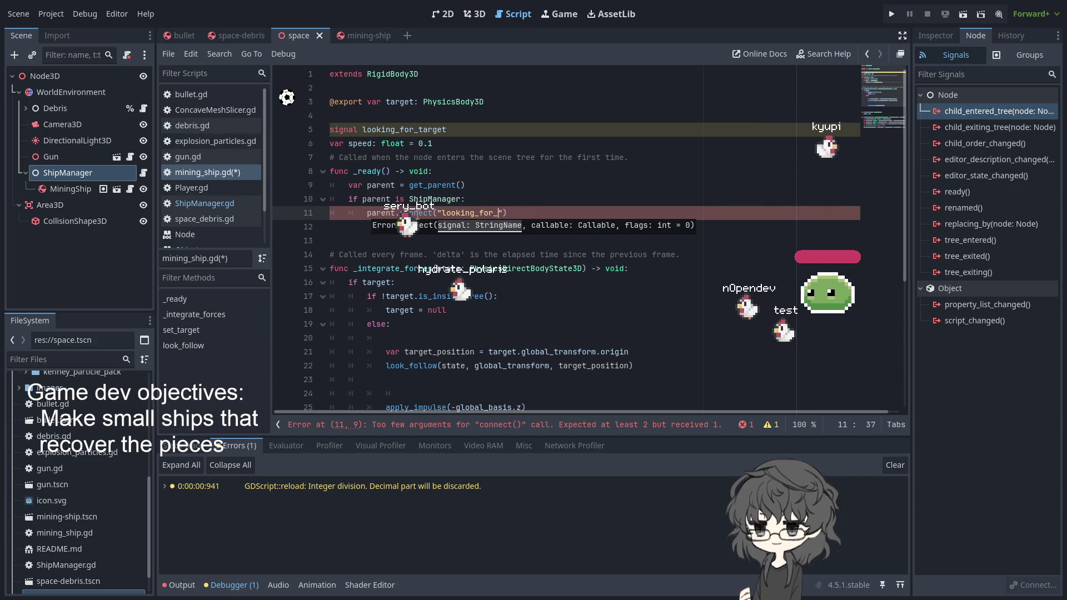
{"action": "type", "text": "target"}
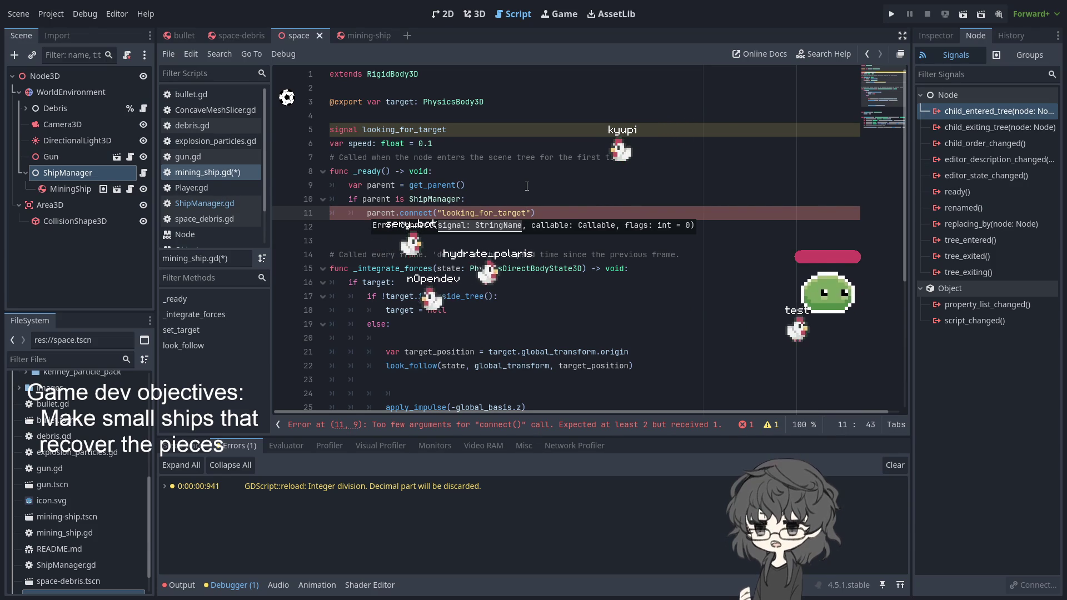
{"action": "left_click", "coordinate": [500, 171]}
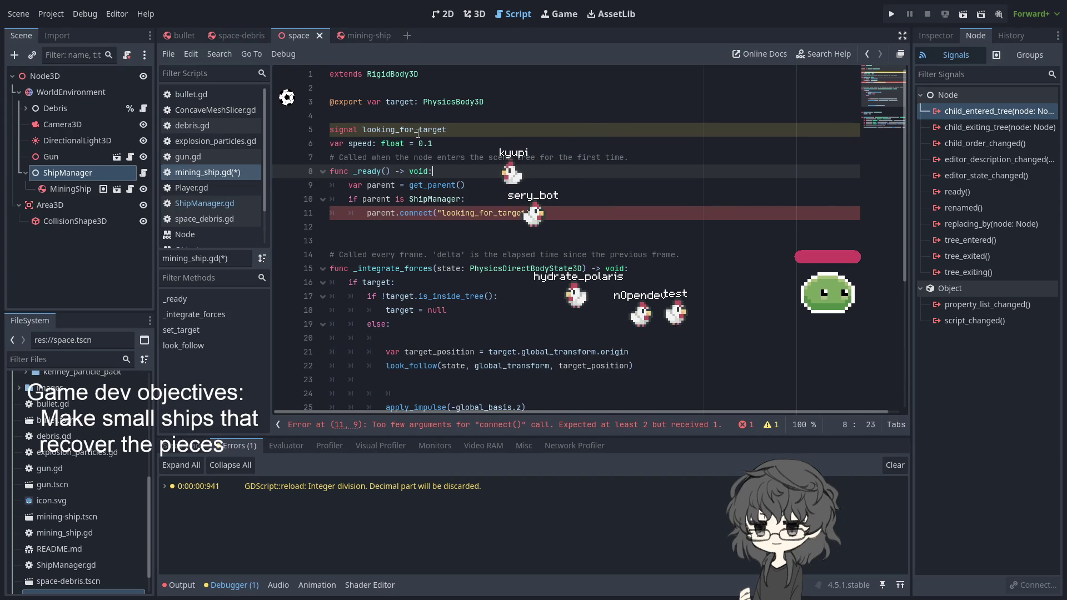
{"action": "double_click", "coordinate": [436, 131]}
{"action": "key", "text": "ctrl+c"}
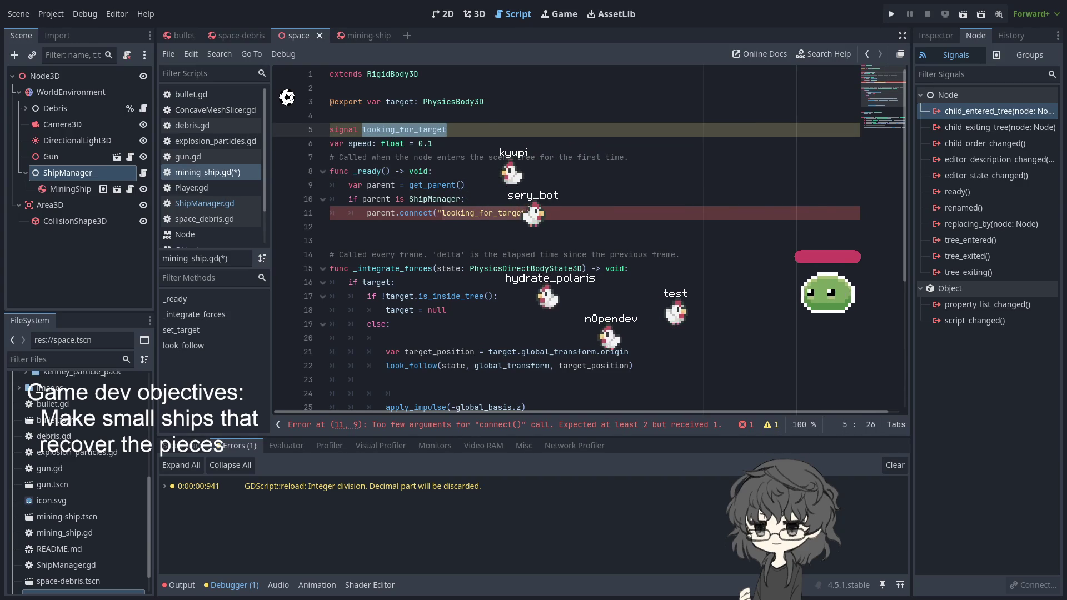
Step: Pass parent.ship_looking_for_target as the connect call's second argument
{"action": "left_click_drag", "start_coordinate": [523, 213], "coordinate": [456, 213]}
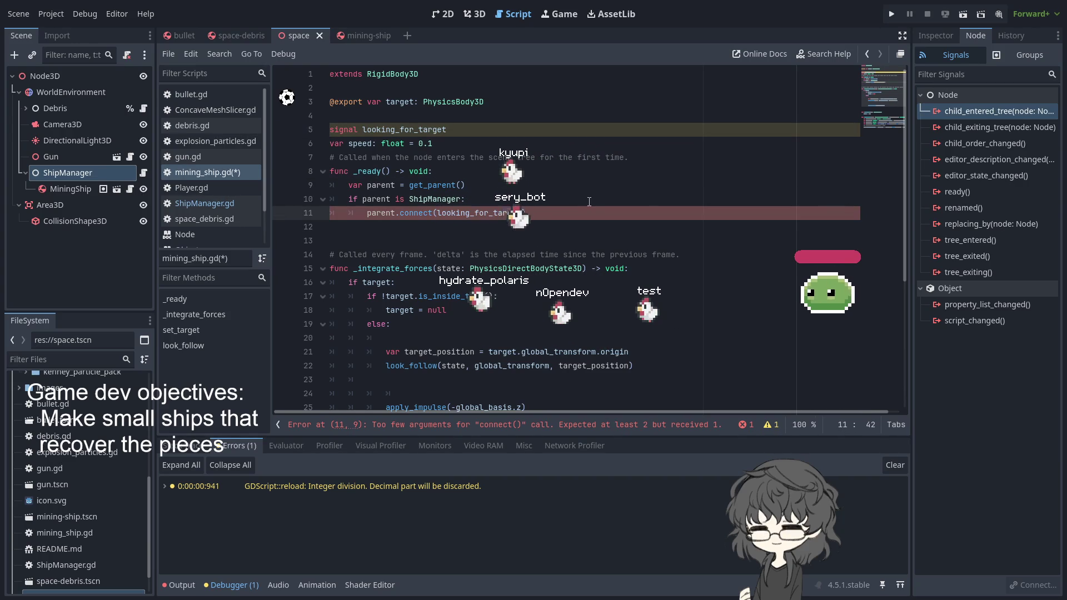
{"action": "key", "text": "ctrl+v"}
{"action": "type", "text": ", "}
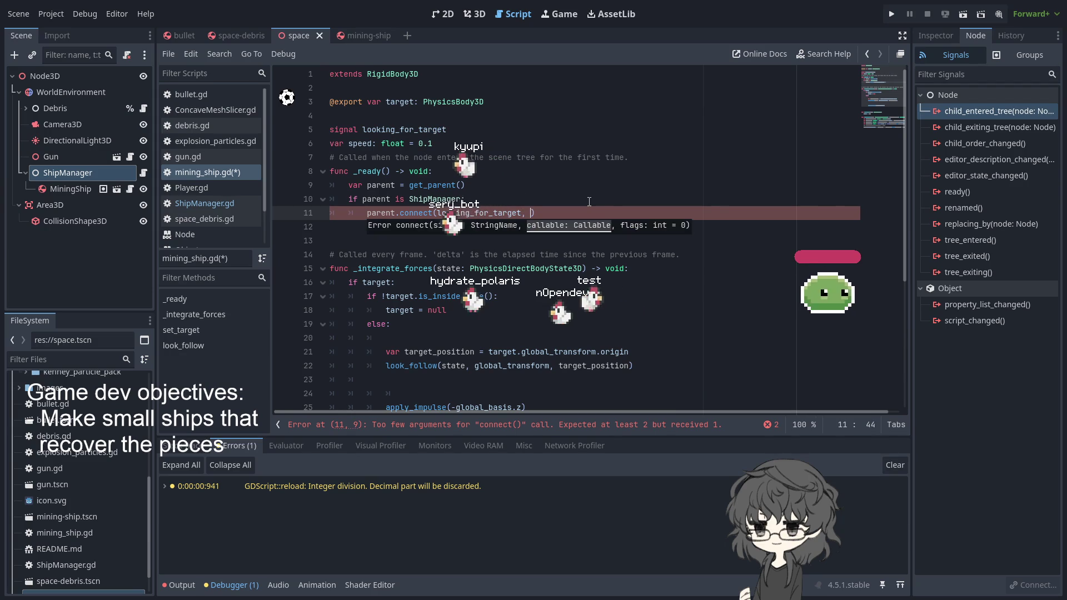
{"action": "type", "text": "parent."}
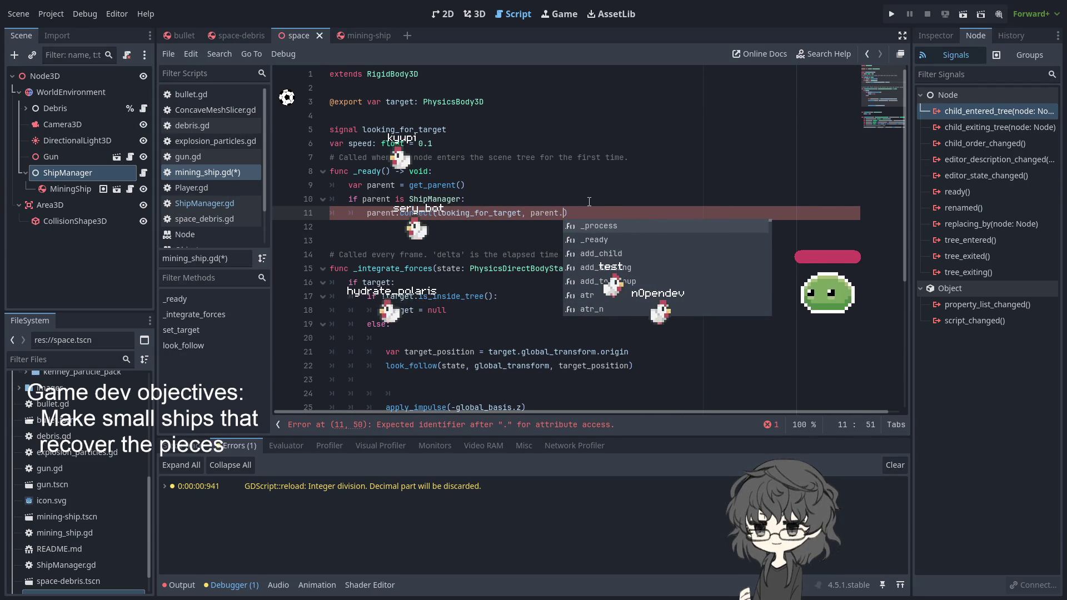
{"action": "type", "text": "as"}
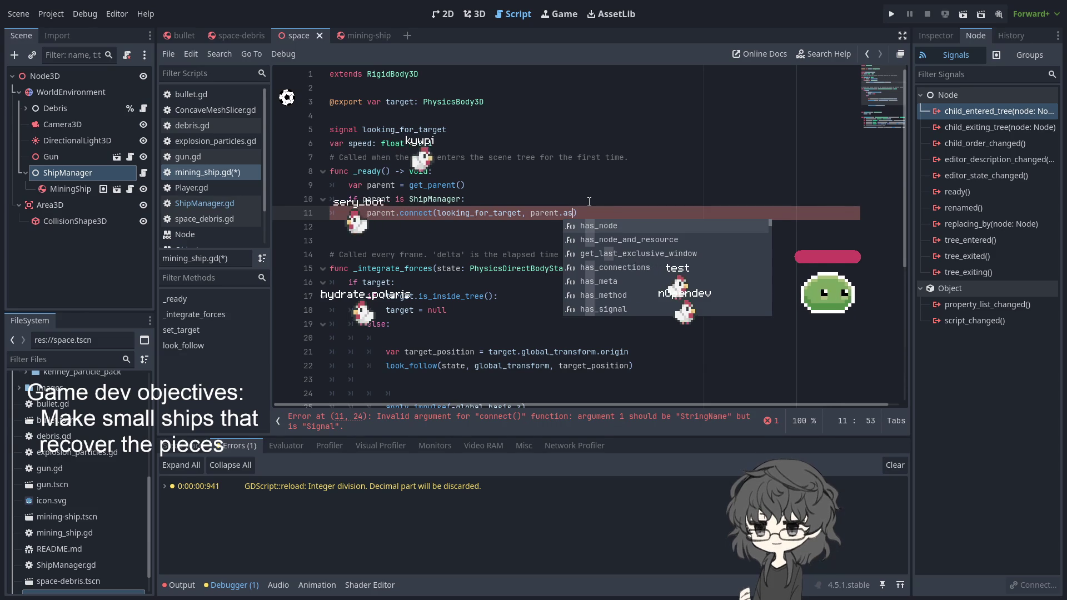
{"action": "key", "text": "BackSpace"}
{"action": "key", "text": "BackSpace"}
{"action": "type", "text": "shipo"}
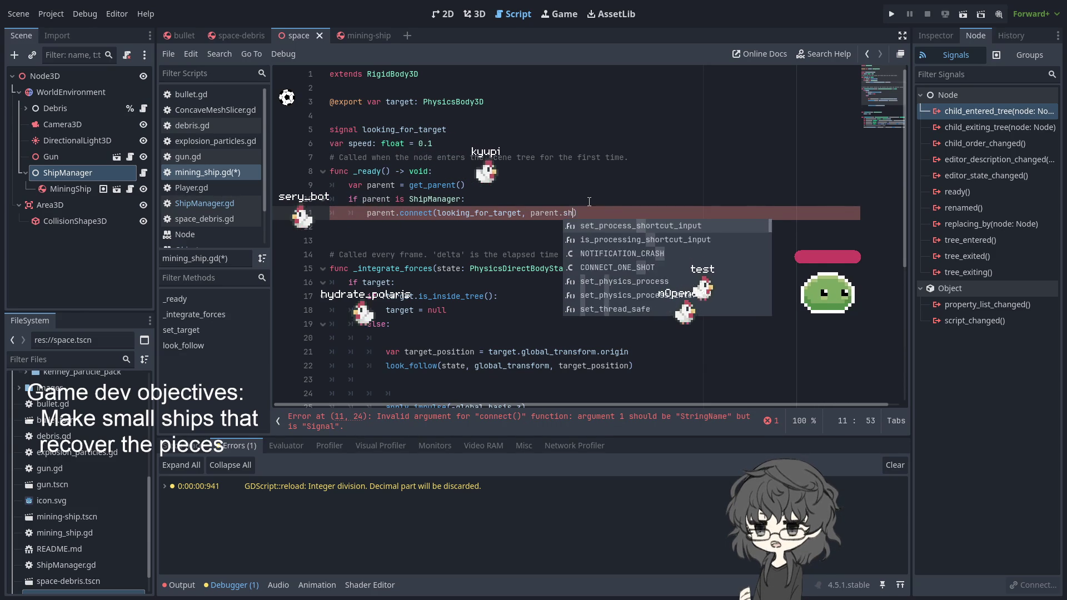
{"action": "key", "text": "BackSpace"}
{"action": "type", "text": "_"}
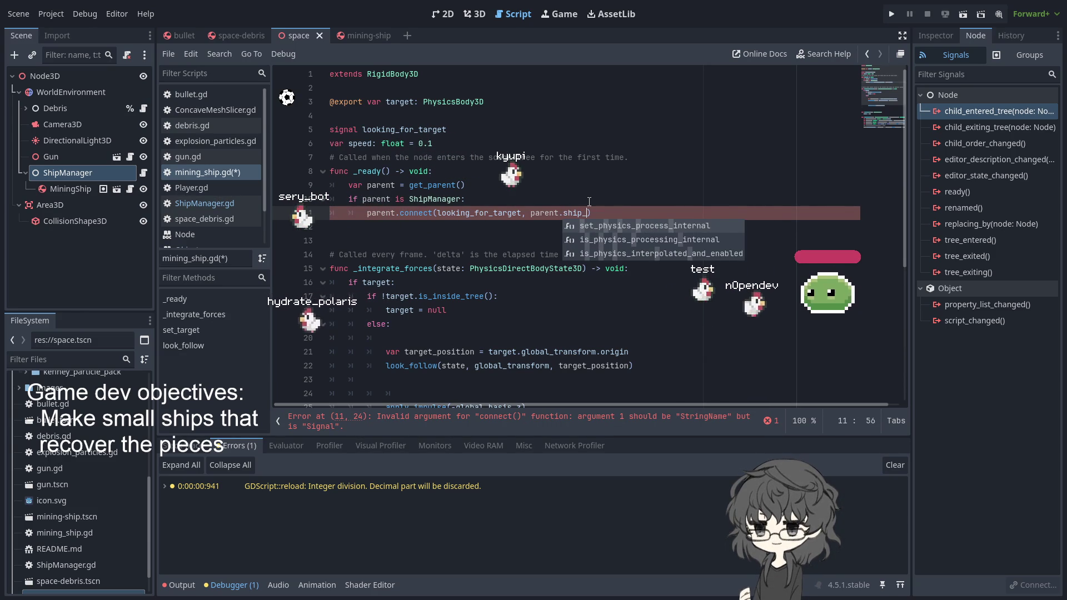
{"action": "type", "text": "ll"}
{"action": "key", "text": "BackSpace"}
{"action": "key", "text": "BackSpace"}
{"action": "type", "text": "ip_l"}
{"action": "type", "text": "ooking_for_target"}
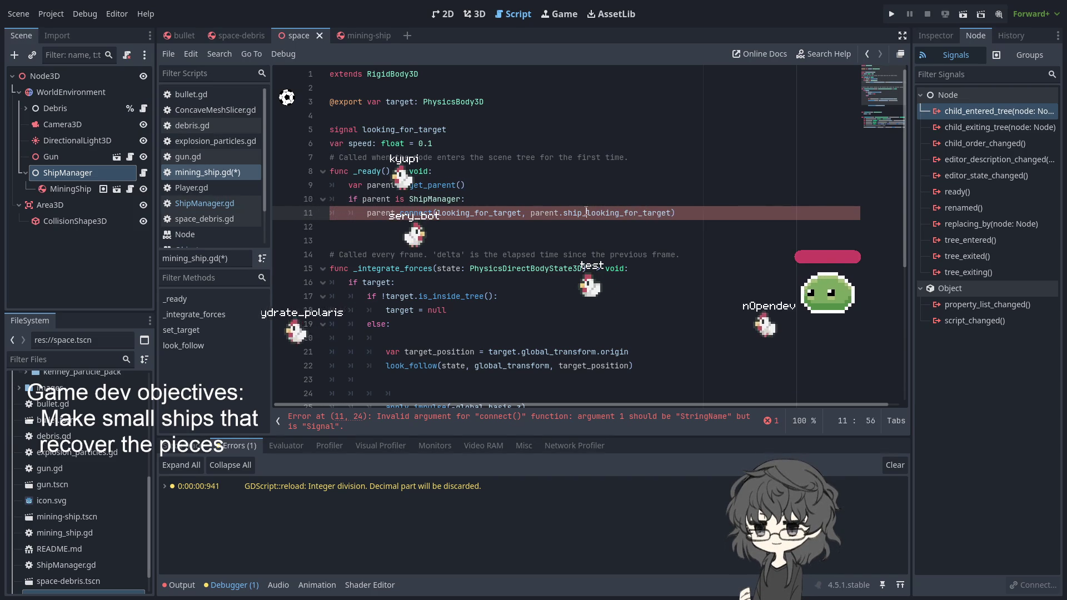
Step: Wrap the looking_for_target argument in quotes
{"action": "double_click", "coordinate": [585, 213]}
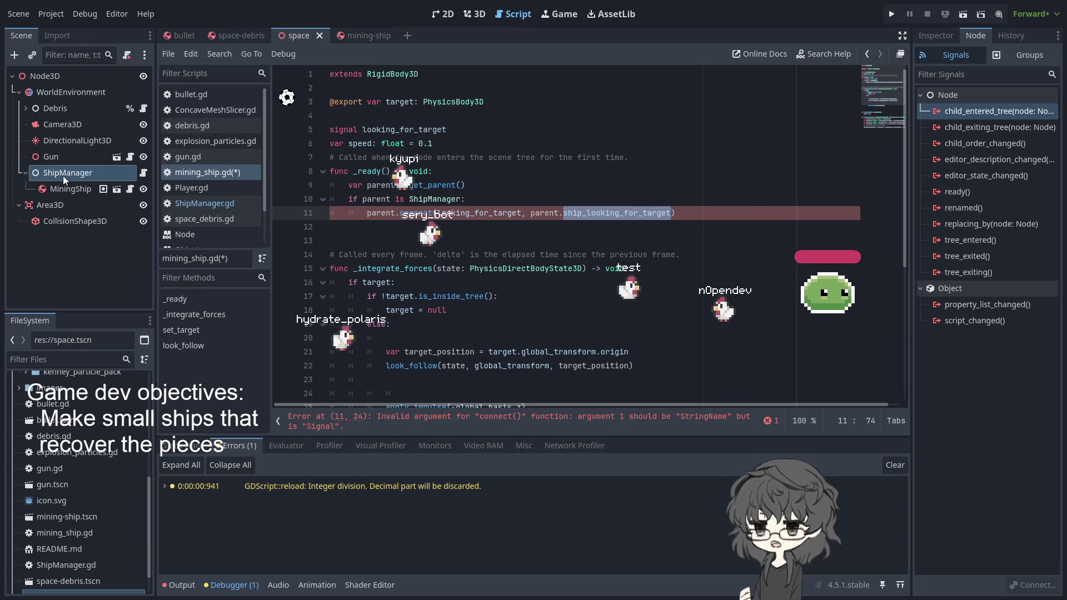
{"action": "left_click", "coordinate": [376, 217]}
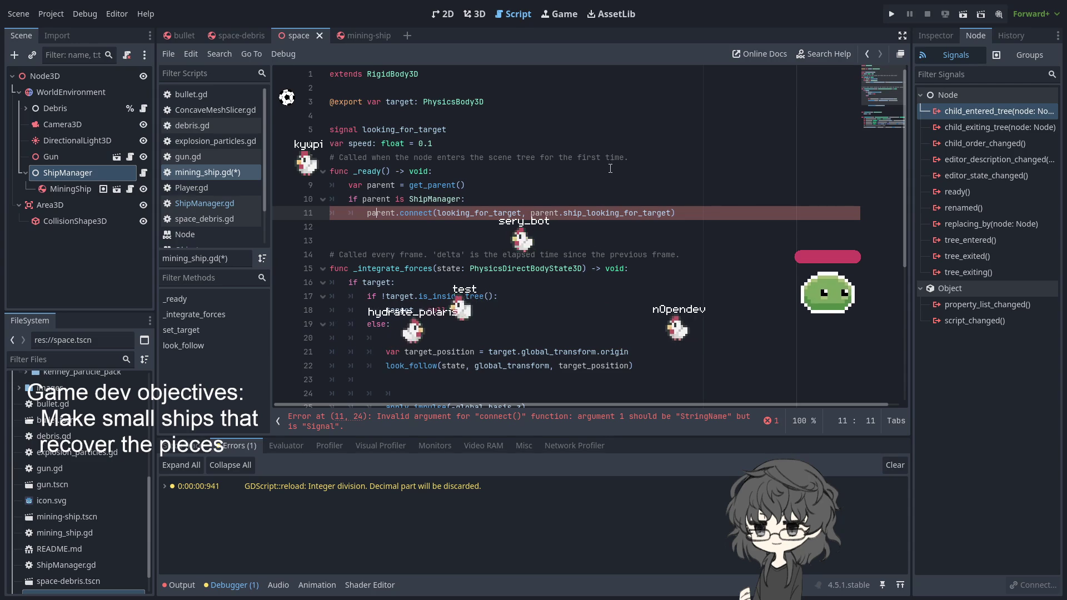
{"action": "double_click", "coordinate": [614, 213]}
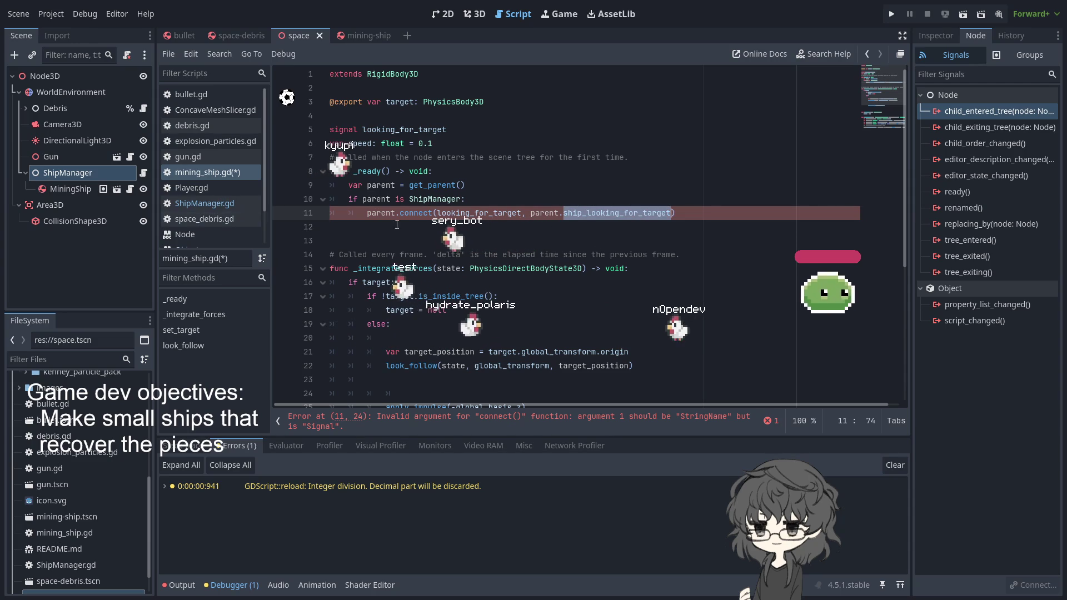
{"action": "double_click", "coordinate": [477, 213]}
{"action": "type", "text": "\""}
{"action": "left_click", "coordinate": [570, 237]}
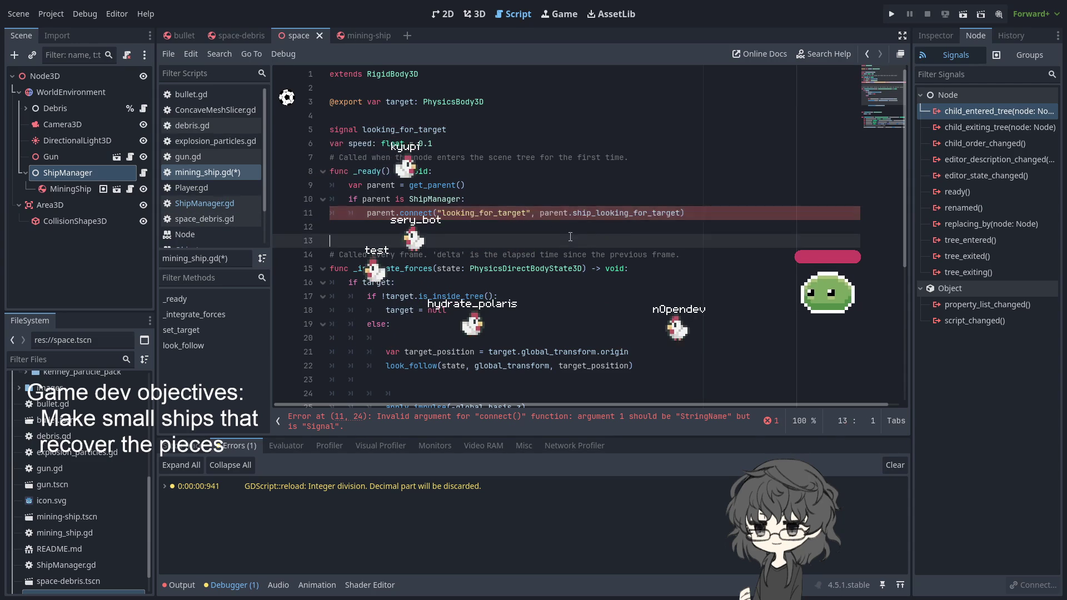
{"action": "double_click", "coordinate": [625, 212]}
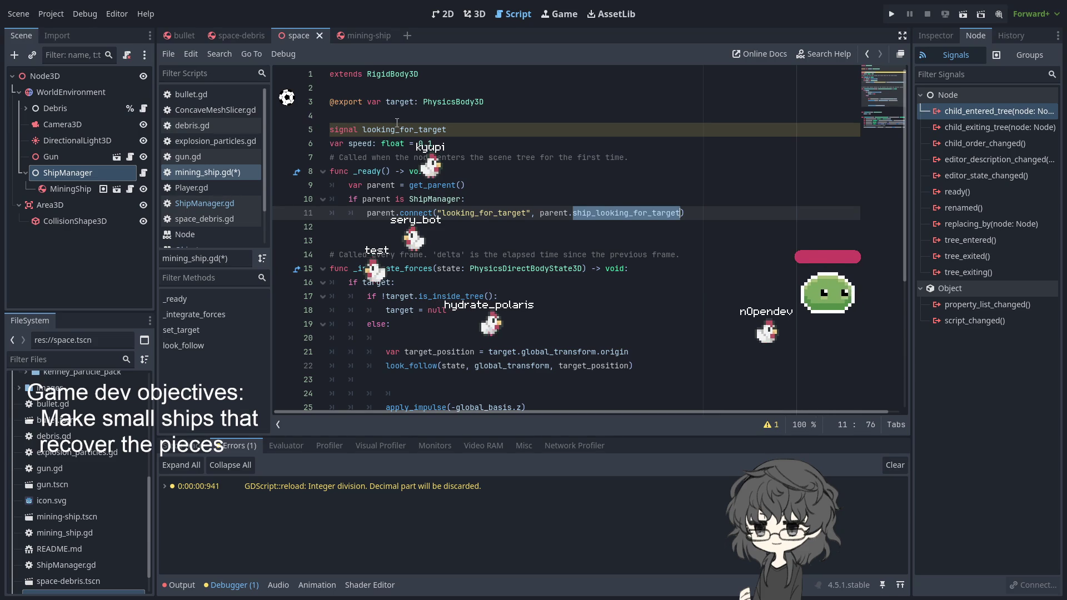
Step: Review the script warnings and add a blank line after the signal declaration
{"action": "left_click", "coordinate": [488, 136]}
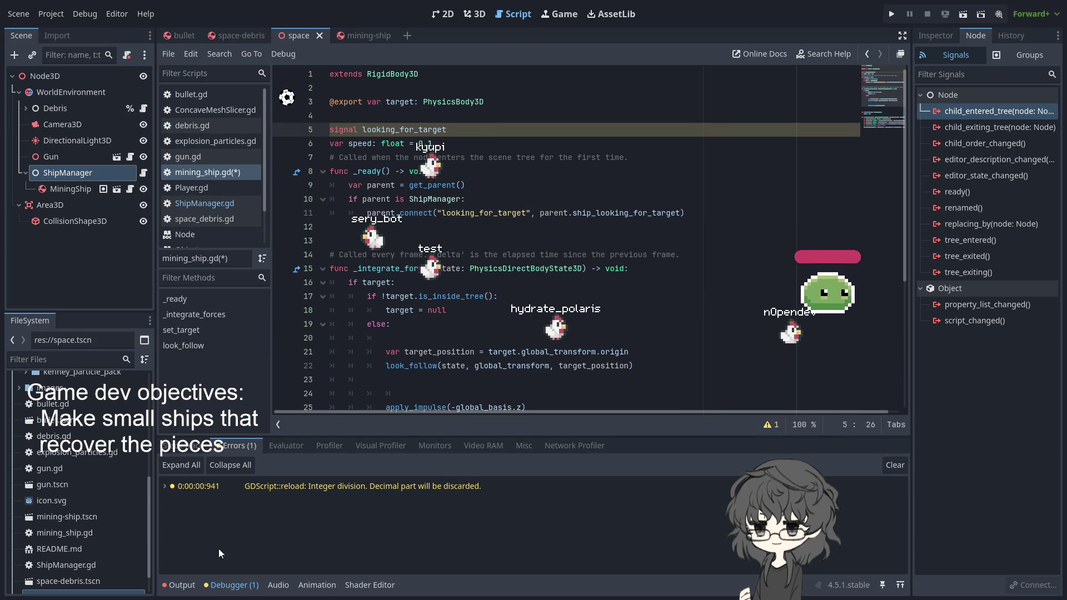
{"action": "left_click", "coordinate": [222, 585]}
{"action": "left_click", "coordinate": [222, 586]}
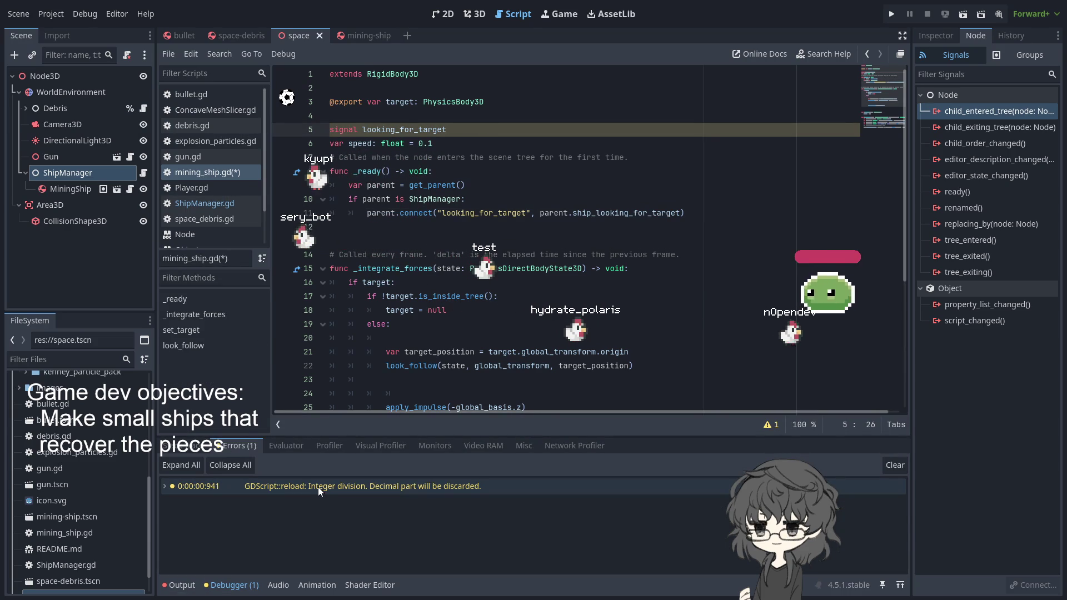
{"action": "left_click", "coordinate": [467, 102]}
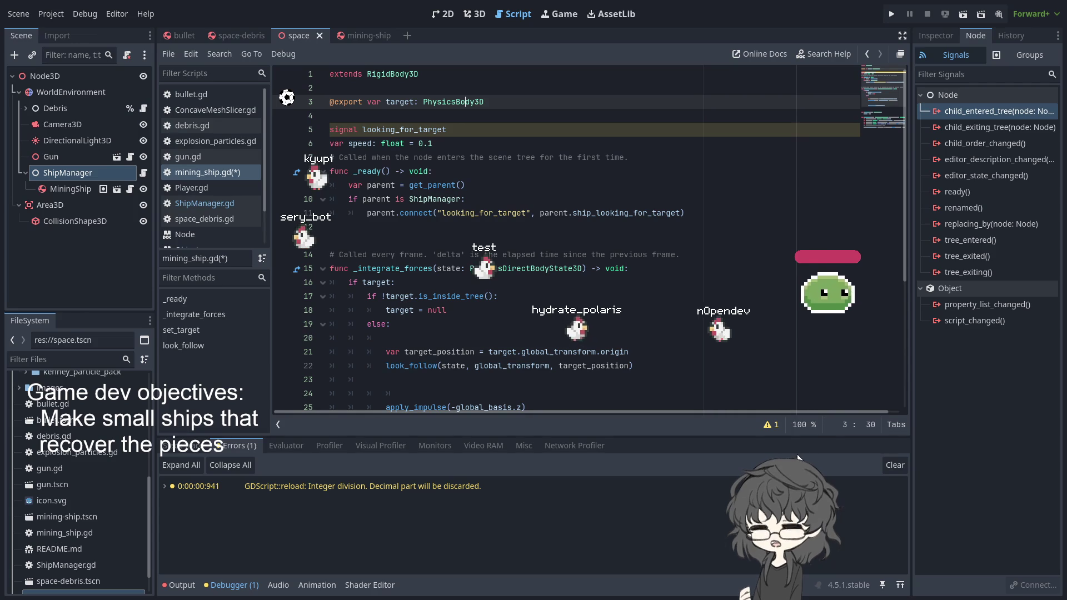
{"action": "left_click", "coordinate": [771, 425]}
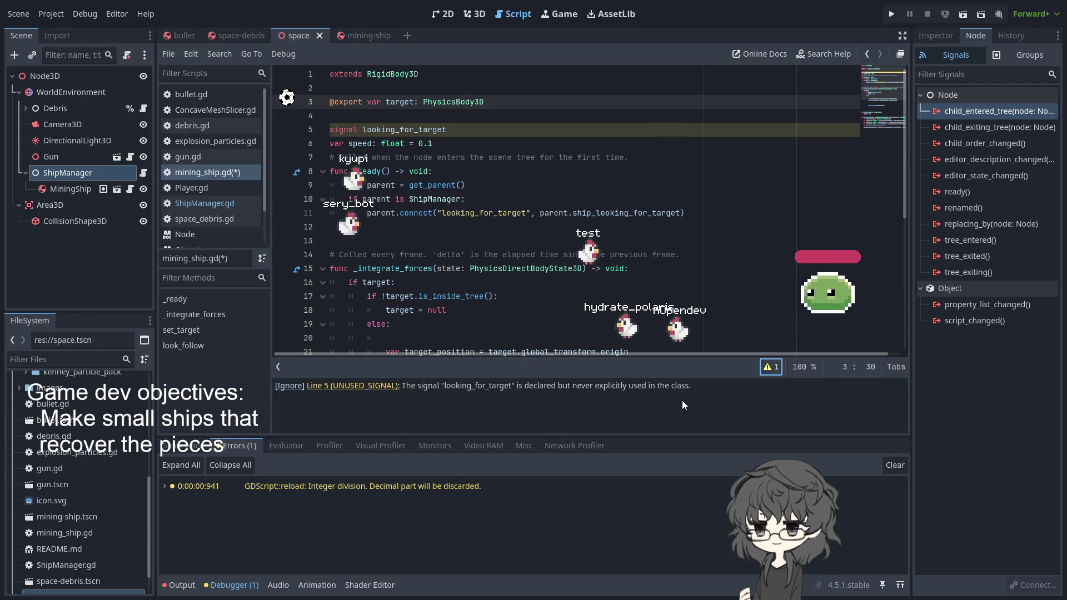
{"action": "left_click", "coordinate": [466, 132]}
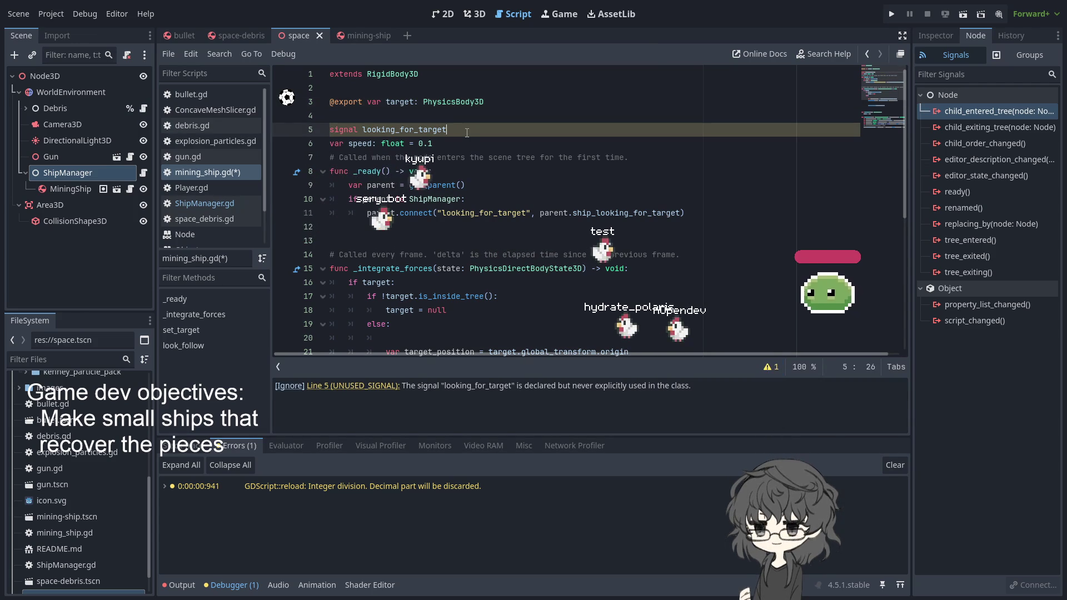
{"action": "key", "text": "Return"}
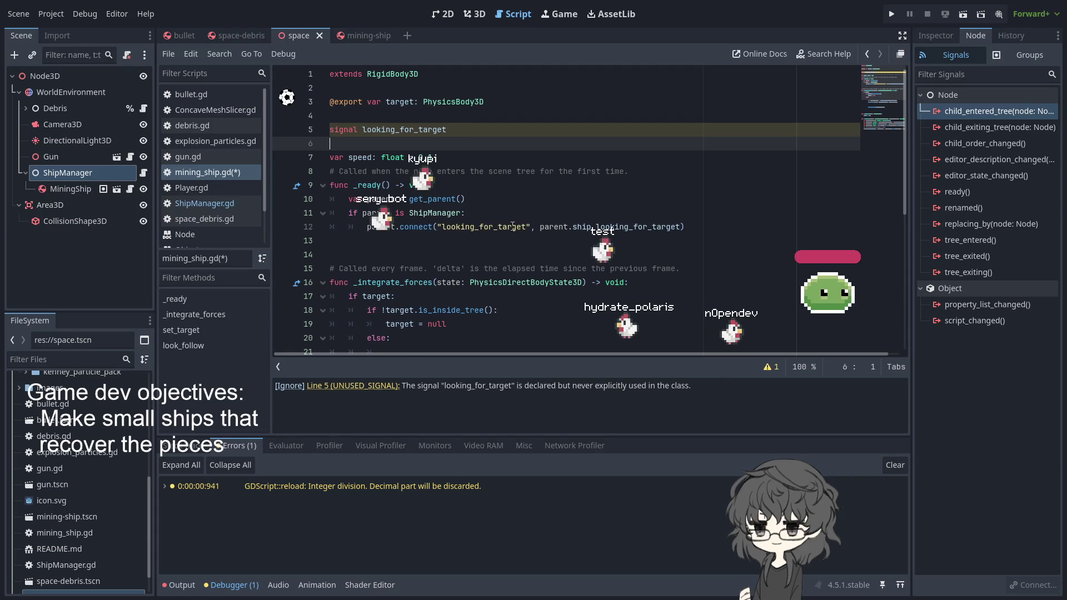
Step: Delete the 'parent.' prefix so connect is called on the mining ship itself
{"action": "double_click", "coordinate": [512, 225]}
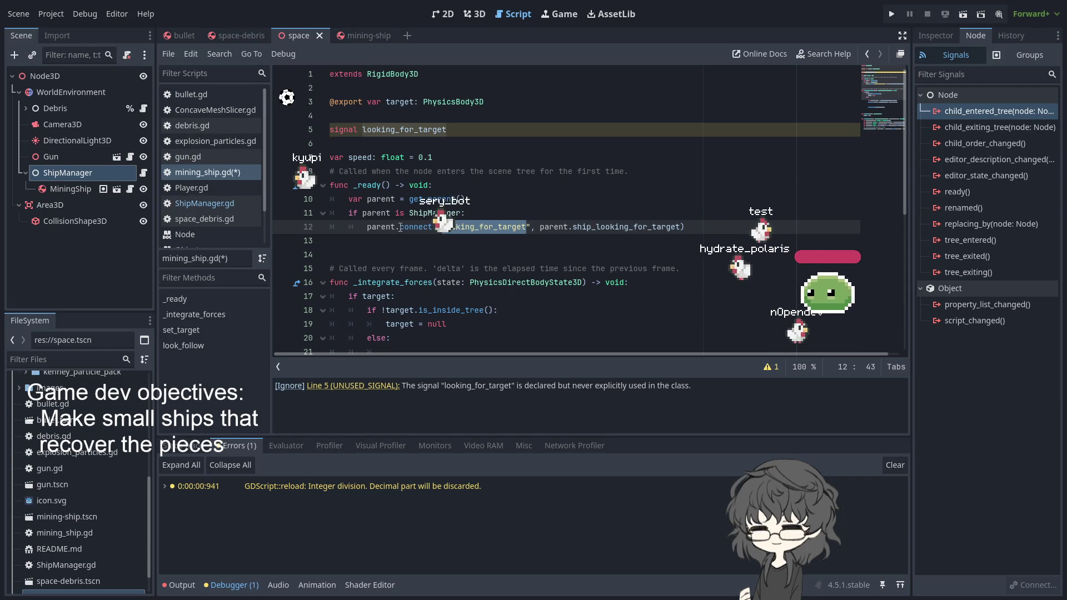
{"action": "left_click_drag", "start_coordinate": [367, 227], "coordinate": [400, 227]}
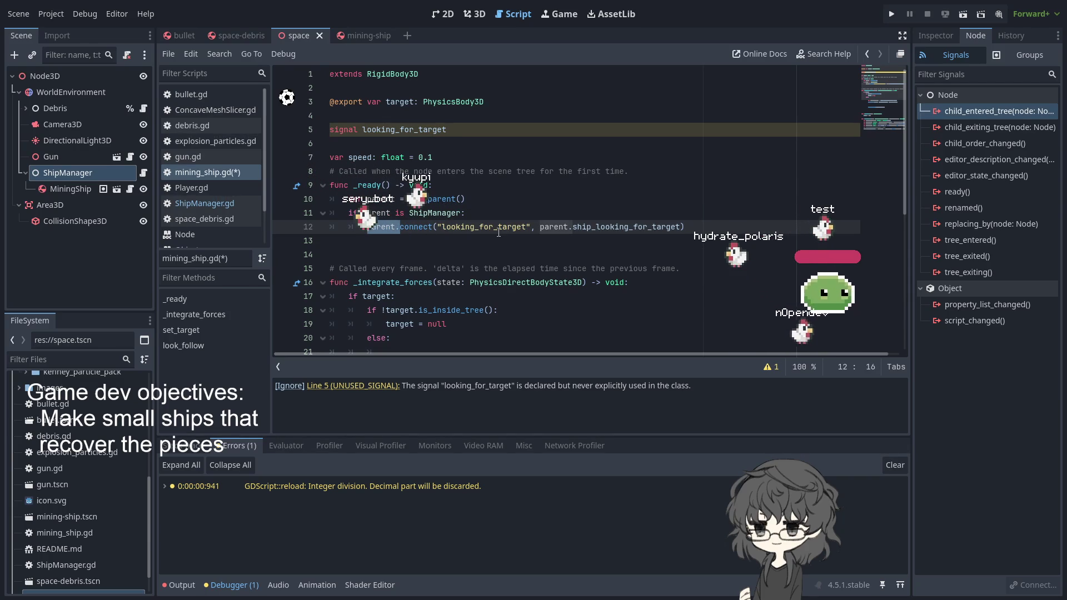
{"action": "left_click", "coordinate": [493, 149]}
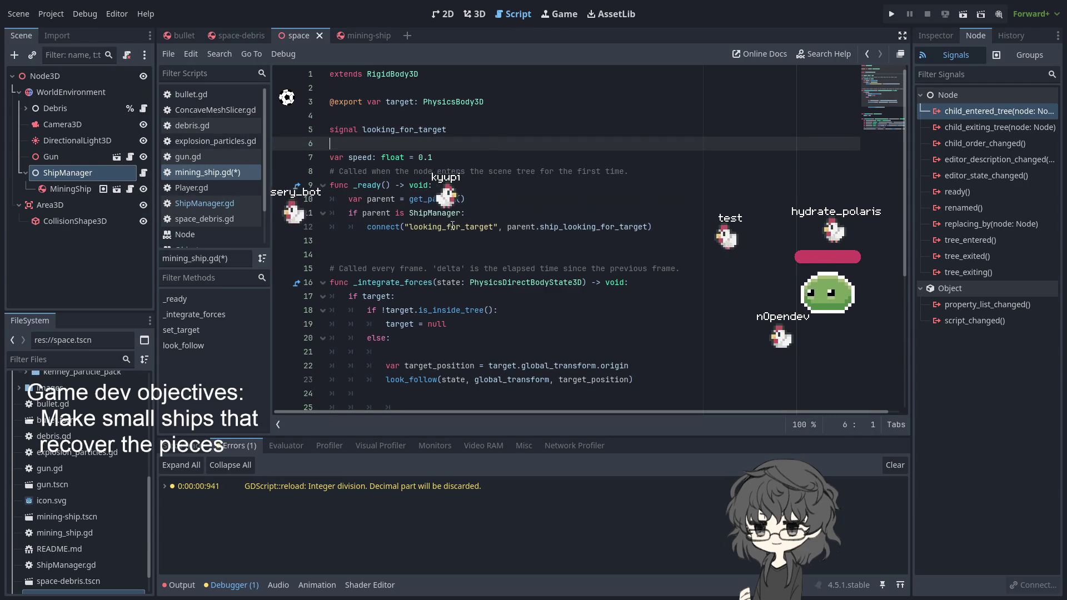
{"action": "double_click", "coordinate": [453, 226]}
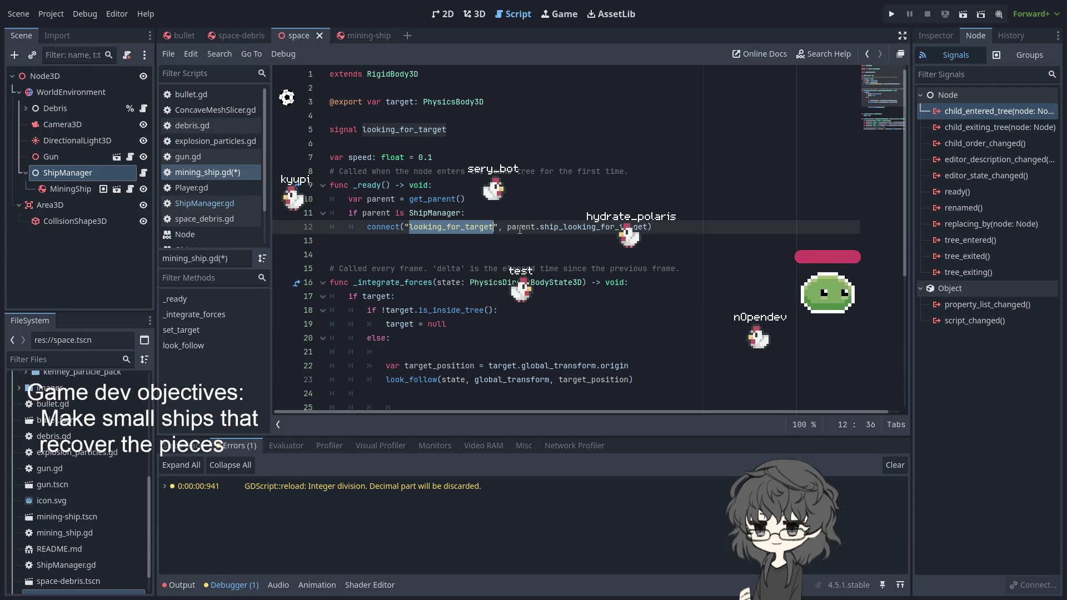
{"action": "left_click", "coordinate": [477, 129]}
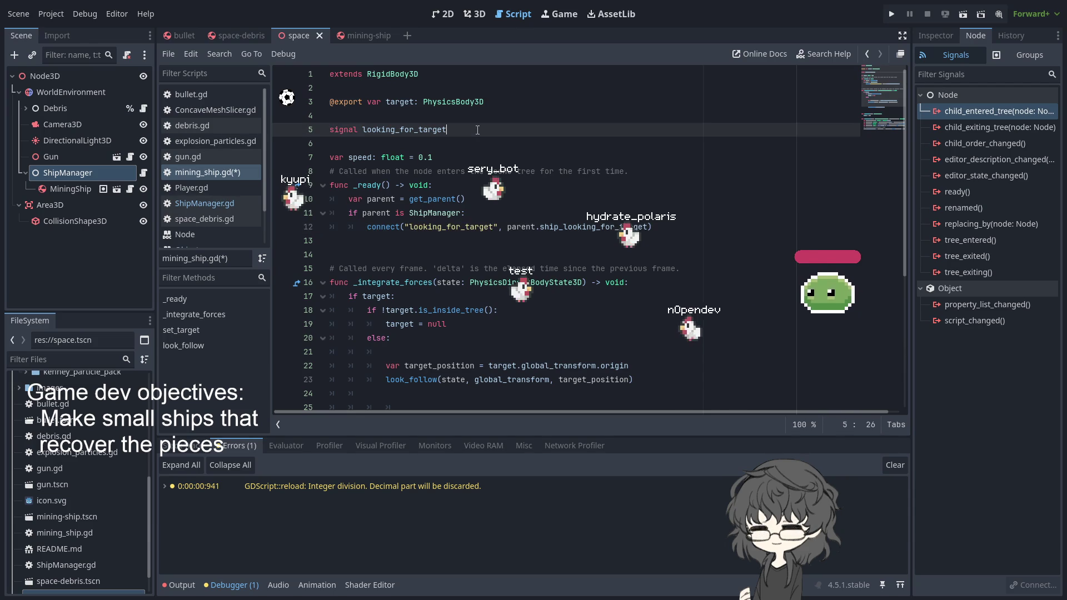
Step: Change the declaration to 'signal looking_for_target(ship: )', type left blank
{"action": "type", "text": "("}
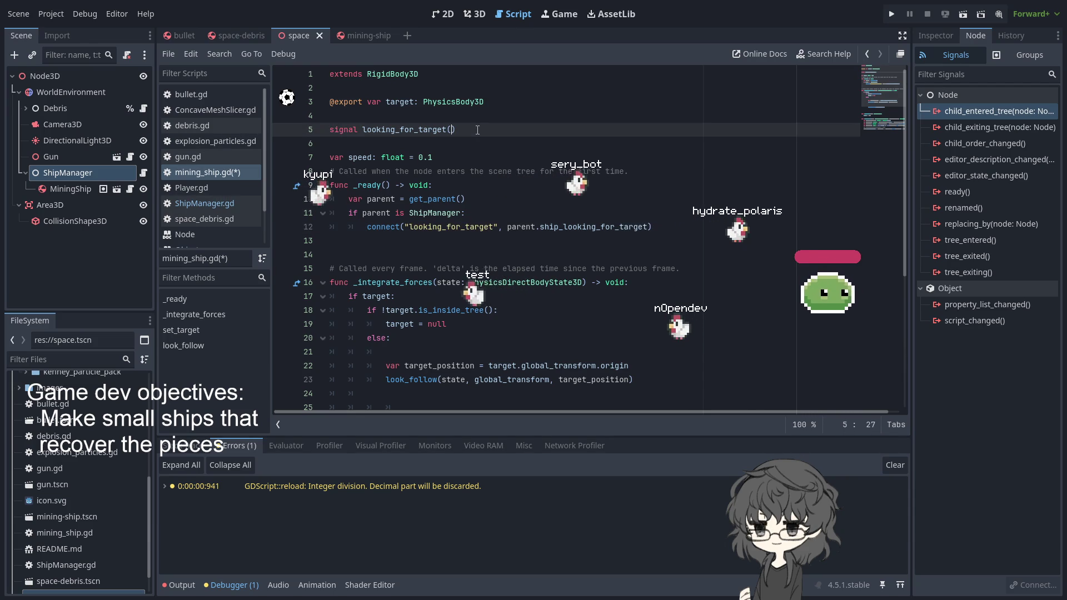
{"action": "type", "text": "ship"}
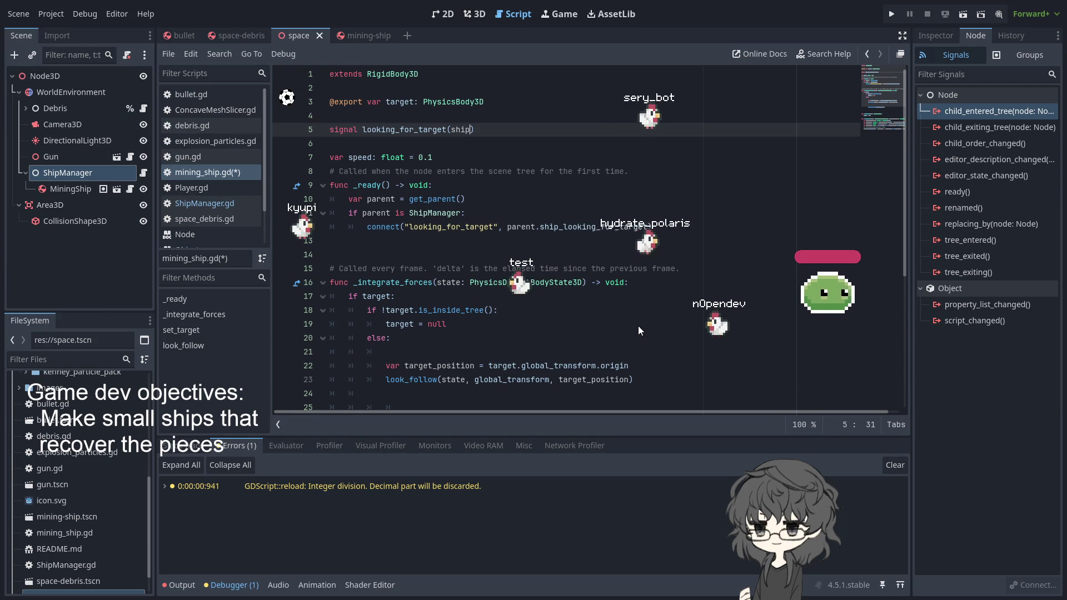
{"action": "key", "text": "Down"}
{"action": "key", "text": "Down"}
{"action": "key", "text": "Down"}
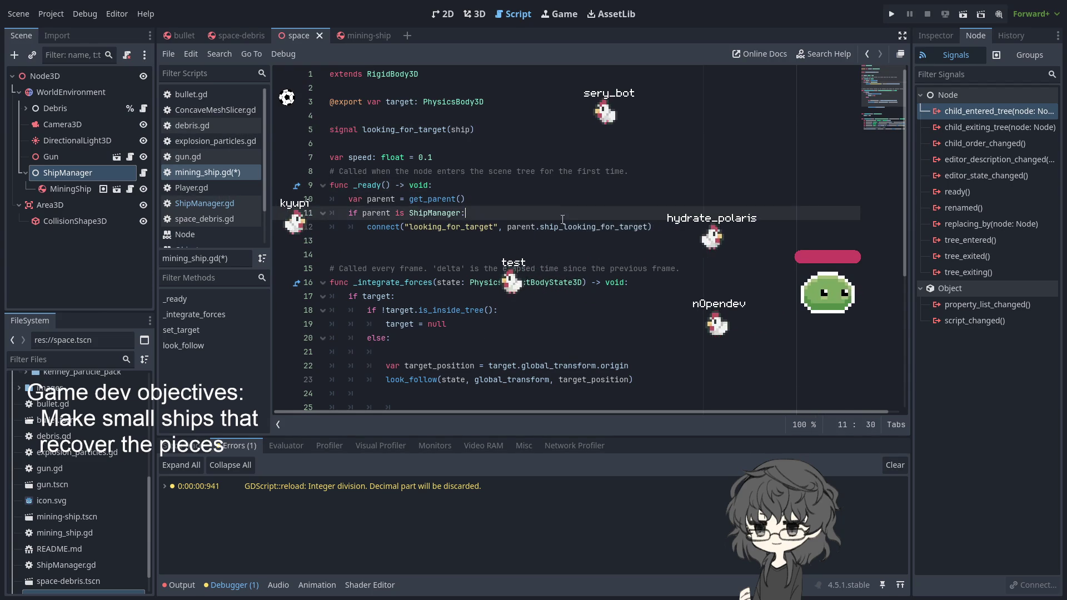
{"action": "double_click", "coordinate": [592, 226]}
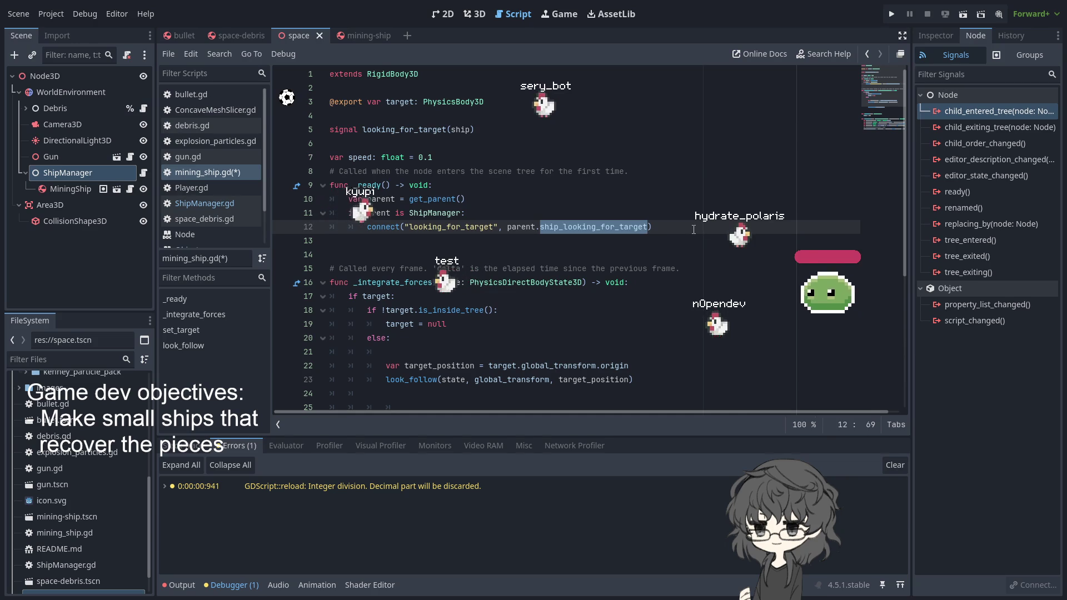
{"action": "left_click", "coordinate": [558, 136]}
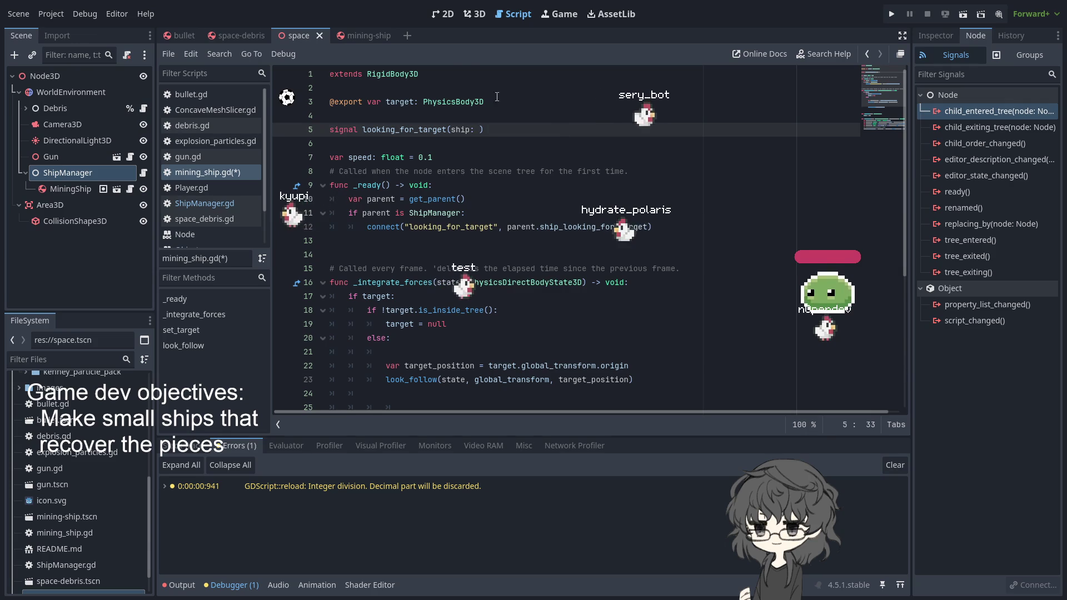
{"action": "left_click", "coordinate": [469, 74]}
Step: Add 'class_name MiningShip' below the extends line and save mining_ship.gd
{"action": "key", "text": "Return"}
{"action": "type", "text": "cla"}
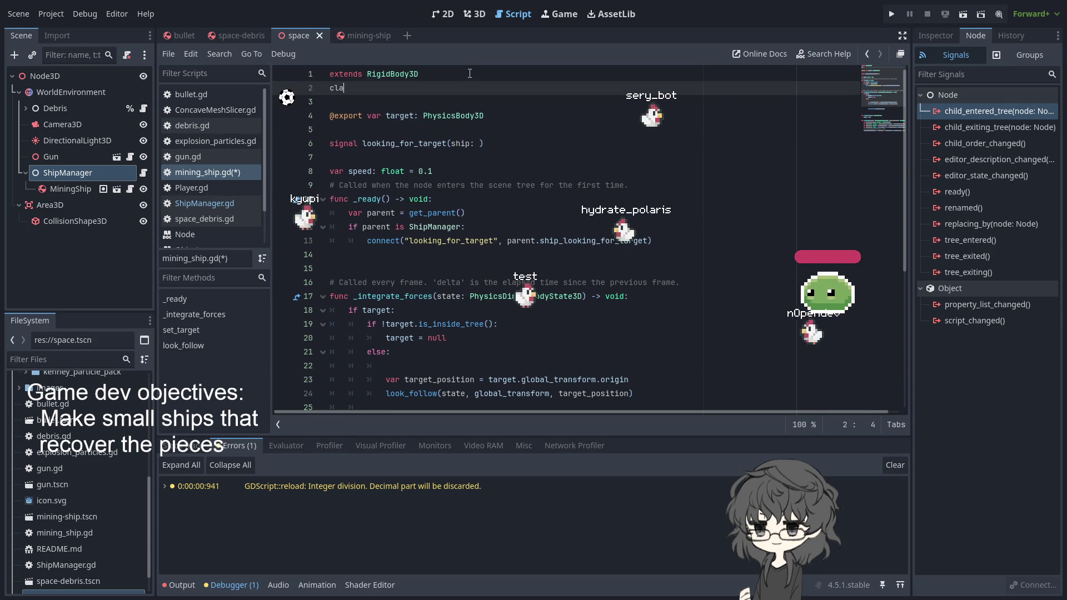
{"action": "type", "text": "ss_"}
{"action": "key", "text": "Return"}
{"action": "type", "text": "Mini"}
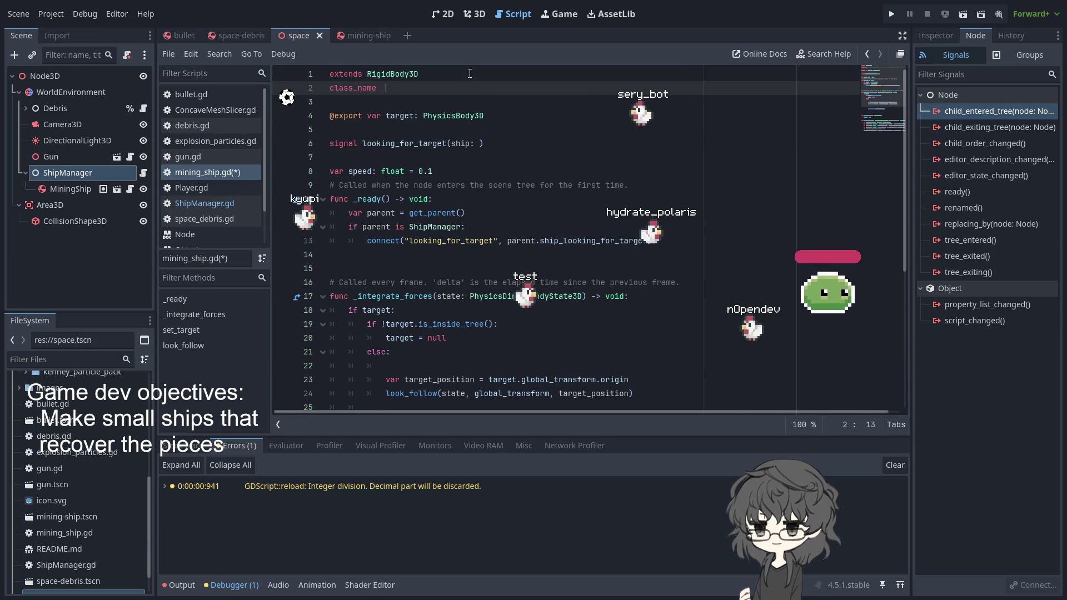
{"action": "type", "text": "ngShip"}
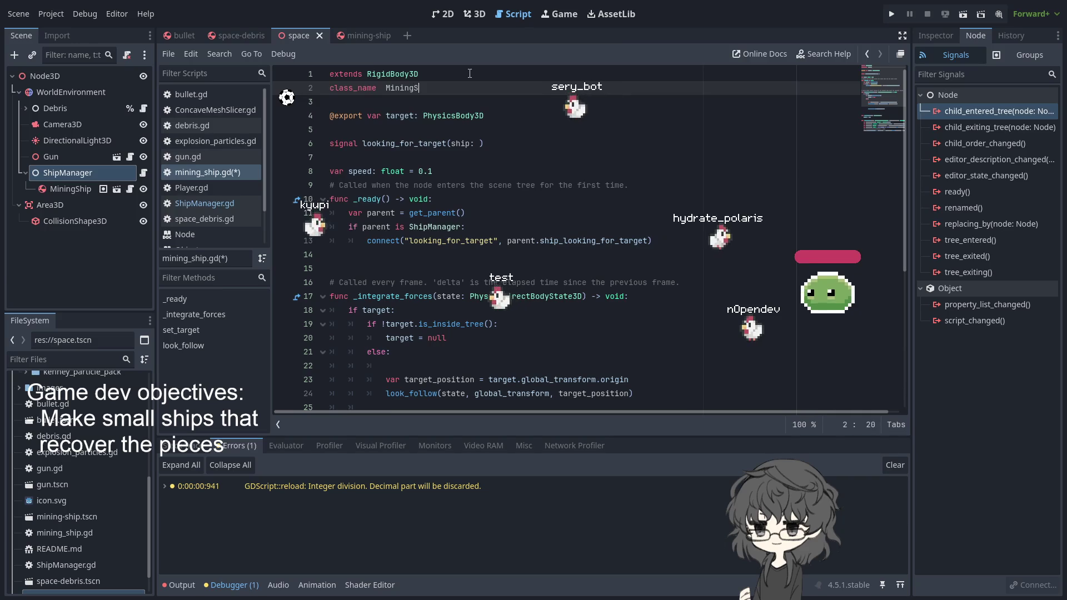
{"action": "key", "text": "ctrl+s"}
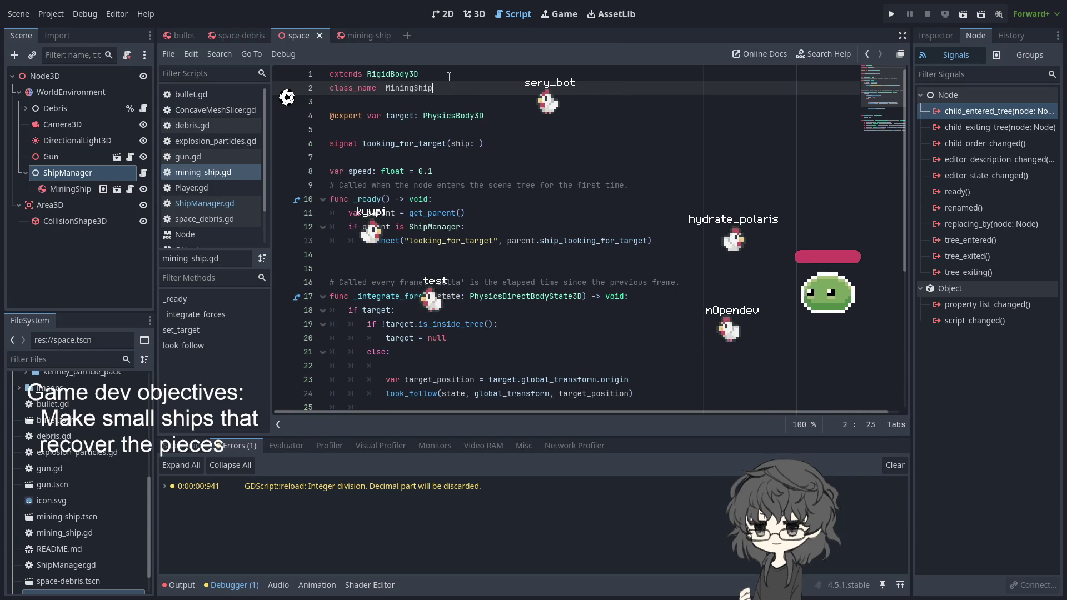
Step: Review the signal and connect call, then inspect the ShipManager script definition
{"action": "double_click", "coordinate": [418, 89]}
{"action": "left_click", "coordinate": [481, 143]}
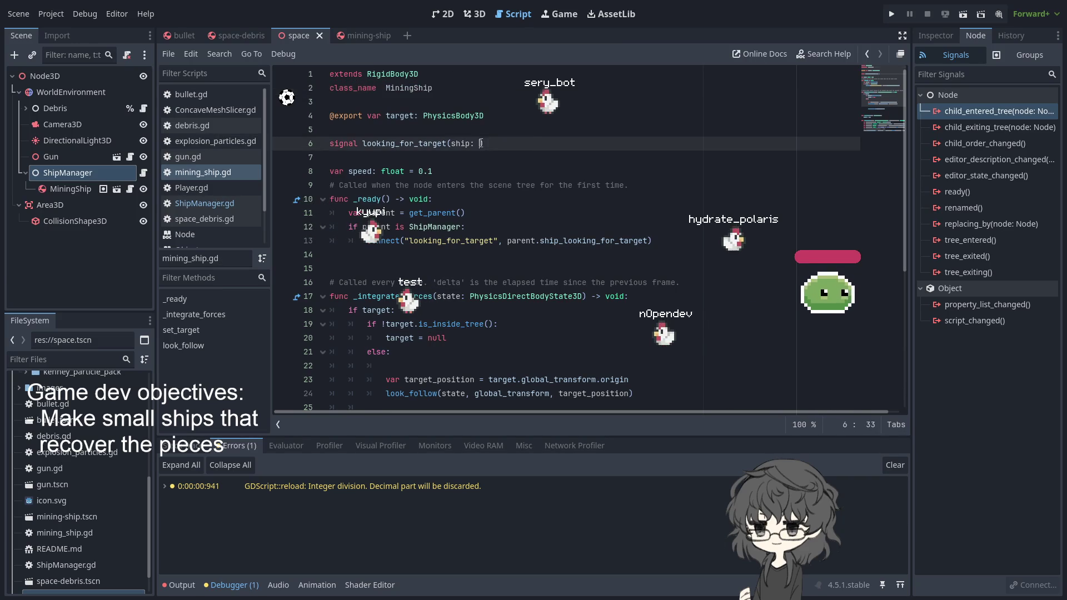
{"action": "double_click", "coordinate": [406, 144]}
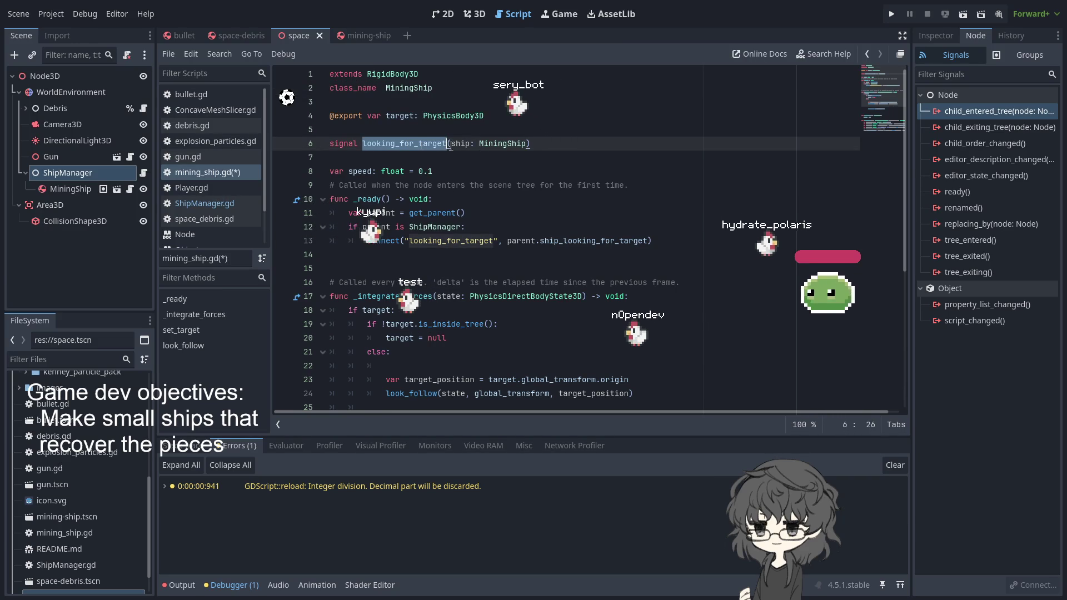
{"action": "left_click", "coordinate": [528, 149]}
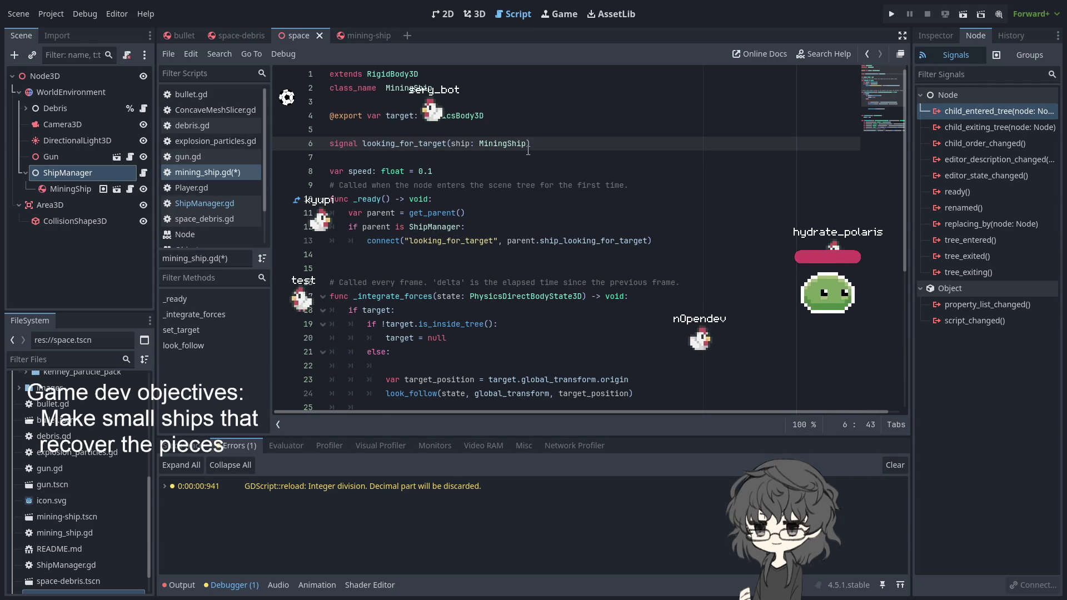
{"action": "left_click", "coordinate": [596, 241]}
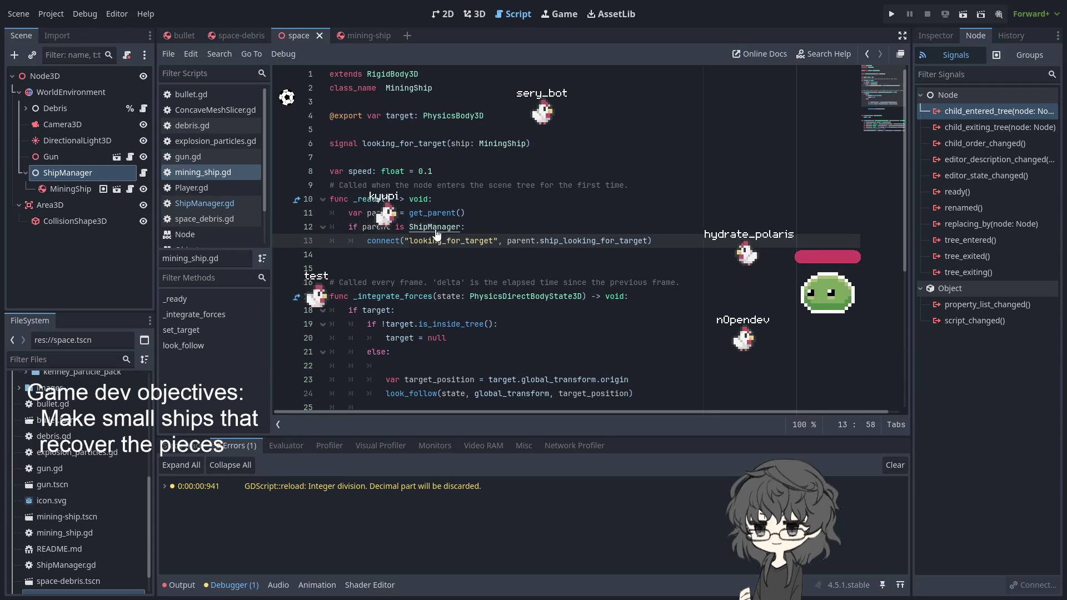
{"action": "left_click", "coordinate": [432, 228], "text": "ctrl"}
{"action": "left_click", "coordinate": [432, 167]}
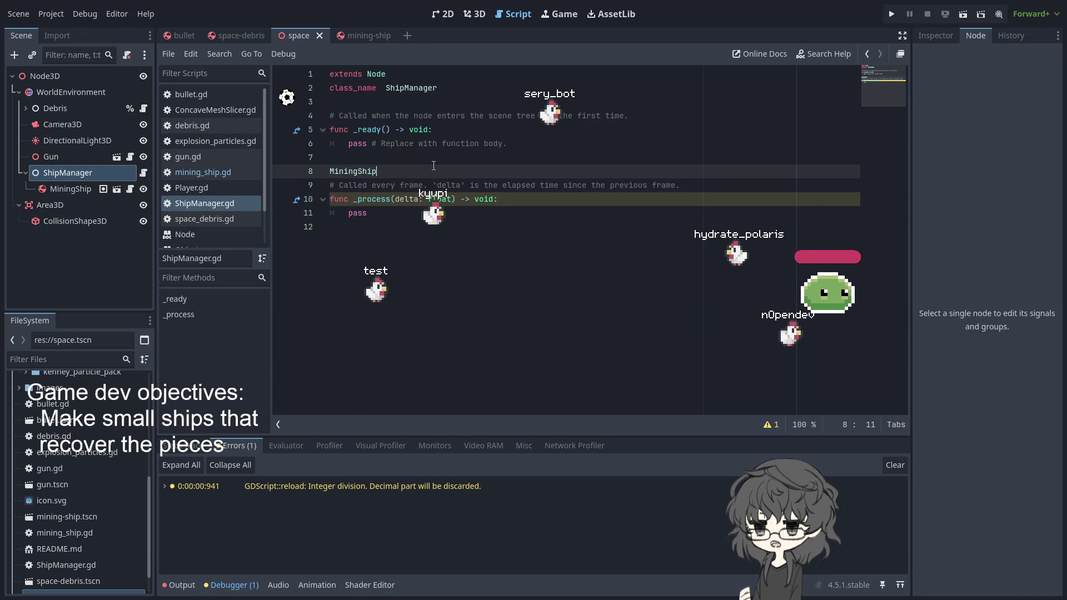
Step: Copy the ship_looking_for_target name and open the space-debris scene's space_debris.gd
{"action": "left_click", "coordinate": [359, 37]}
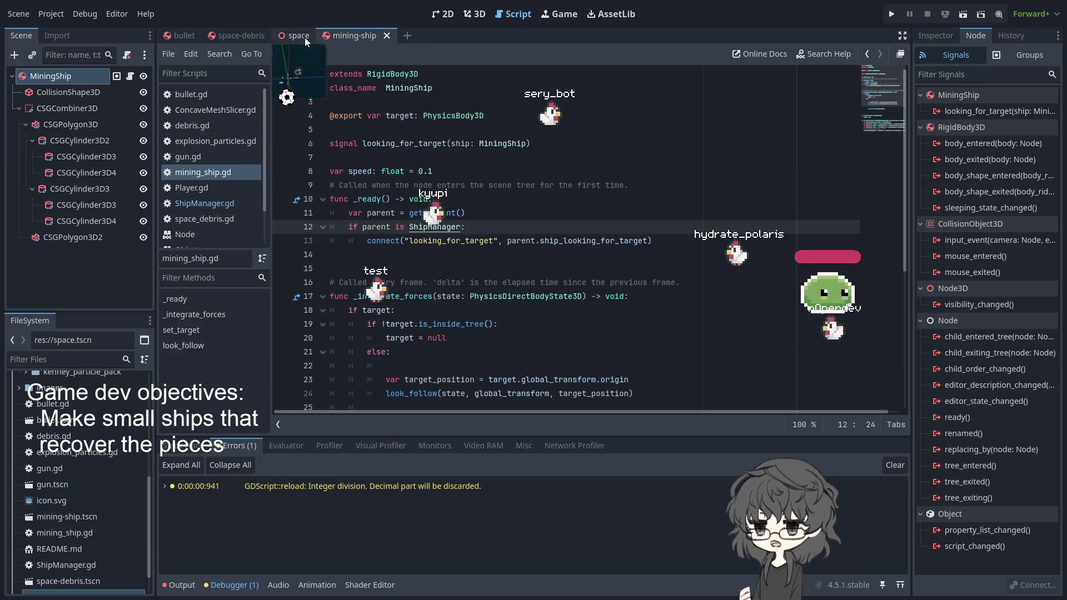
{"action": "left_click", "coordinate": [311, 37]}
{"action": "left_click", "coordinate": [366, 34]}
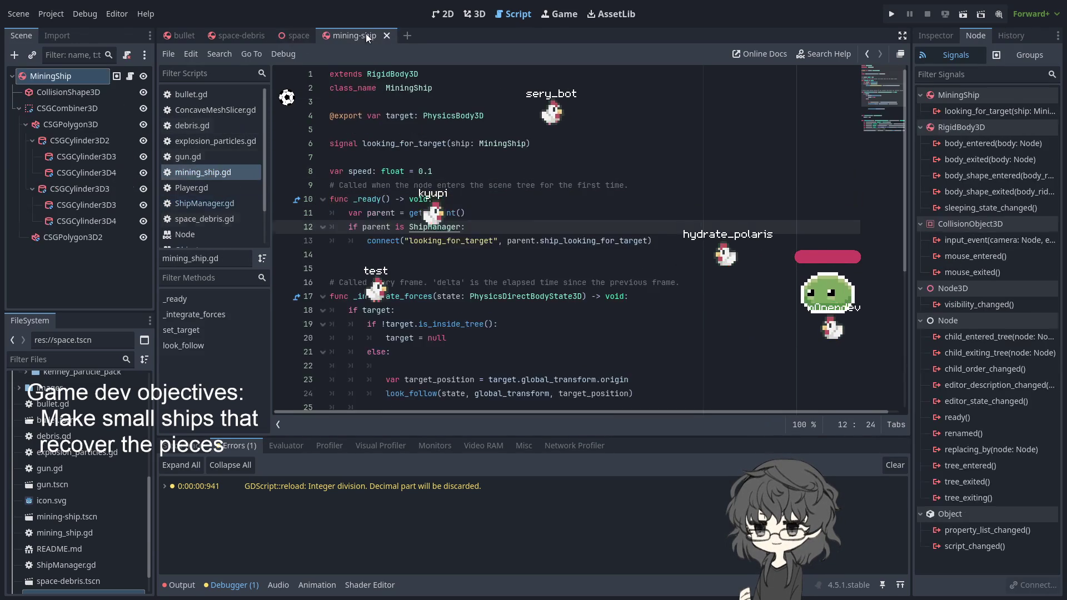
{"action": "double_click", "coordinate": [565, 240]}
{"action": "key", "text": "ctrl+c"}
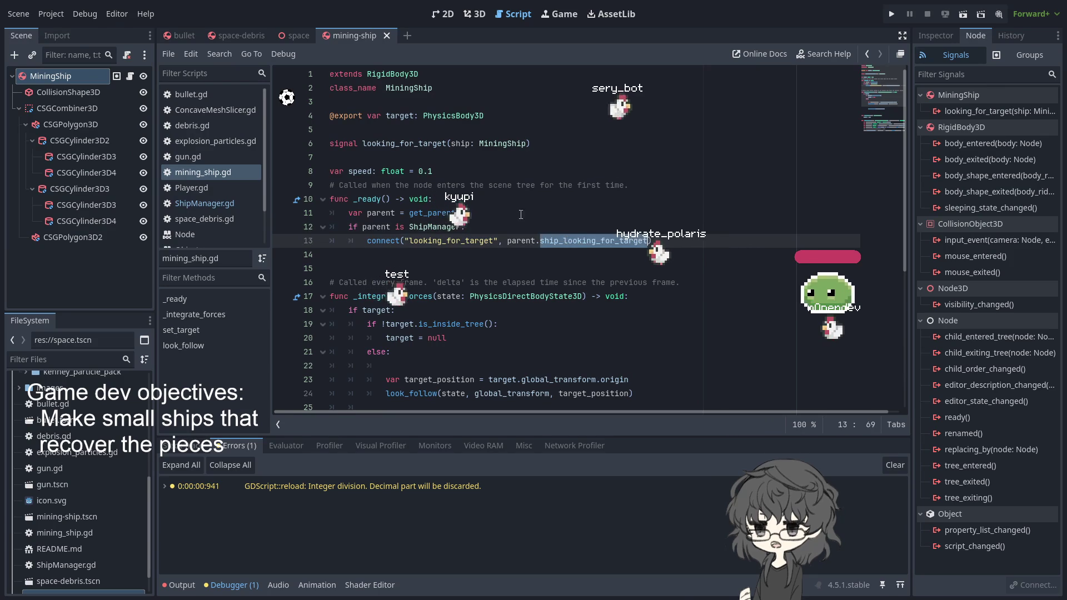
{"action": "left_click", "coordinate": [295, 36]}
{"action": "left_click", "coordinate": [248, 34]}
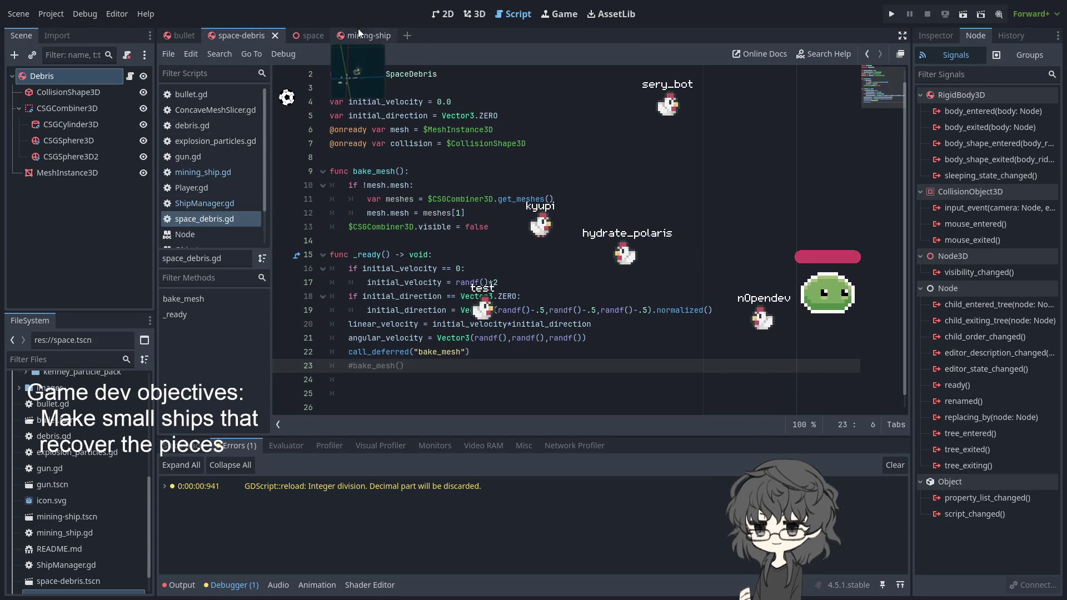
{"action": "left_click", "coordinate": [556, 241]}
Step: Define 'func ship_looking_for_target(ship: MiningShip):' in space_debris.gd
{"action": "key", "text": "Return"}
{"action": "key", "text": "Return"}
{"action": "key", "text": "Return"}
{"action": "key", "text": "Up"}
{"action": "key", "text": "ctrl+v"}
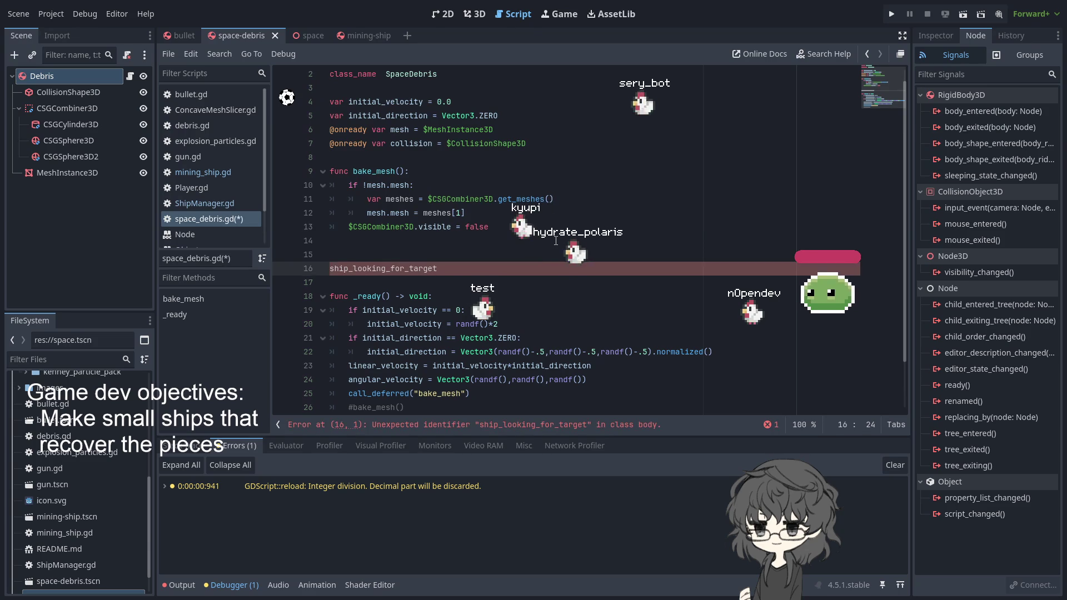
{"action": "key", "text": "Up"}
{"action": "key", "text": "Down"}
{"action": "type", "text": "func"}
{"action": "key", "text": "End"}
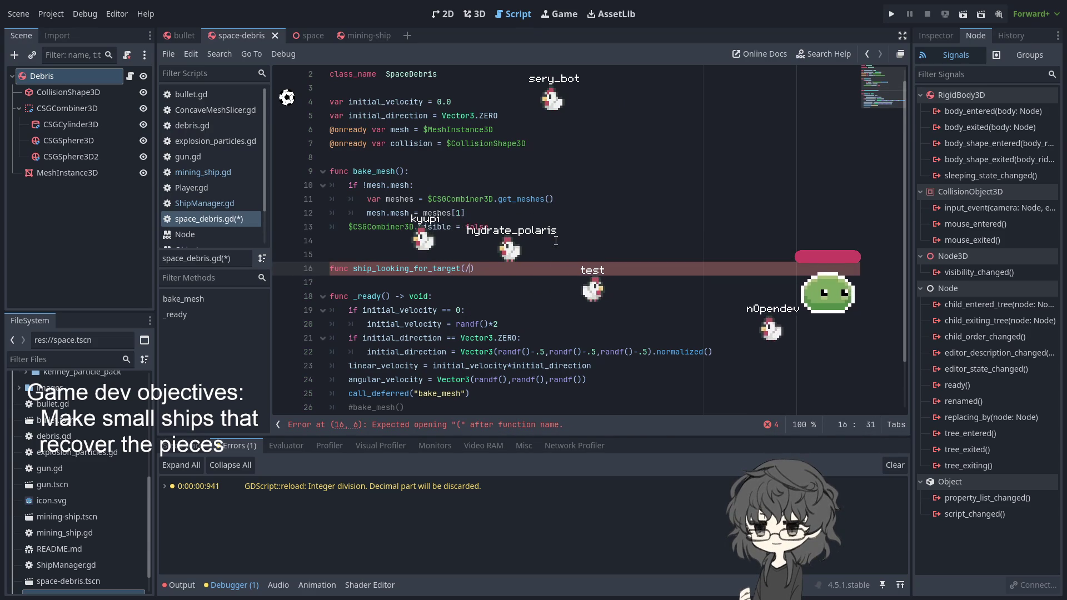
{"action": "type", "text": "hip: Minin"}
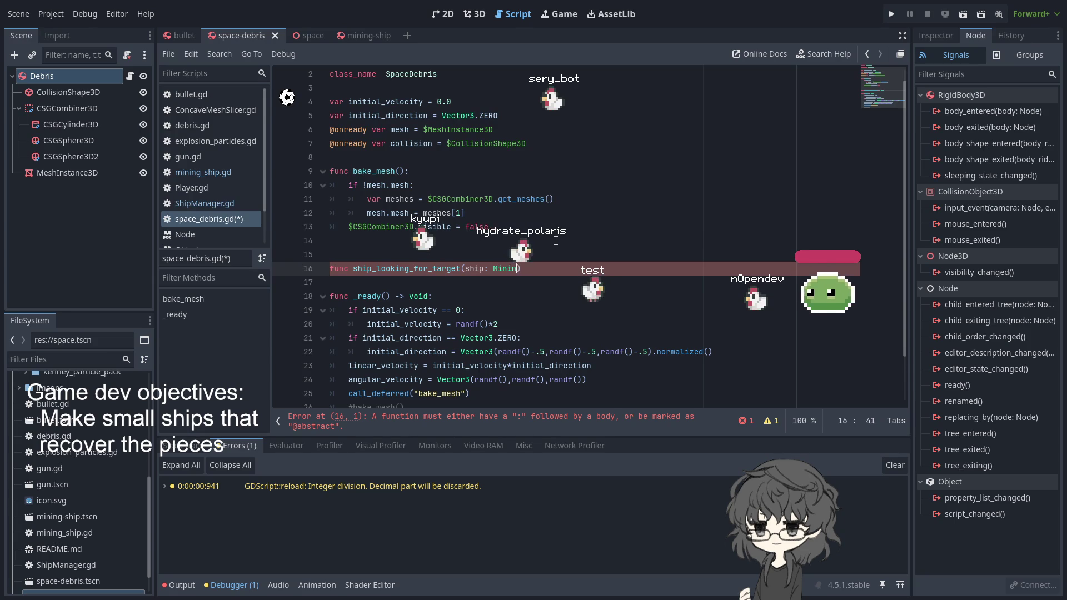
{"action": "type", "text": "gShip):"}
{"action": "key", "text": "Return"}
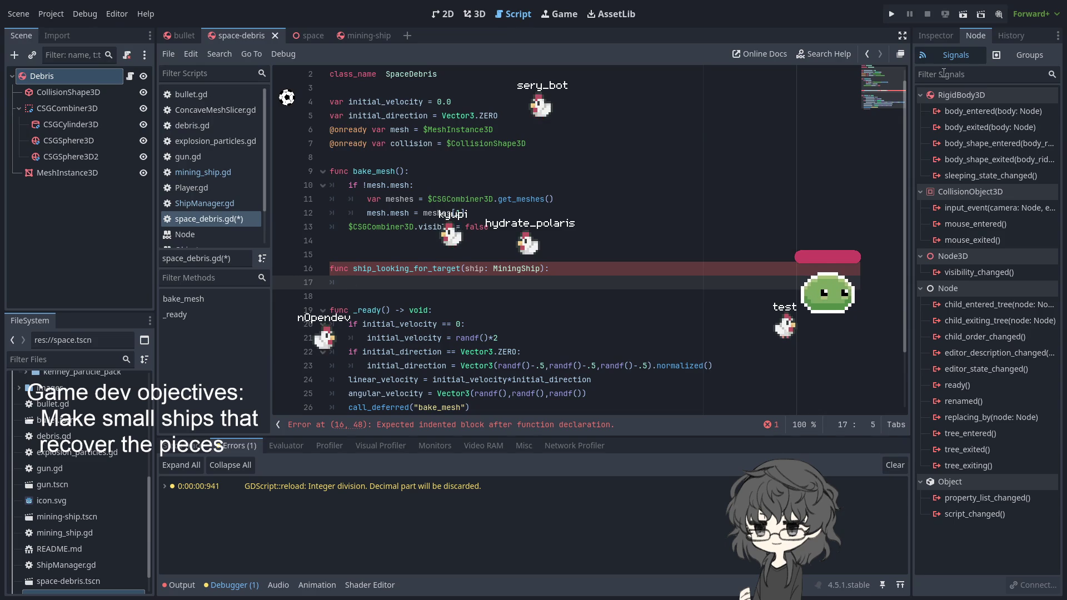
Step: Write get_tree().get_nodes_in_group("debris") in the function body and save
{"action": "type", "text": "get_tree()"}
{"action": "type", "text": ".get_gr"}
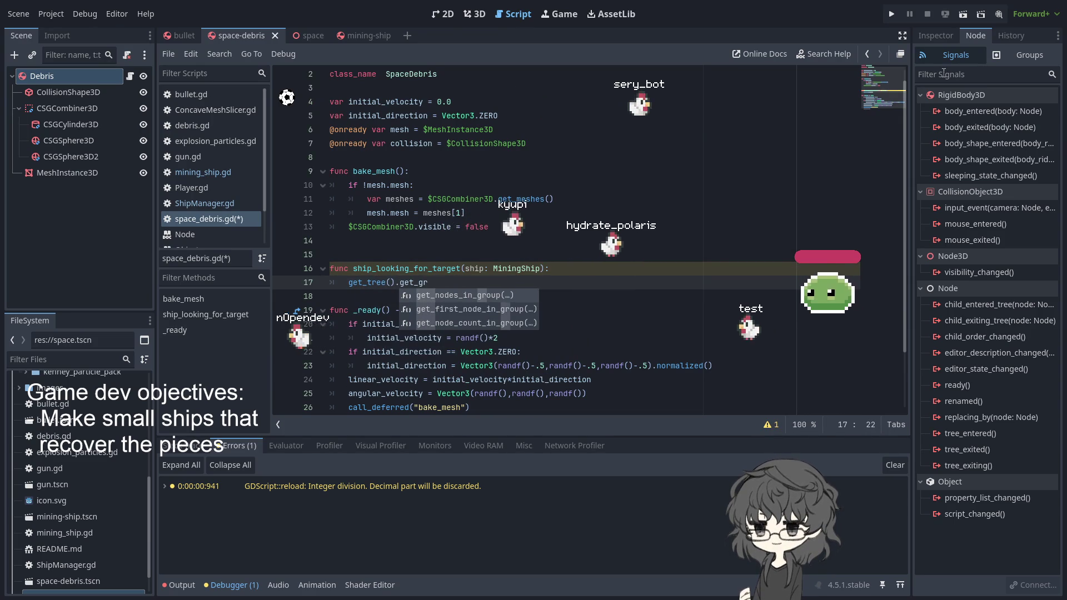
{"action": "key", "text": "Return"}
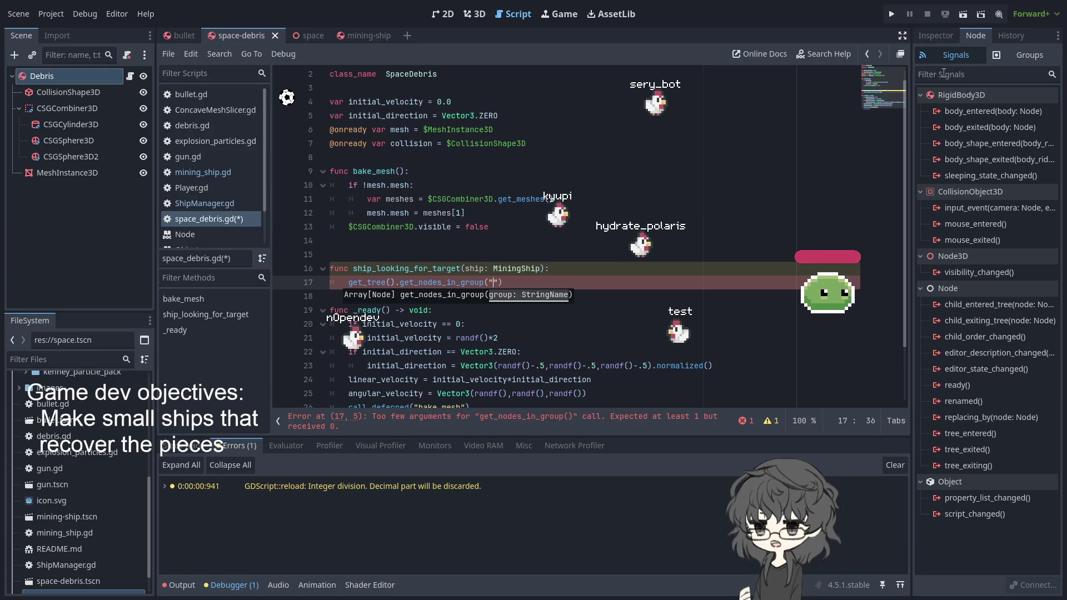
{"action": "type", "text": "\"debris"}
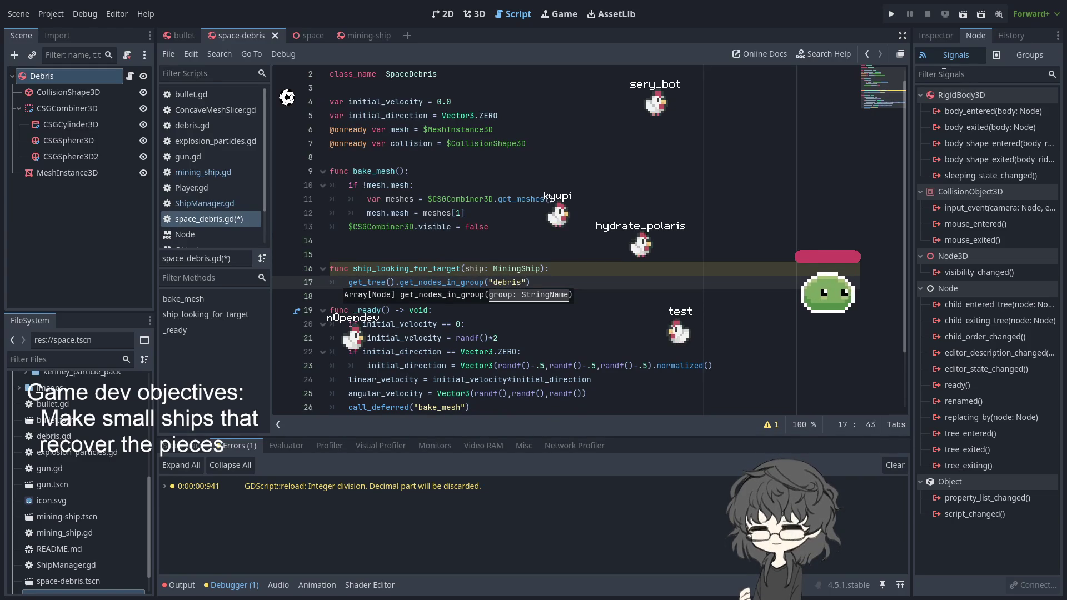
{"action": "key", "text": "ctrl+s"}
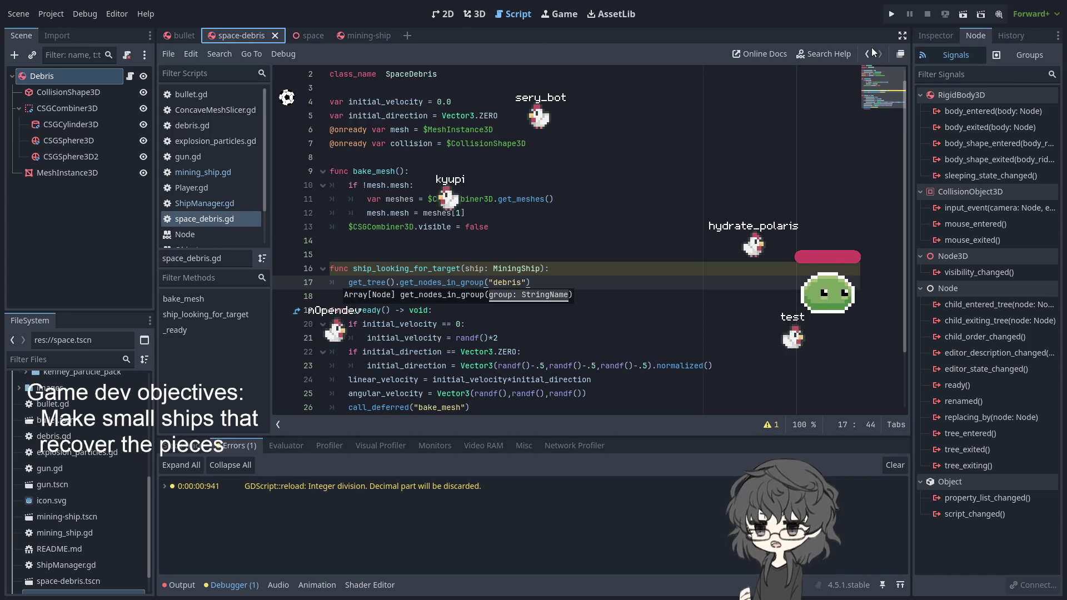
Step: Select the Debris root node and show its Node dock signals
{"action": "left_click", "coordinate": [945, 36]}
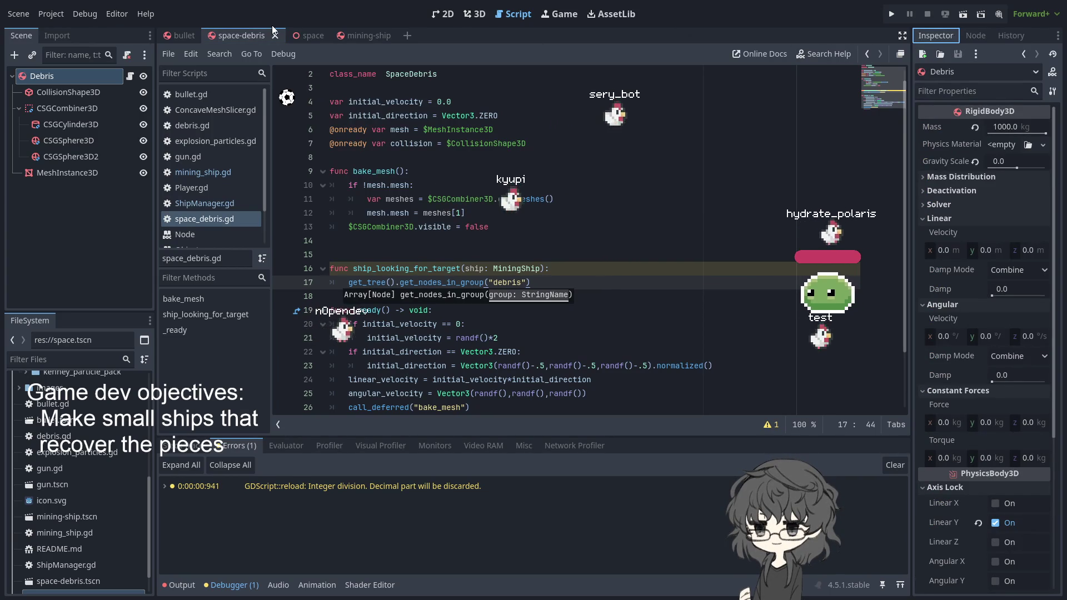
{"action": "left_click", "coordinate": [64, 79]}
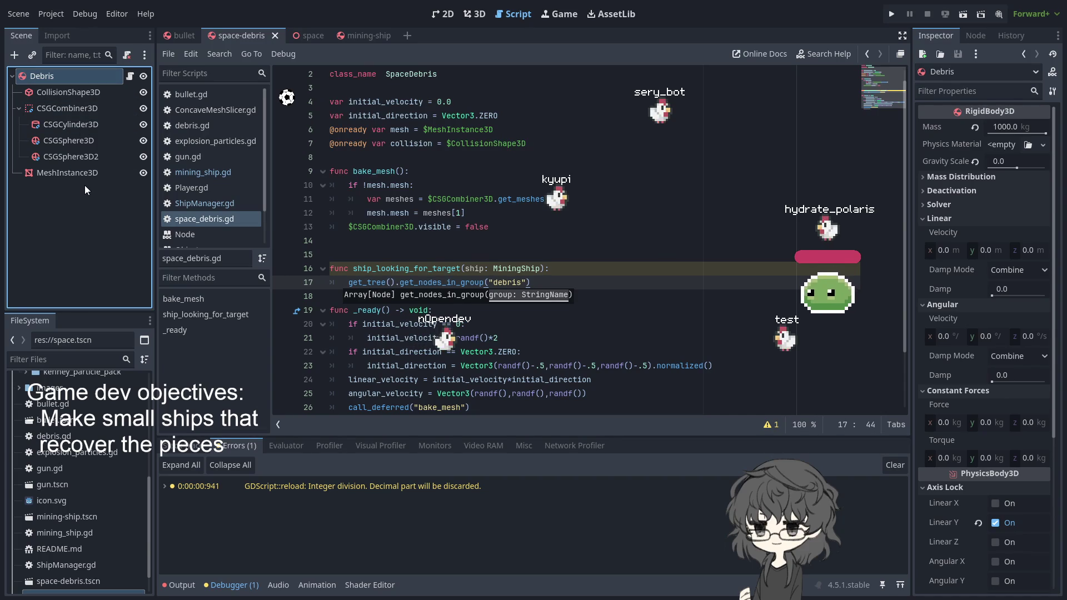
{"action": "left_click", "coordinate": [71, 173]}
{"action": "left_click", "coordinate": [65, 73]}
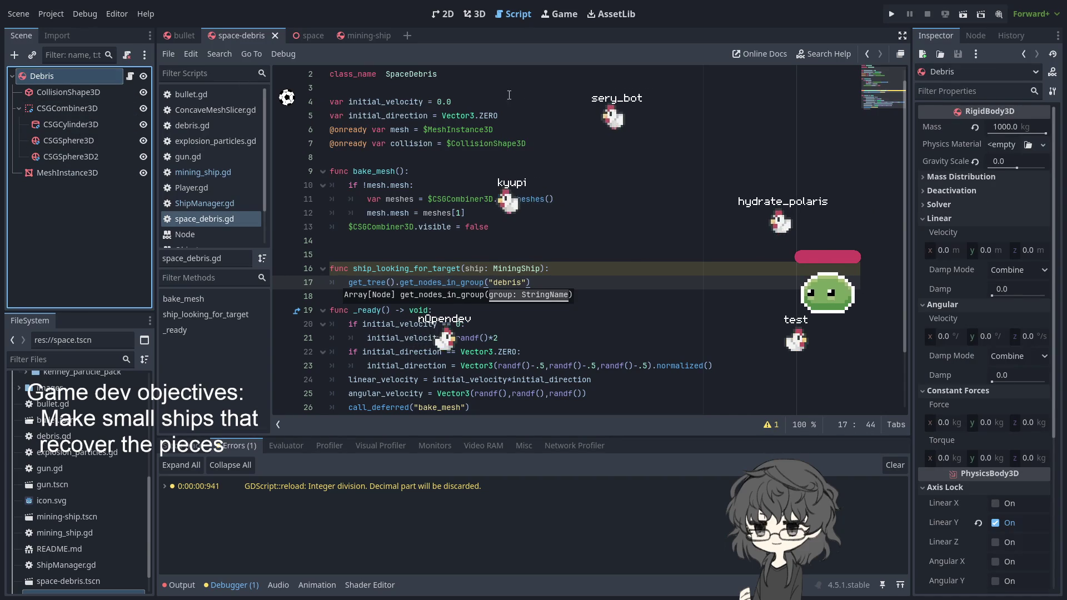
{"action": "left_click", "coordinate": [971, 35]}
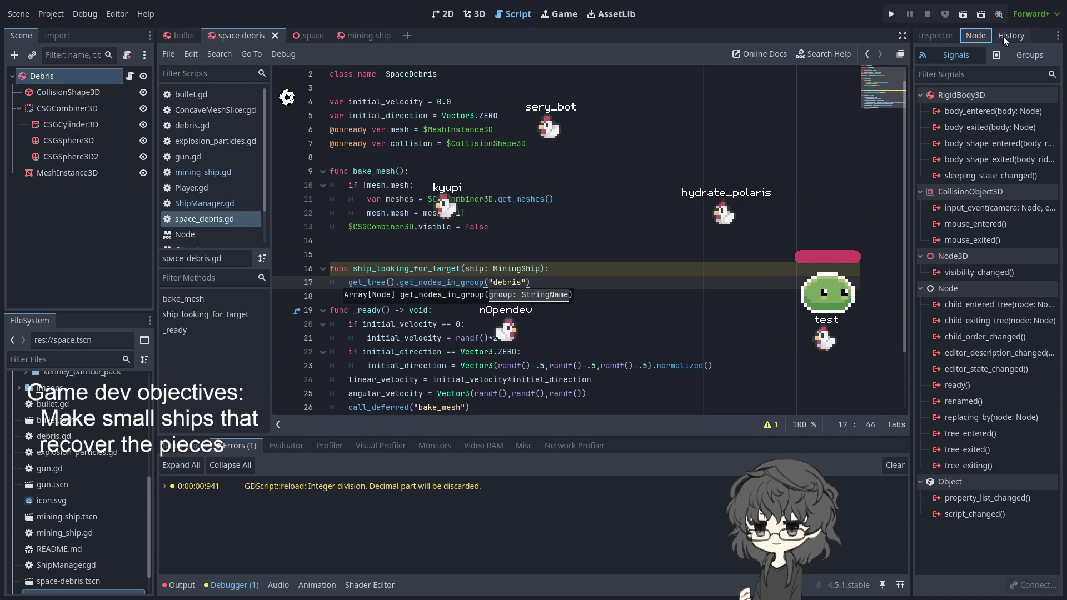
Step: Assign the Debris node to a global group named Debris in the Groups tab
{"action": "left_click", "coordinate": [1004, 36]}
{"action": "left_click", "coordinate": [975, 35]}
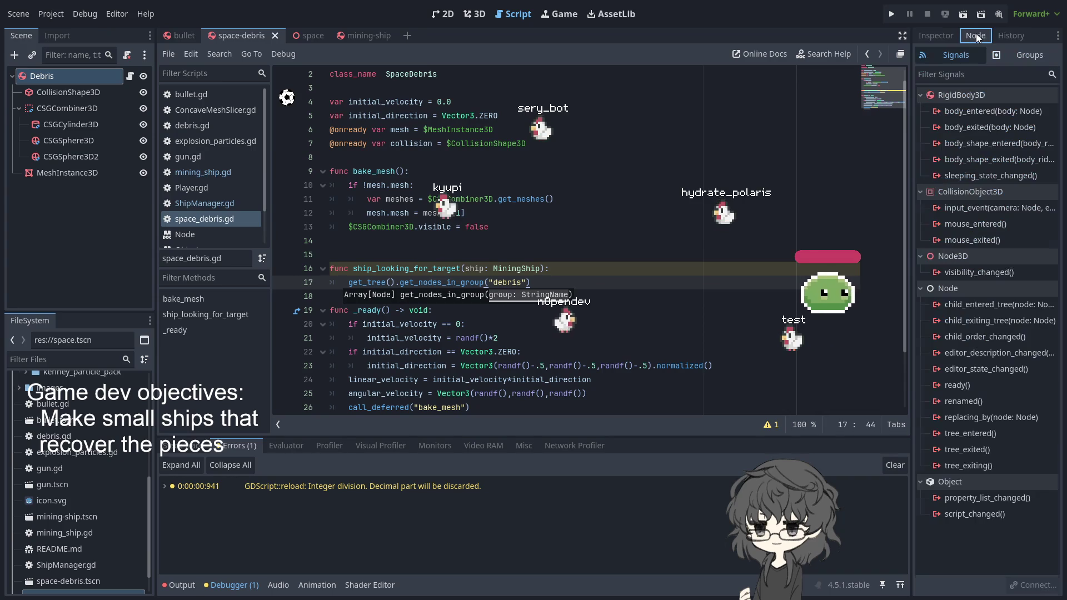
{"action": "left_click", "coordinate": [1007, 57]}
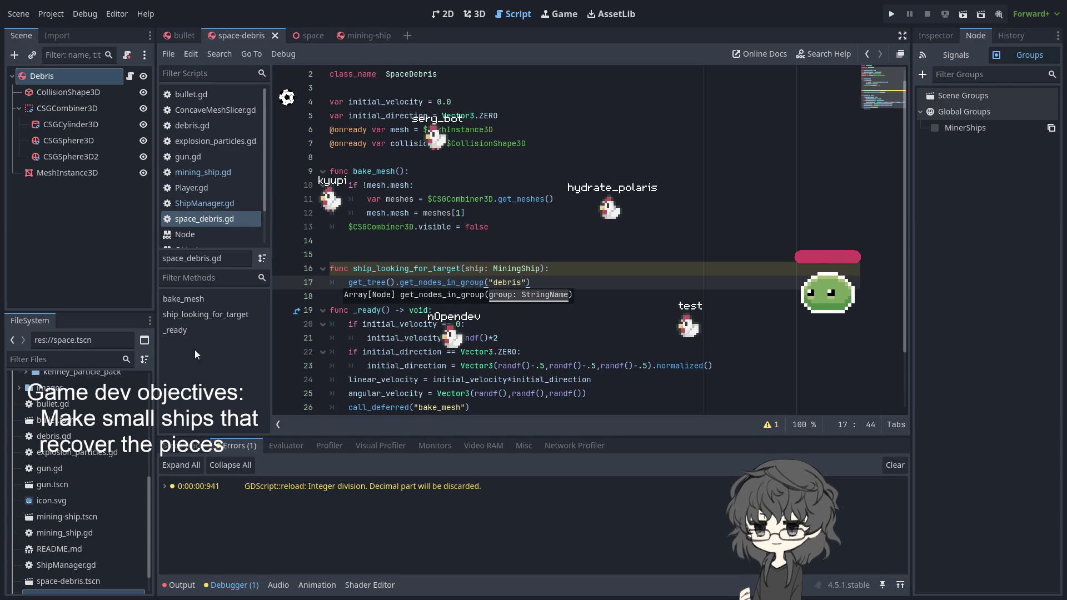
{"action": "key", "text": "ctrl+z"}
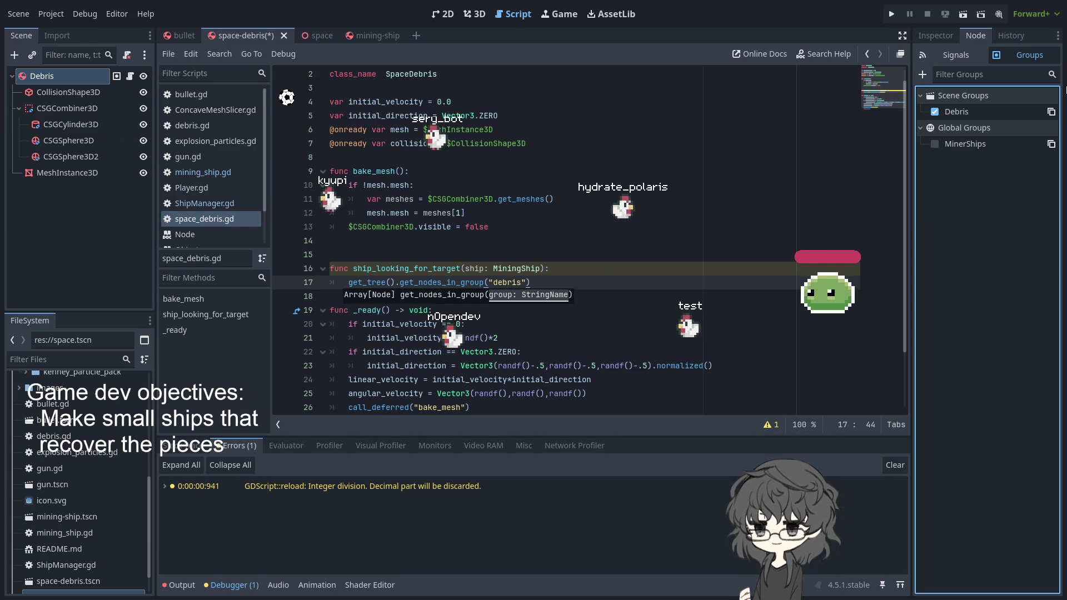
{"action": "left_click", "coordinate": [964, 111]}
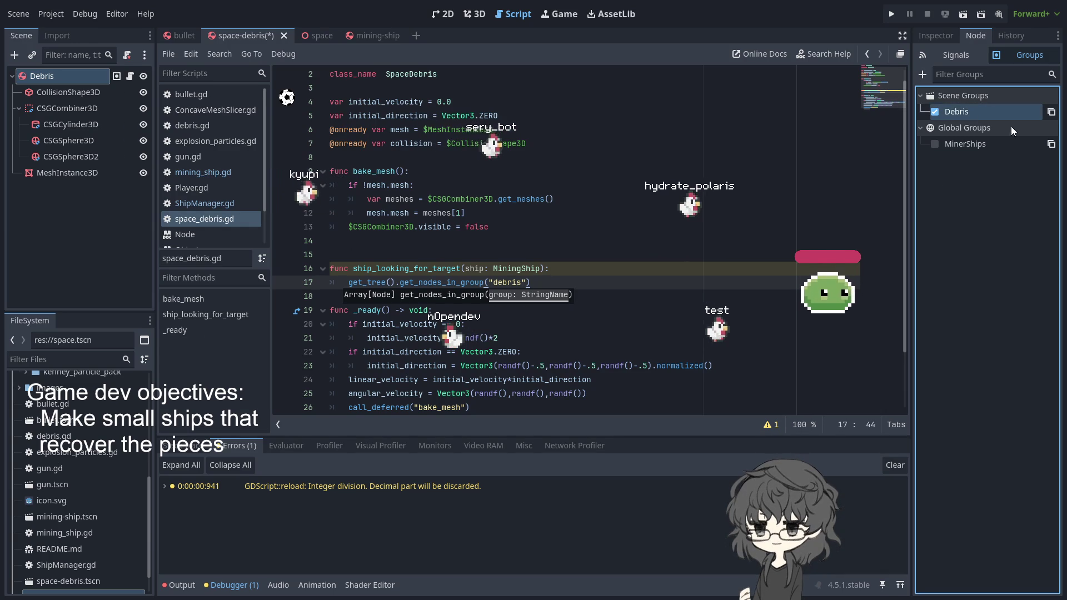
{"action": "key", "text": "ctrl+z"}
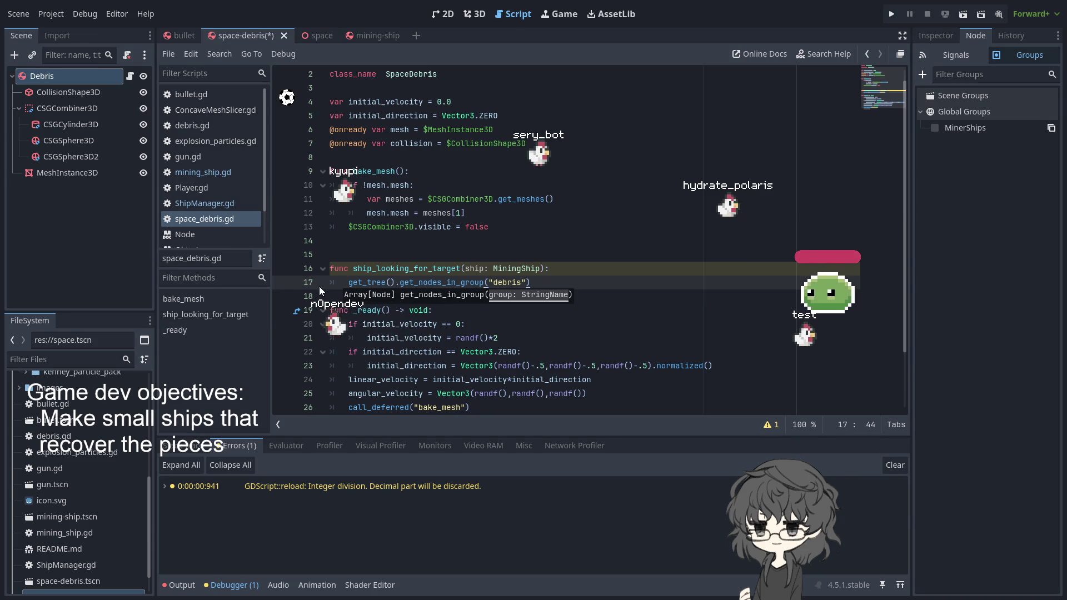
{"action": "key", "text": "ctrl+shift+z"}
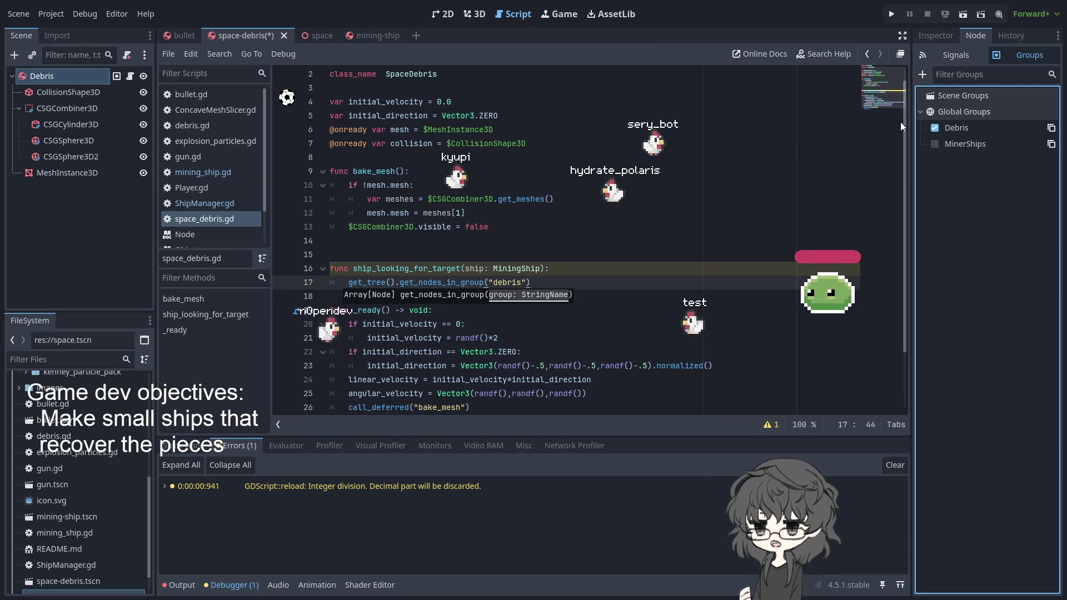
Step: Turn the group call into 'for debris in get_tree().get_nodes_in_group("debris"):'
{"action": "left_click", "coordinate": [597, 286]}
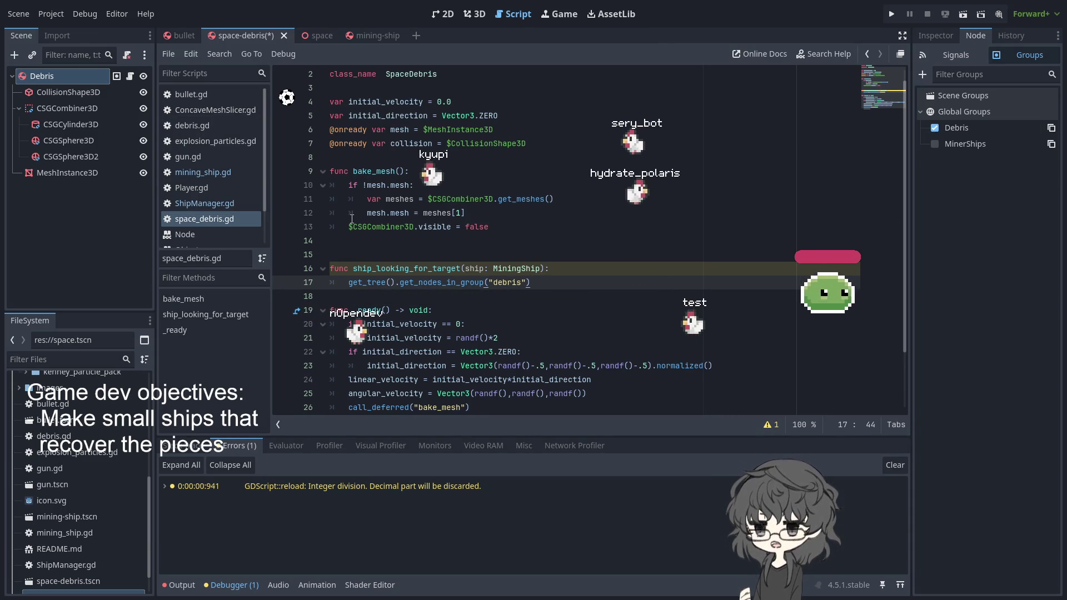
{"action": "key", "text": "Home"}
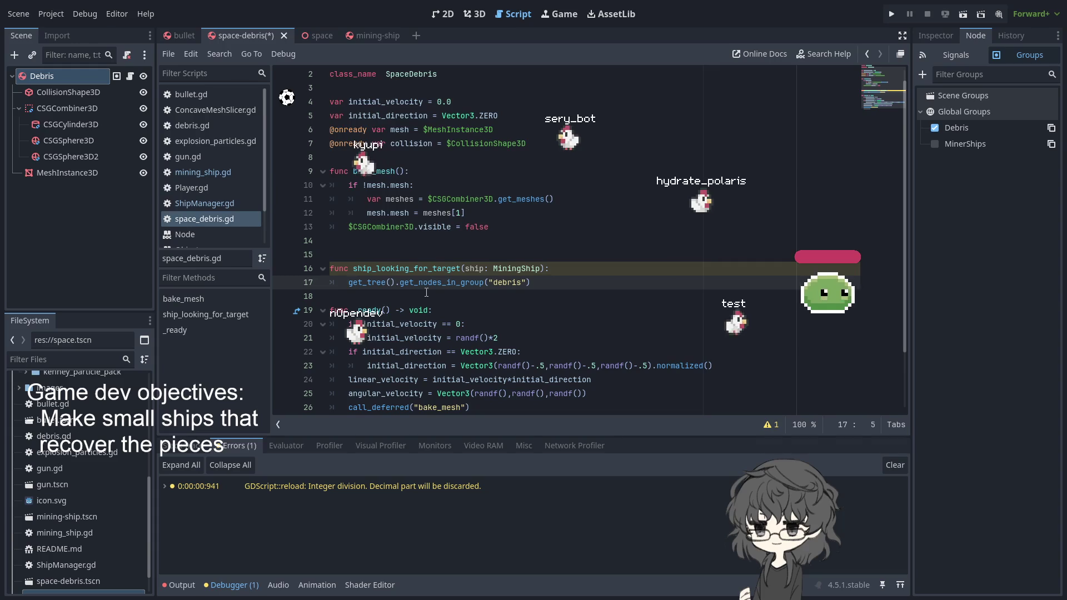
{"action": "key", "text": "ctrl+space"}
{"action": "key", "text": "Escape"}
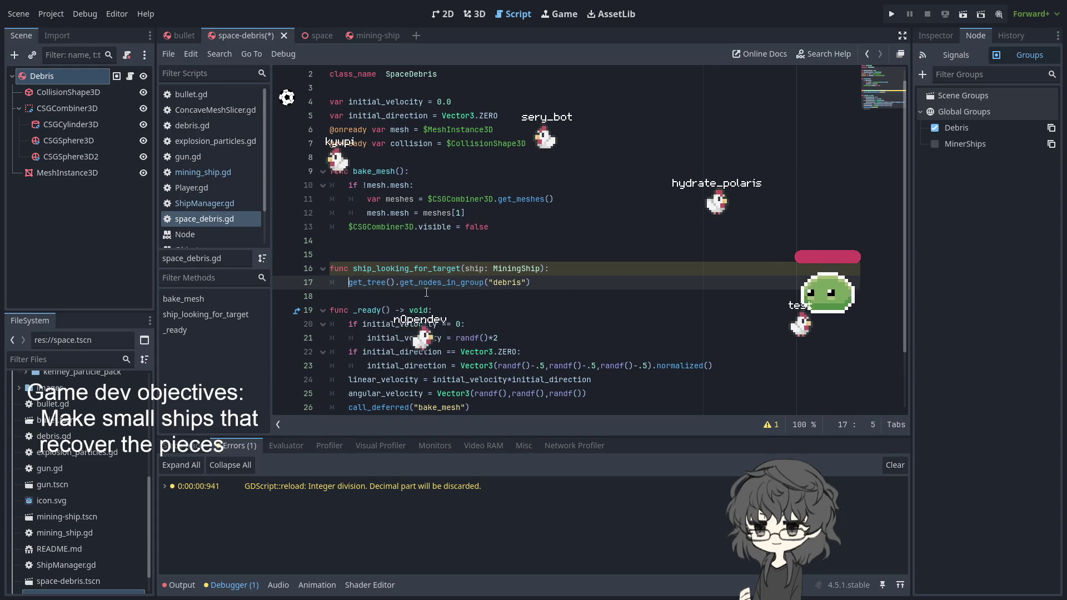
{"action": "type", "text": "s"}
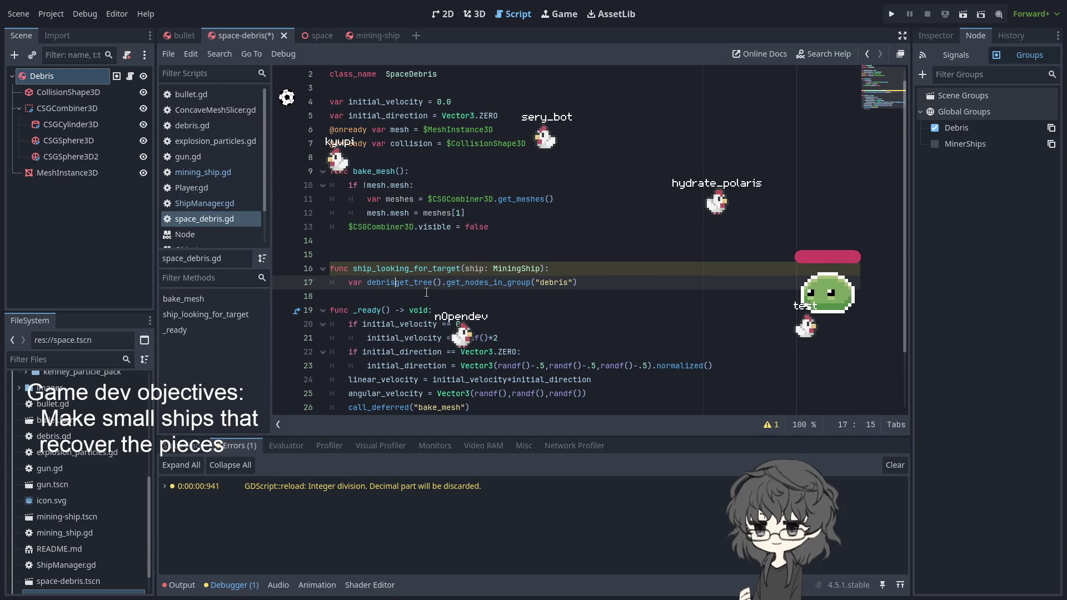
{"action": "type", "text": "or "}
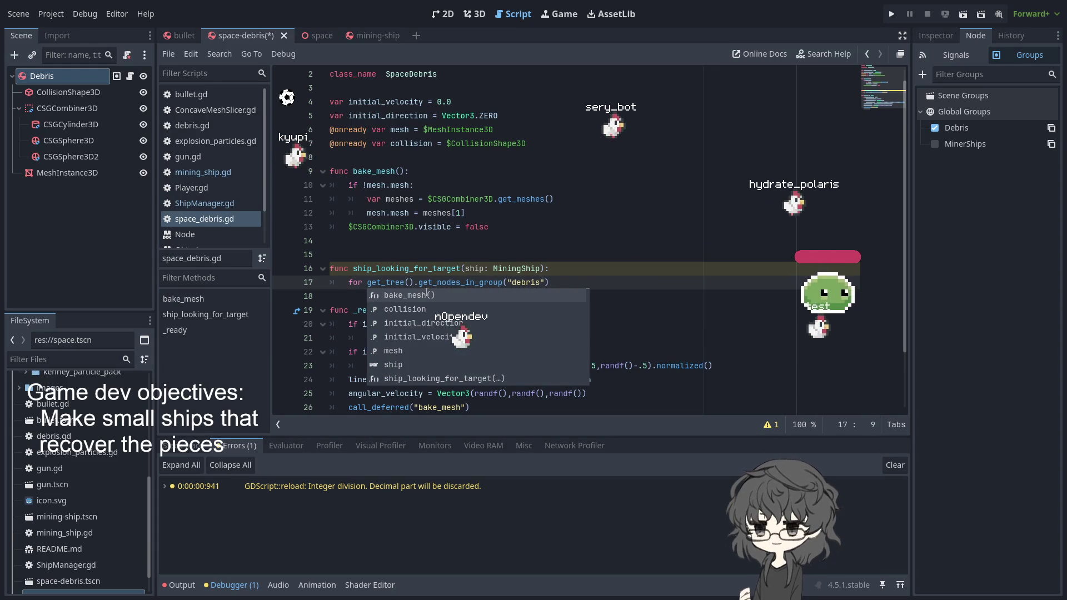
{"action": "type", "text": "debri"}
{"action": "type", "text": " in"}
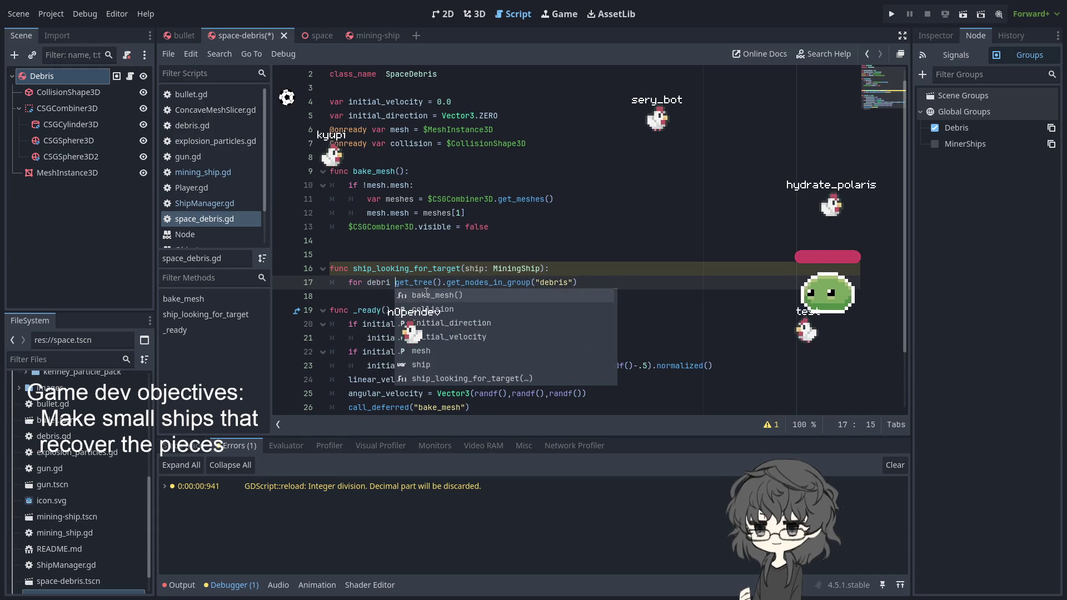
{"action": "key", "text": "Left"}
{"action": "key", "text": "Left"}
{"action": "key", "text": "Left"}
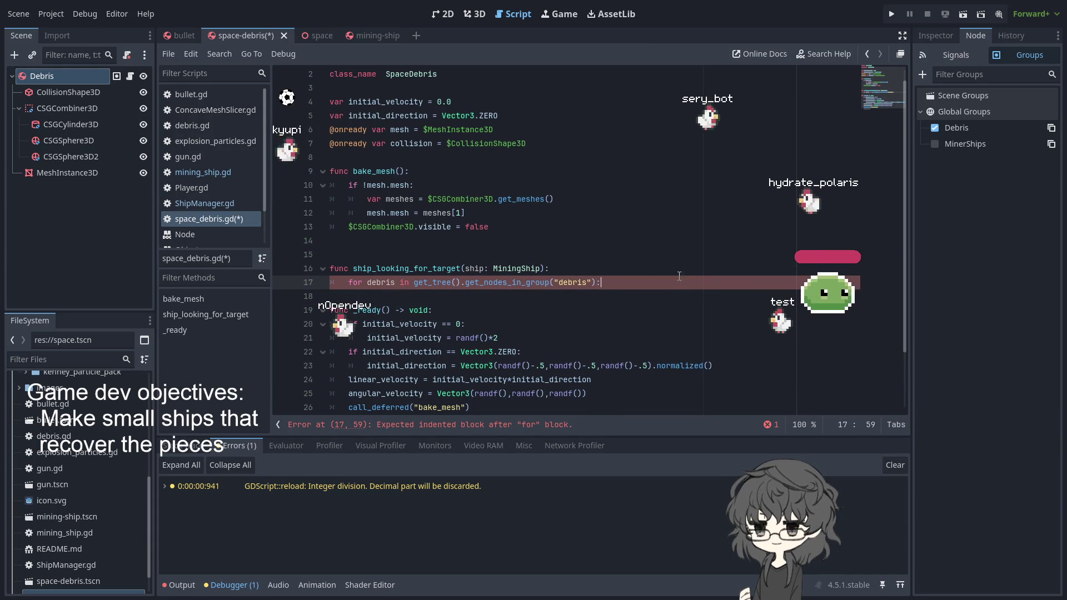
{"action": "key", "text": "Return"}
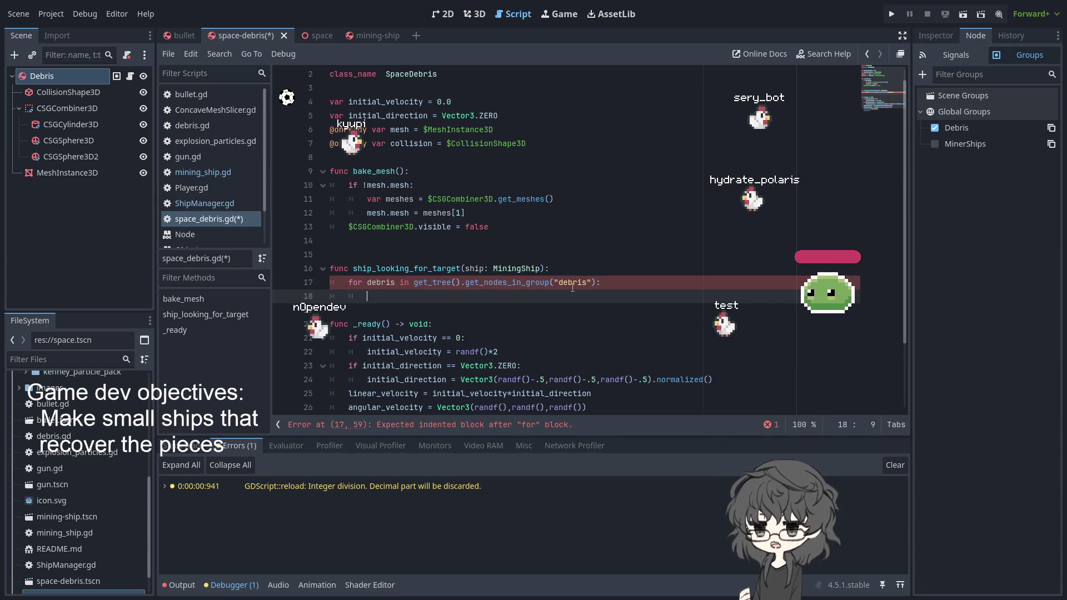
Step: Give the loop a placeholder 'pass' body
{"action": "key", "text": "Left"}
{"action": "key", "text": "Left"}
{"action": "key", "text": "Left"}
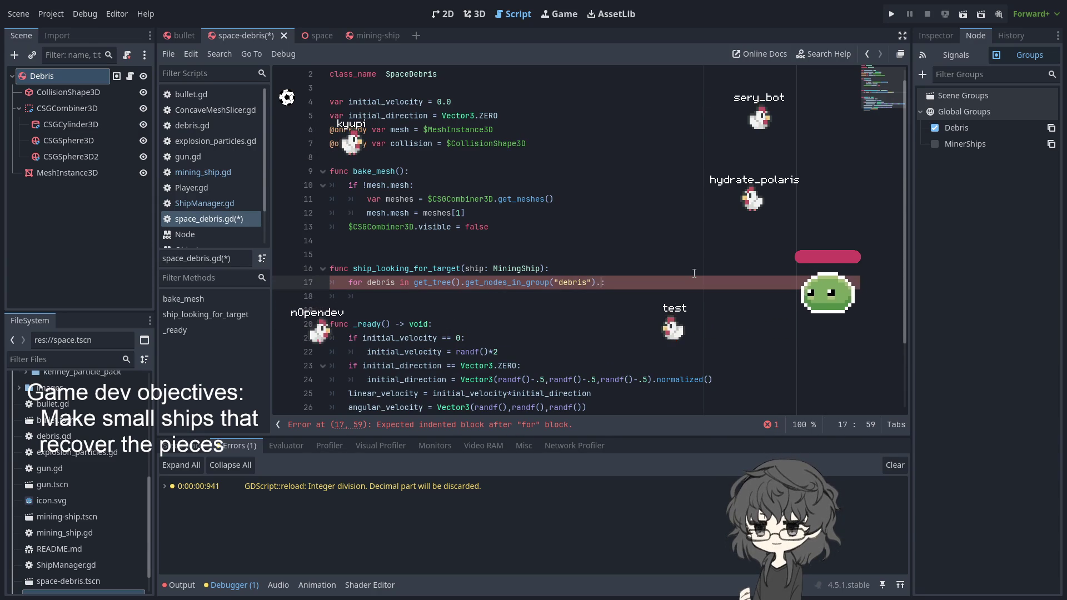
{"action": "type", "text": ".cop"}
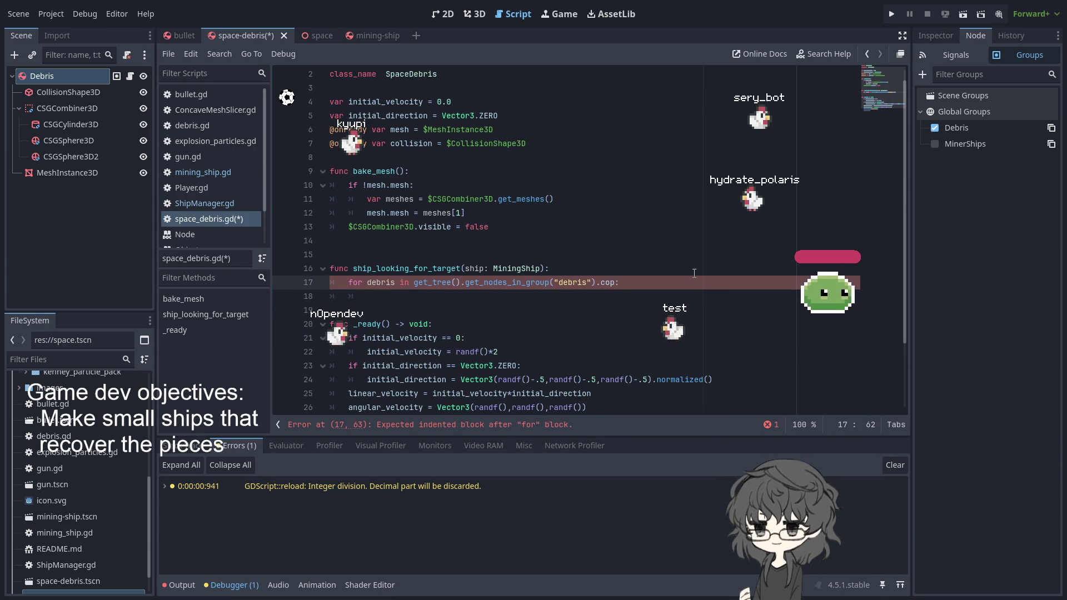
{"action": "key", "text": "BackSpace"}
{"action": "key", "text": "BackSpace"}
{"action": "key", "text": "BackSpace"}
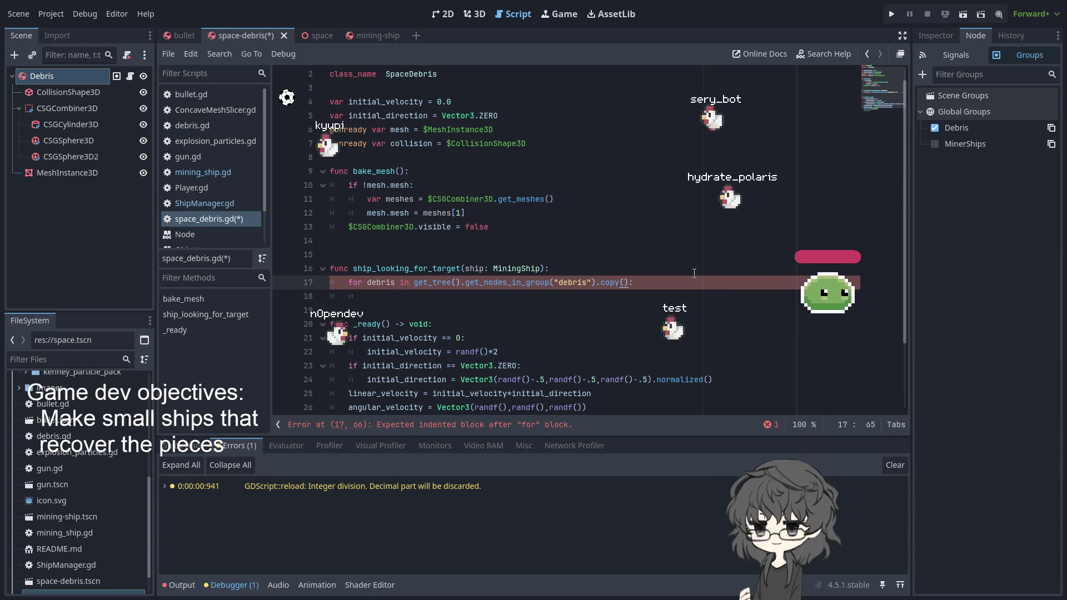
{"action": "key", "text": "BackSpace"}
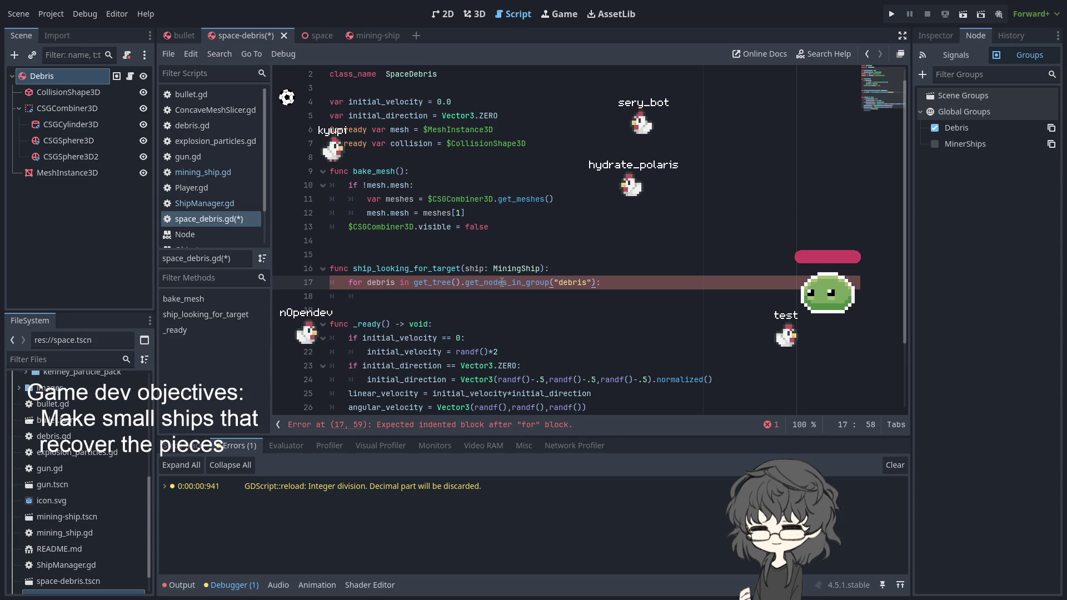
{"action": "left_click", "coordinate": [419, 295]}
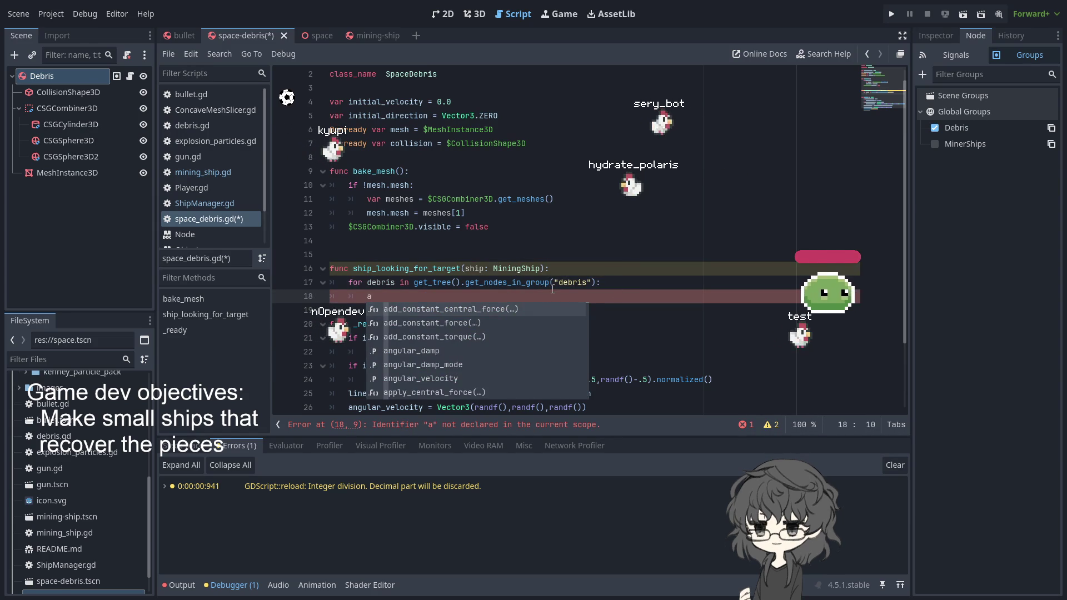
{"action": "key", "text": "BackSpace"}
{"action": "type", "text": "pass"}
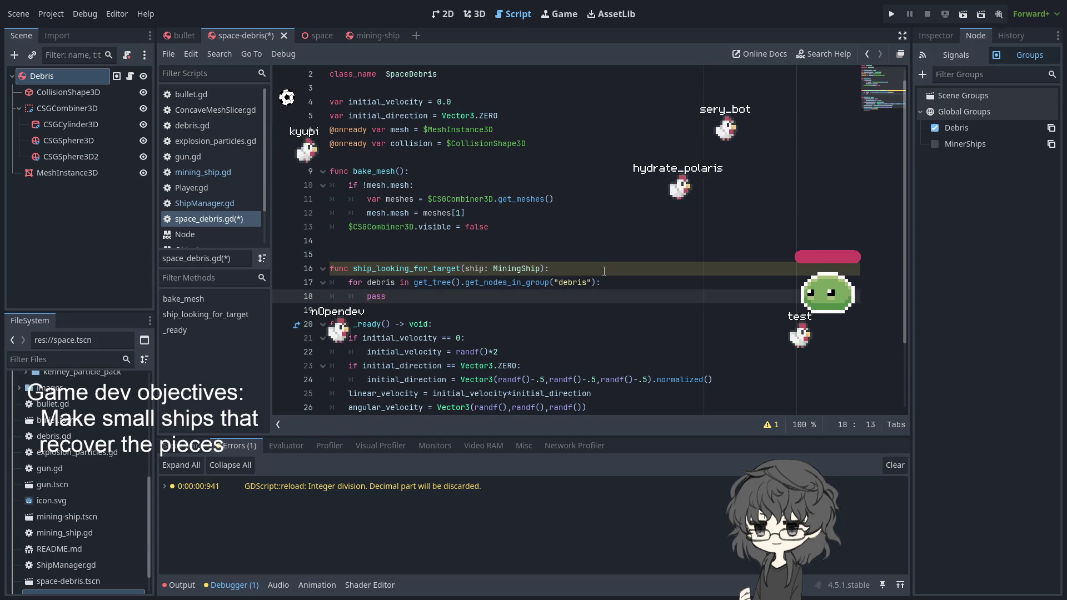
Step: Try appending .copy() to the group call, then remove it again
{"action": "left_click", "coordinate": [598, 282]}
{"action": "type", "text": ".copy()"}
{"action": "left_click", "coordinate": [411, 171]}
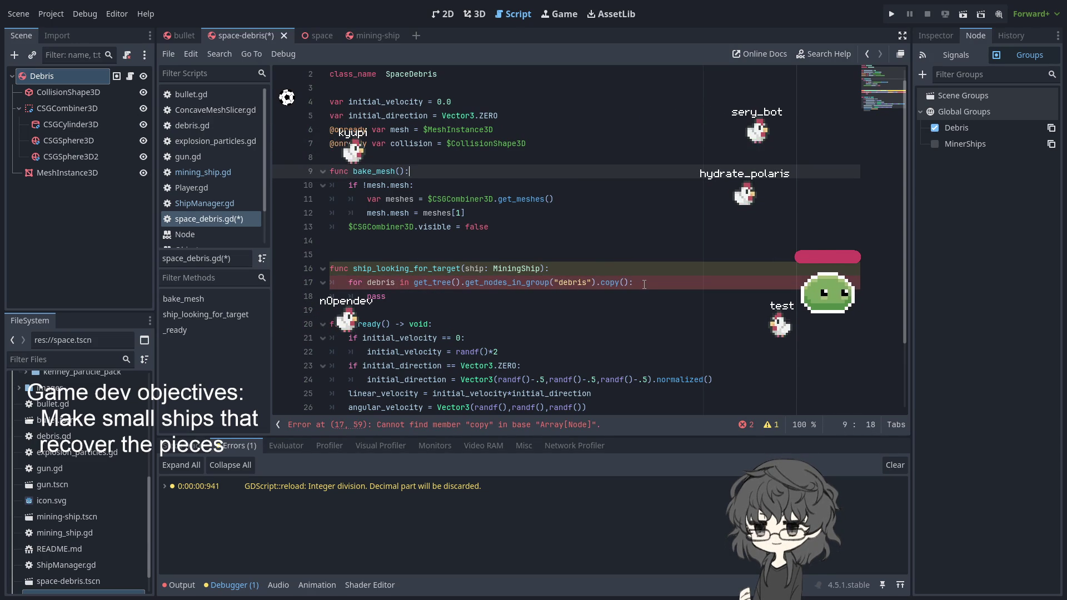
{"action": "left_click_drag", "start_coordinate": [630, 284], "coordinate": [596, 284]}
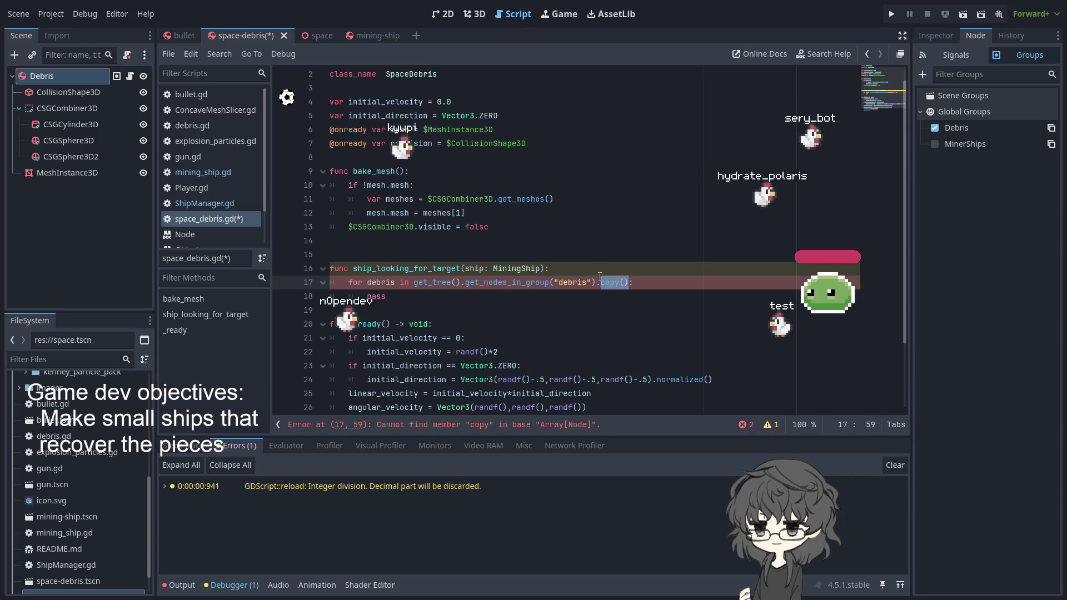
{"action": "key", "text": "BackSpace"}
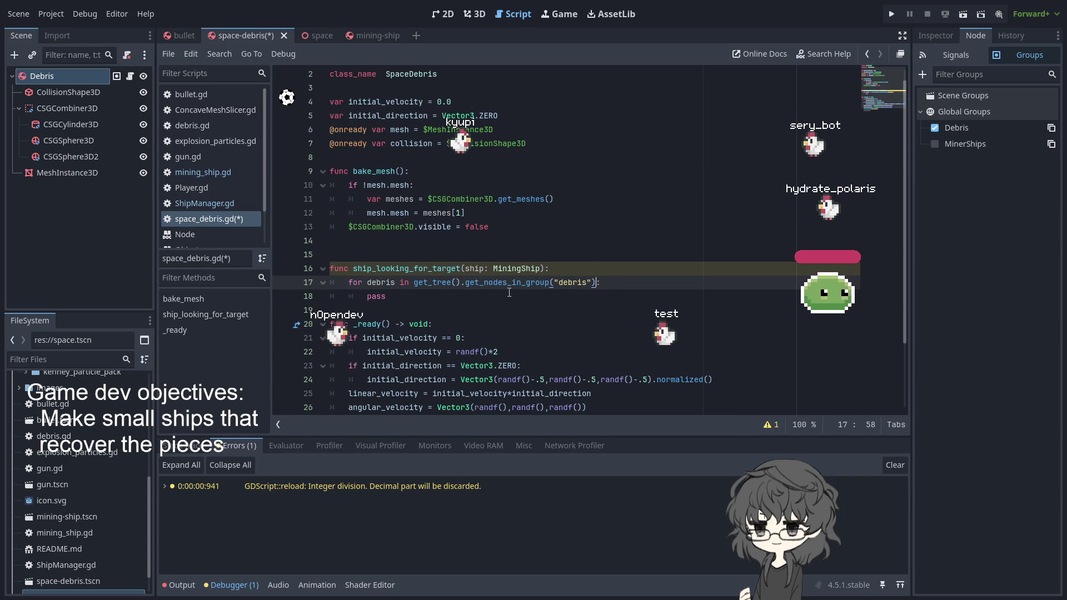
Step: Open the Array class reference and jump to the duplicate() method description
{"action": "left_click", "coordinate": [572, 283], "text": "ctrl"}
{"action": "scroll", "coordinate": [429, 202], "scroll_direction": "down", "scroll_amount": 5}
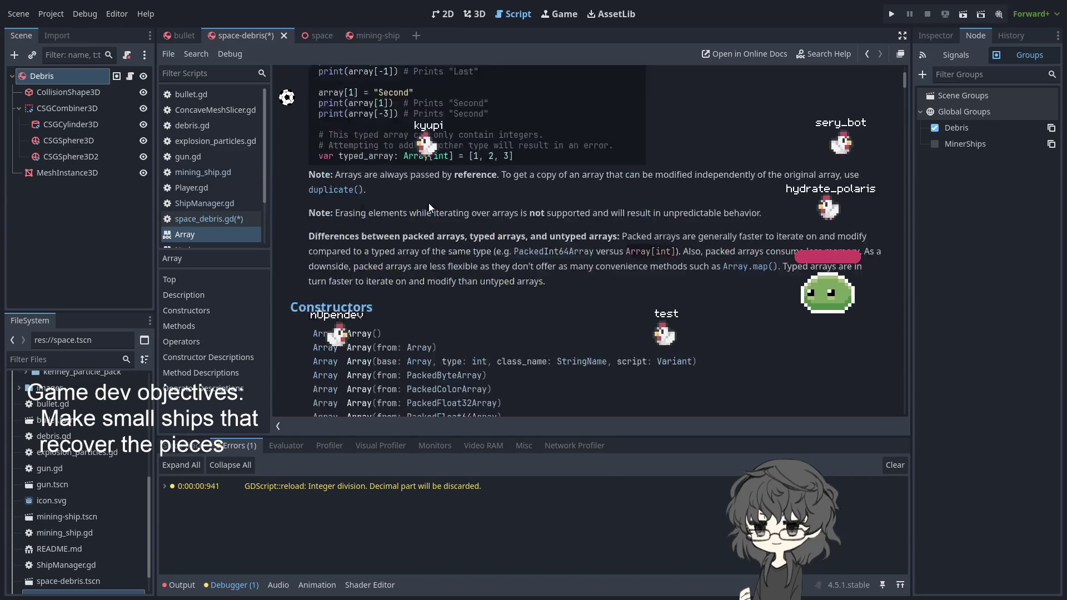
{"action": "scroll", "coordinate": [429, 202], "scroll_direction": "down", "scroll_amount": 10}
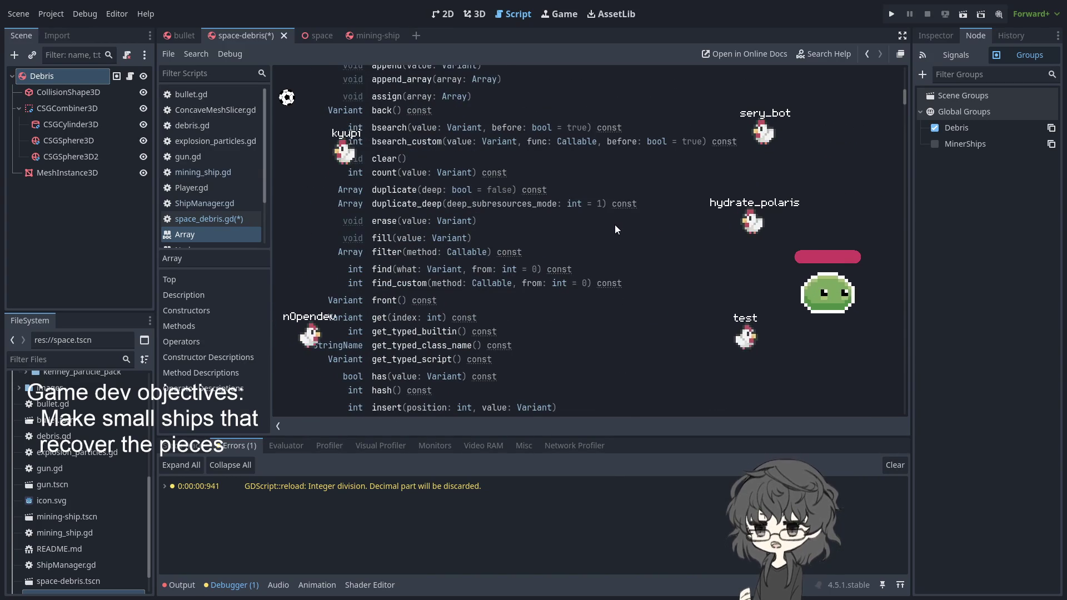
{"action": "scroll", "coordinate": [613, 225], "scroll_direction": "down", "scroll_amount": 3}
{"action": "scroll", "coordinate": [611, 224], "scroll_direction": "down", "scroll_amount": 3}
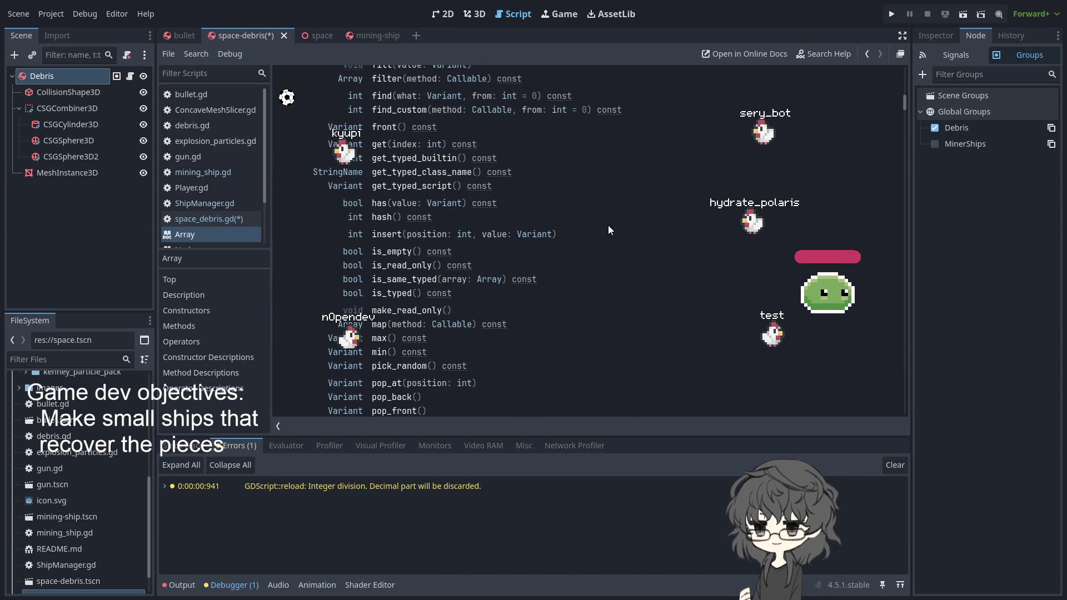
{"action": "scroll", "coordinate": [608, 225], "scroll_direction": "down", "scroll_amount": 3}
{"action": "scroll", "coordinate": [607, 225], "scroll_direction": "down", "scroll_amount": 2}
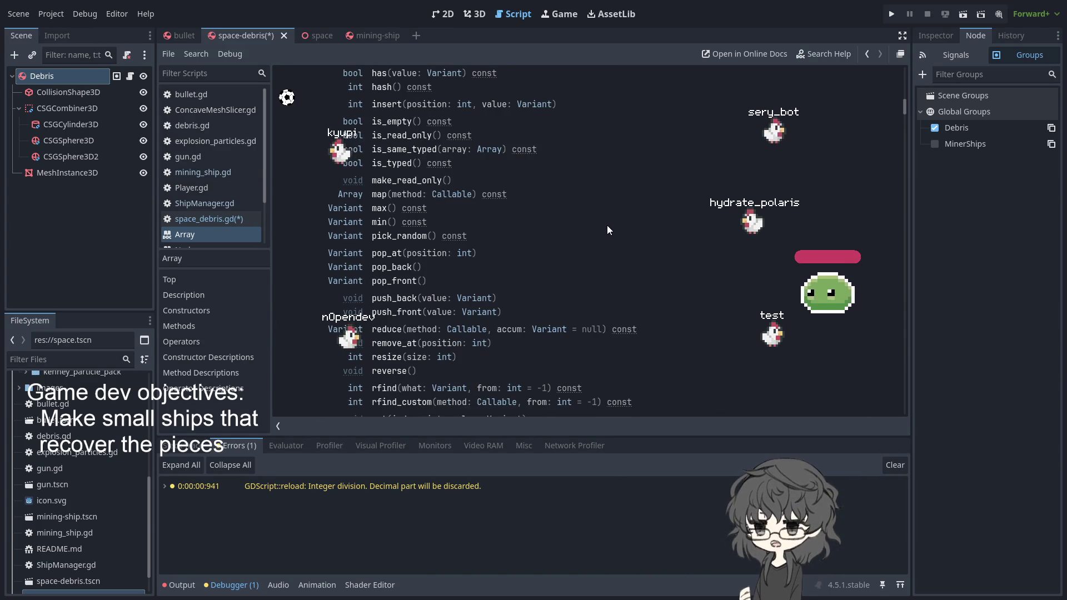
{"action": "scroll", "coordinate": [605, 225], "scroll_direction": "down", "scroll_amount": 3}
{"action": "scroll", "coordinate": [605, 225], "scroll_direction": "down", "scroll_amount": 1}
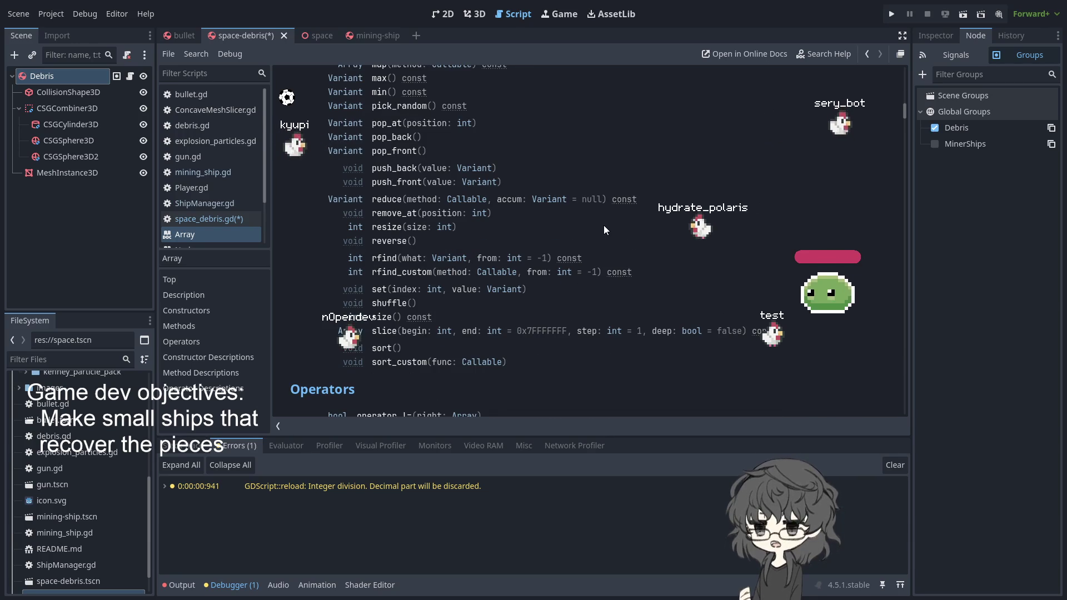
{"action": "scroll", "coordinate": [602, 225], "scroll_direction": "up", "scroll_amount": 7}
{"action": "scroll", "coordinate": [599, 225], "scroll_direction": "up", "scroll_amount": 6}
{"action": "scroll", "coordinate": [595, 225], "scroll_direction": "up", "scroll_amount": 2}
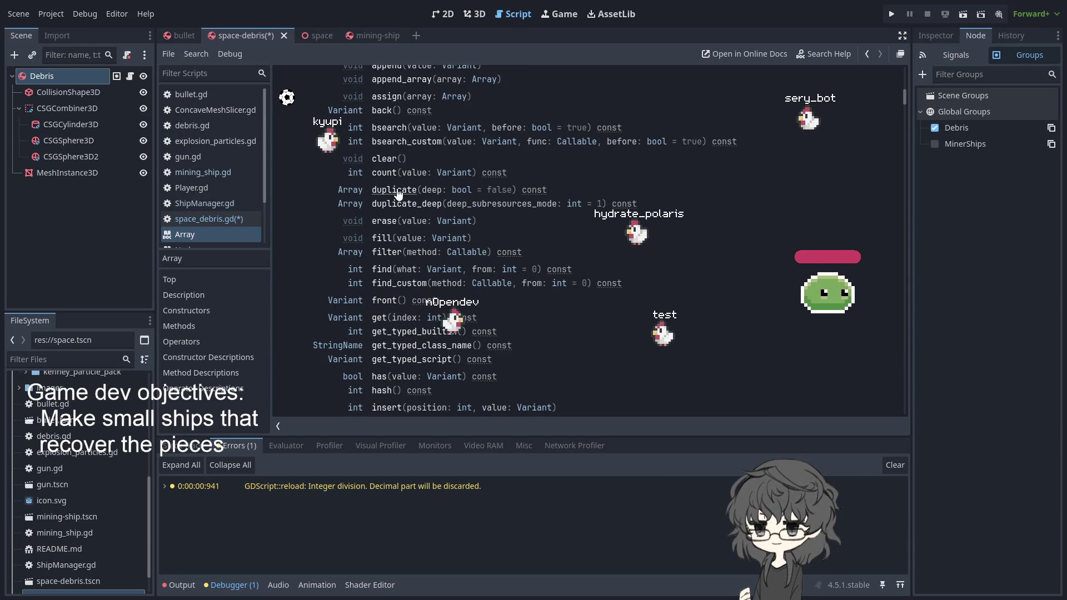
{"action": "left_click", "coordinate": [394, 190]}
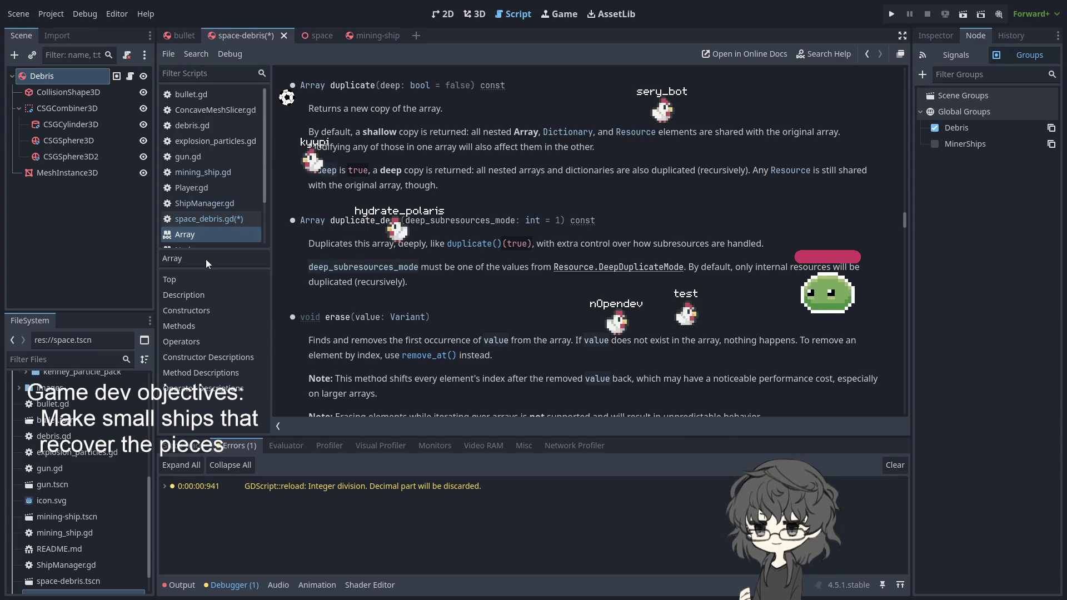
Step: Append .duplicate() to the debris array on line 17 of space_debris.gd
{"action": "left_click", "coordinate": [215, 220]}
{"action": "type", "text": ".codiu"}
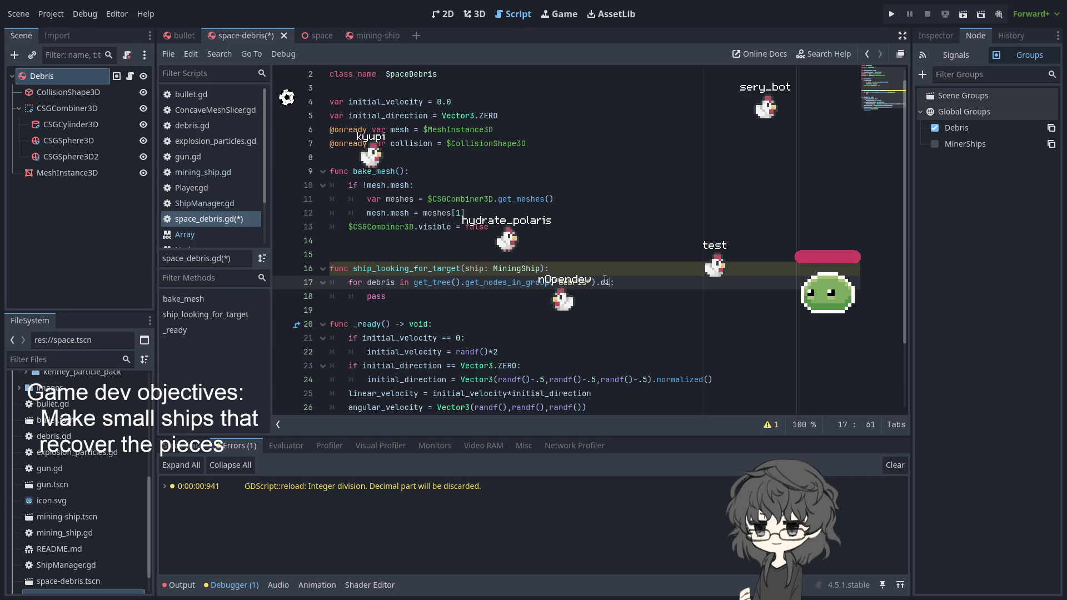
{"action": "key", "text": "BackSpace"}
{"action": "type", "text": "u"}
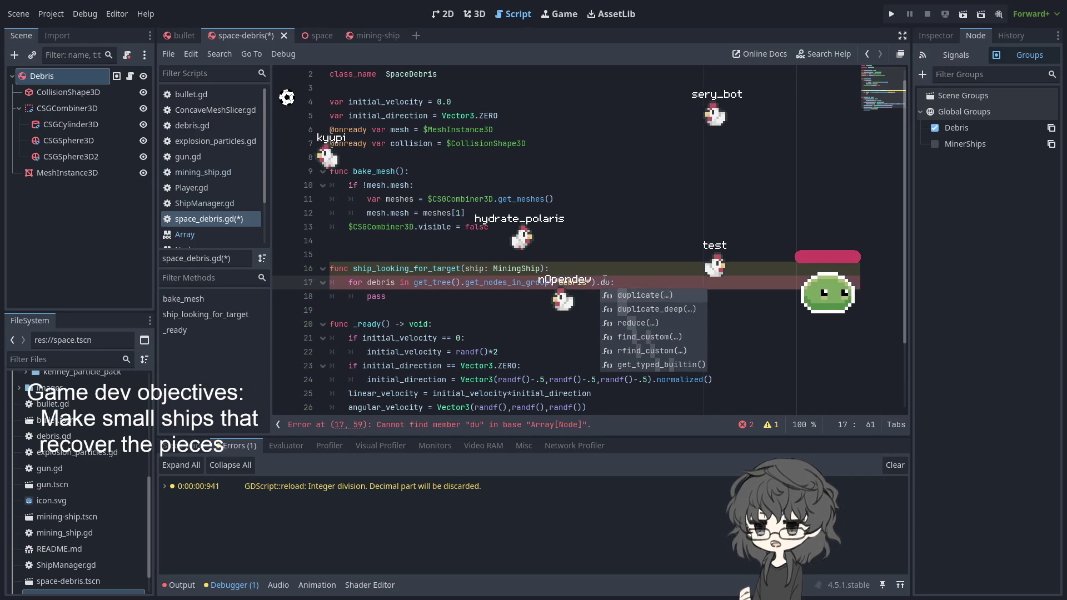
{"action": "key", "text": "Return"}
{"action": "left_click", "coordinate": [583, 229]}
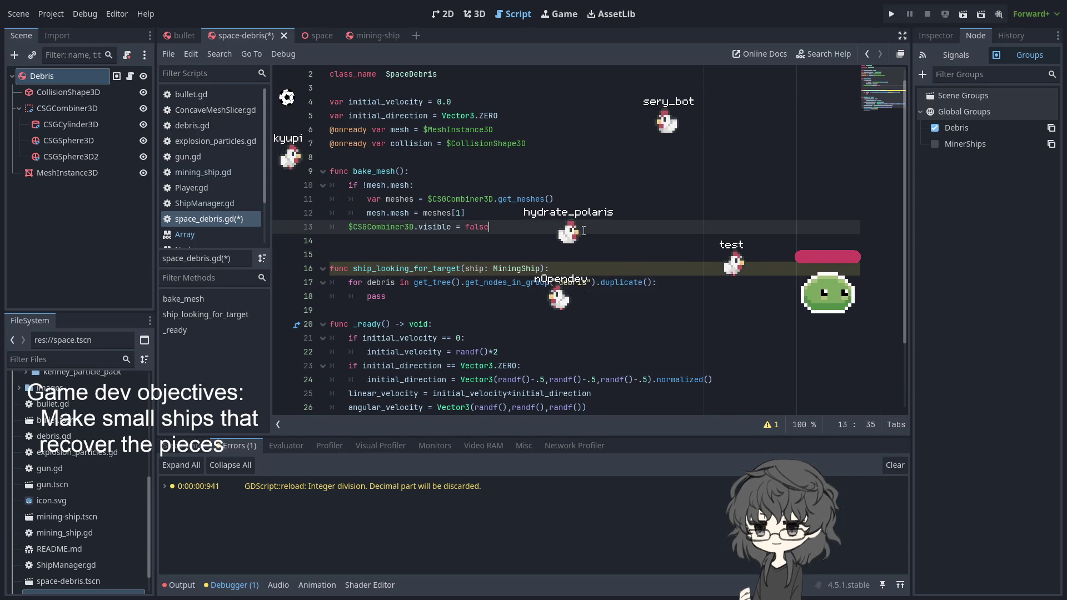
{"action": "double_click", "coordinate": [630, 284]}
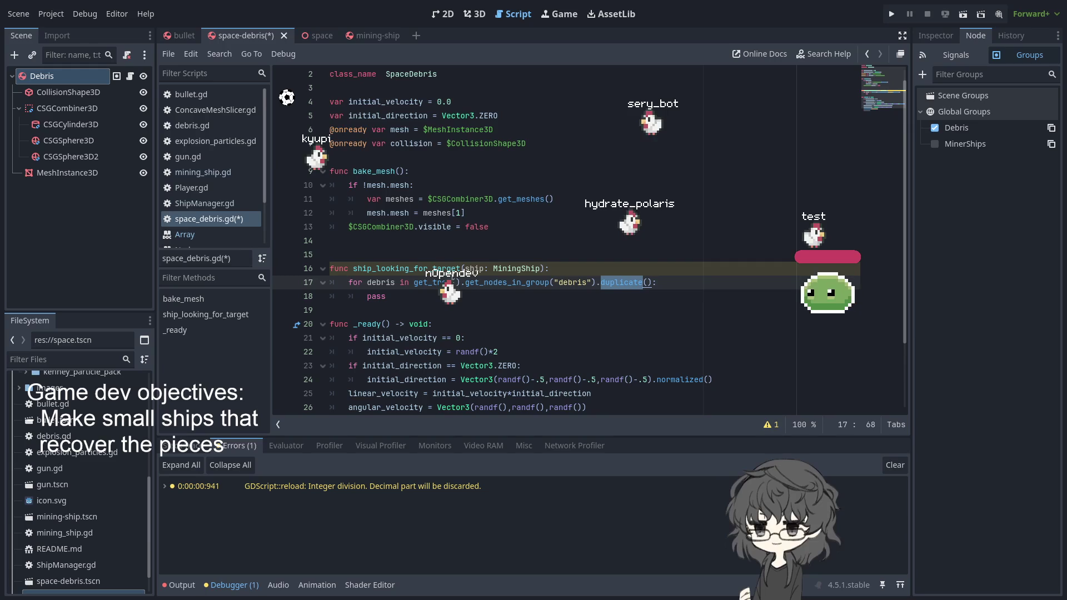
Step: Replace the pass placeholder on line 18 with 'if debris.'
{"action": "key", "text": "Down"}
{"action": "key", "text": "Down"}
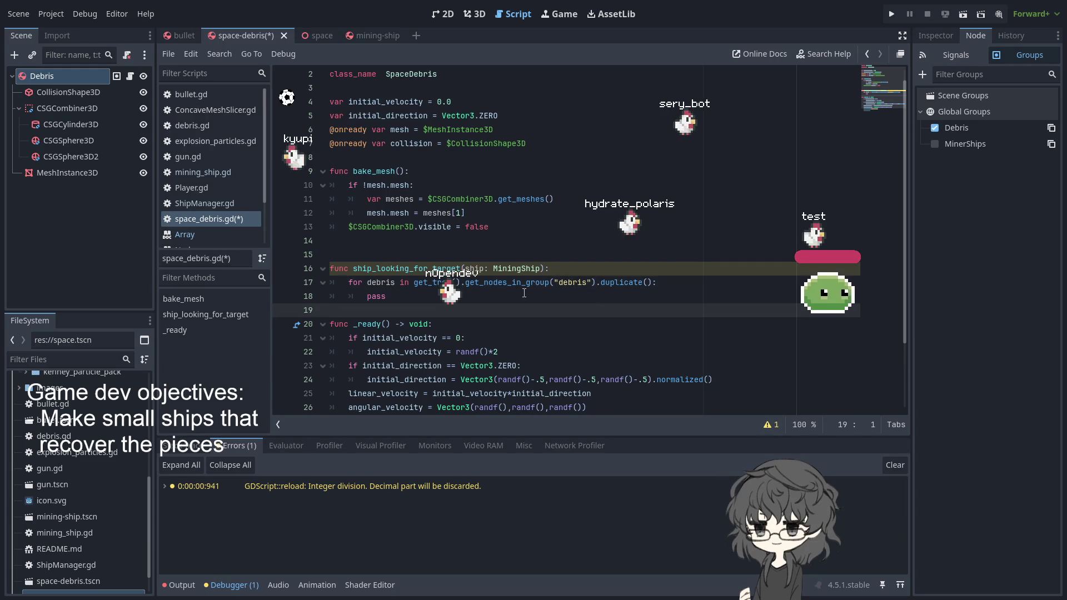
{"action": "left_click", "coordinate": [416, 295]}
{"action": "key", "text": "BackSpace"}
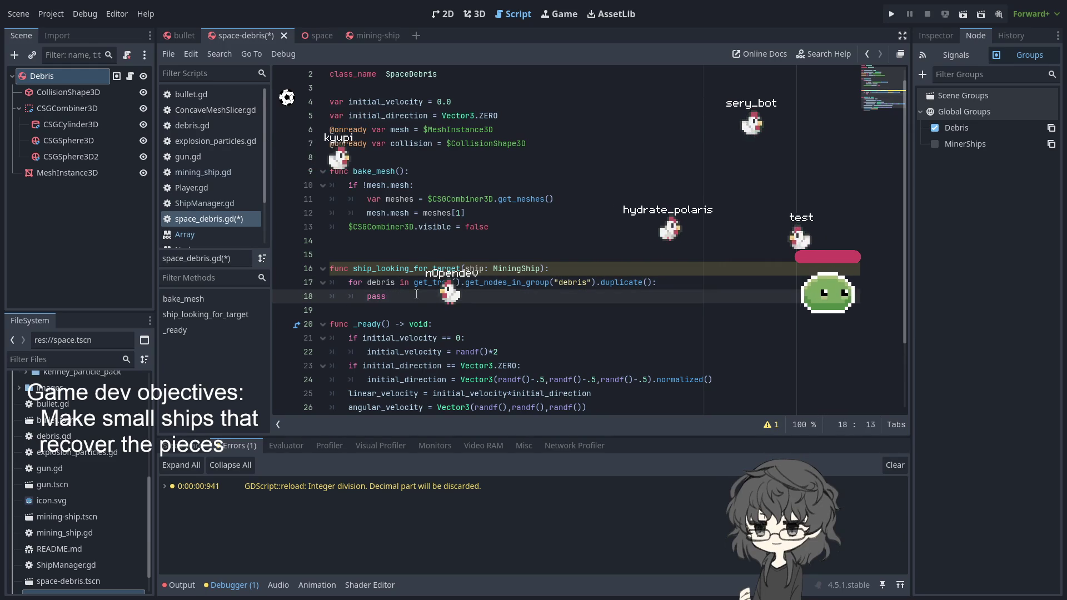
{"action": "key", "text": "BackSpace"}
{"action": "key", "text": "BackSpace"}
{"action": "key", "text": "BackSpace"}
{"action": "type", "text": "i"}
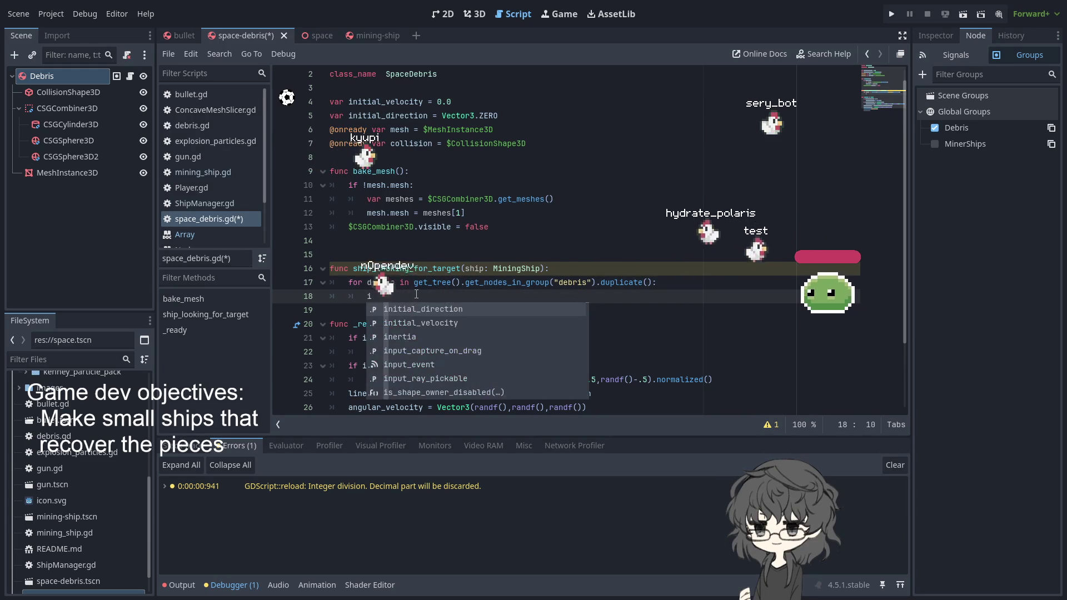
{"action": "type", "text": "f debris."}
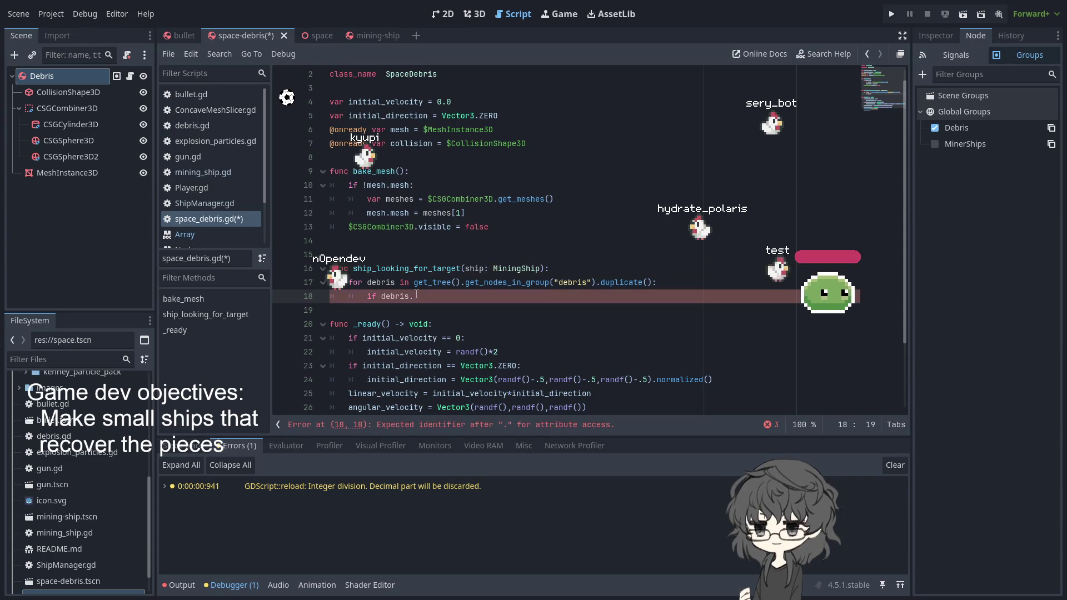
Step: Give the loop variable debris the SpaceDebris type
{"action": "key", "text": "Up"}
{"action": "key", "text": "Left"}
{"action": "key", "text": "Left"}
{"action": "type", "text": ":"}
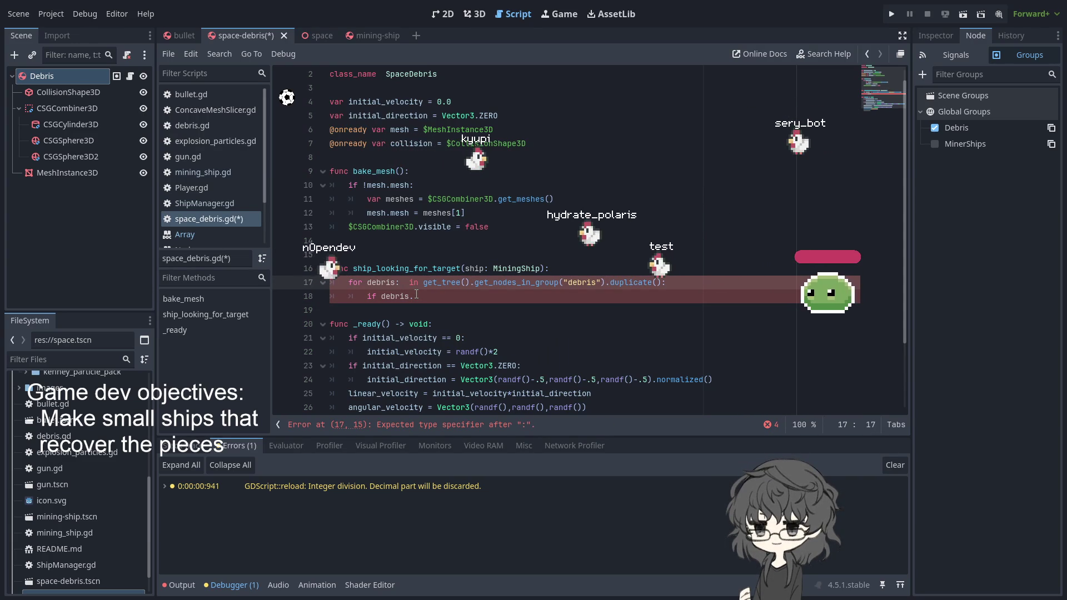
{"action": "type", "text": "Spac"}
{"action": "key", "text": "Return"}
Step: Extend the condition to 'if debris.mass <' and go back to mining_ship.gd
{"action": "left_click", "coordinate": [442, 298]}
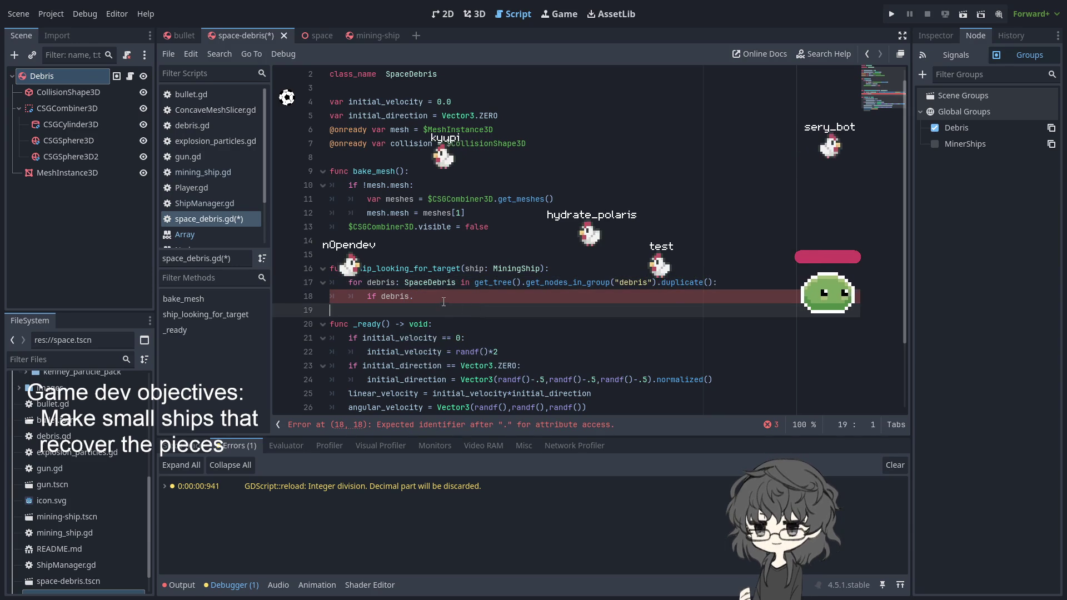
{"action": "key", "text": "ctrl+space"}
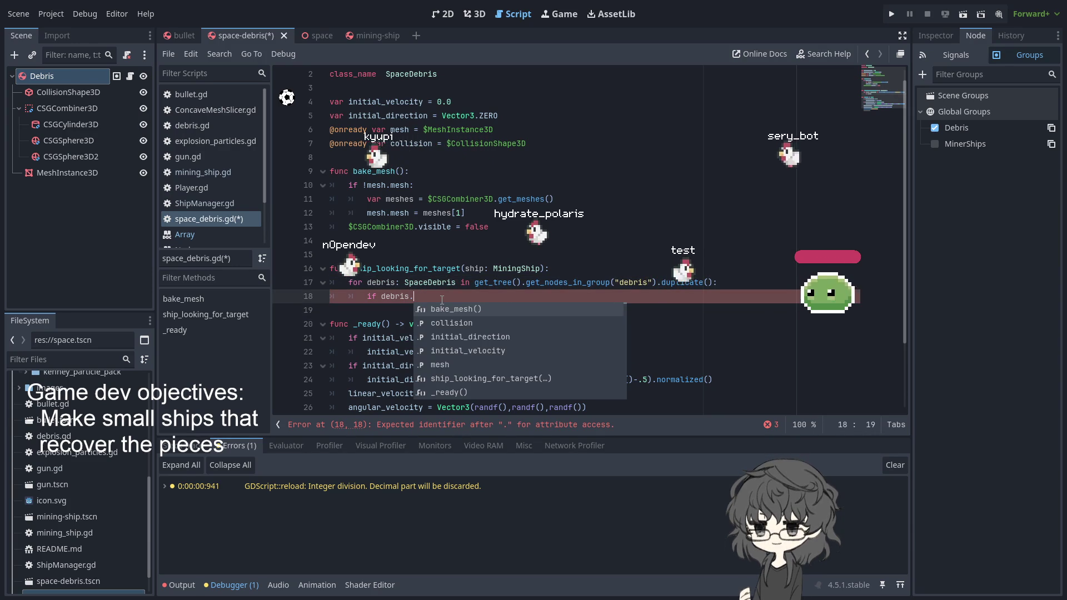
{"action": "type", "text": "ma"}
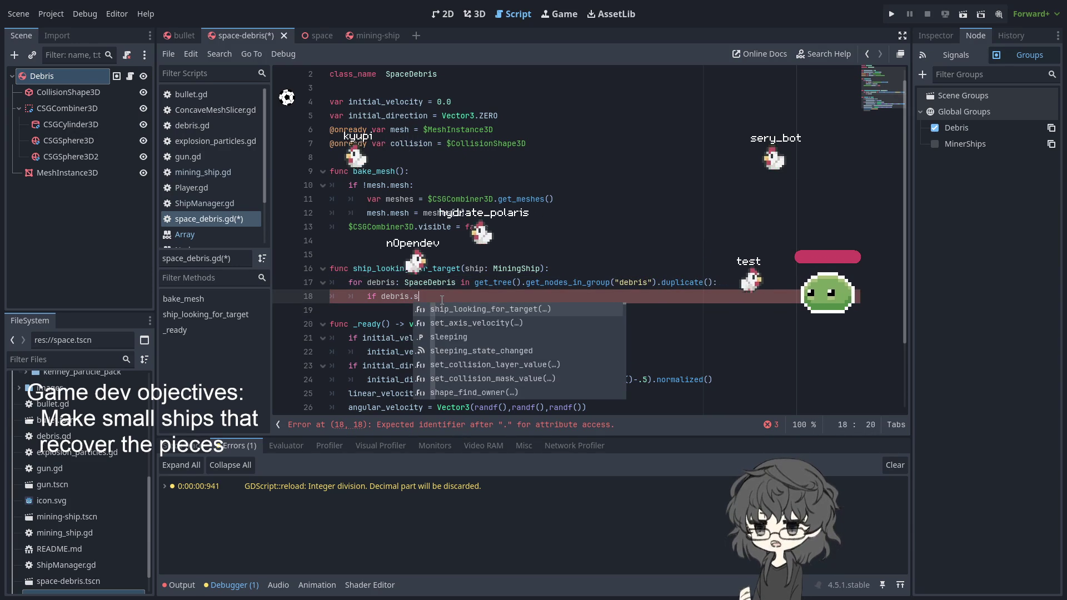
{"action": "key", "text": "Return"}
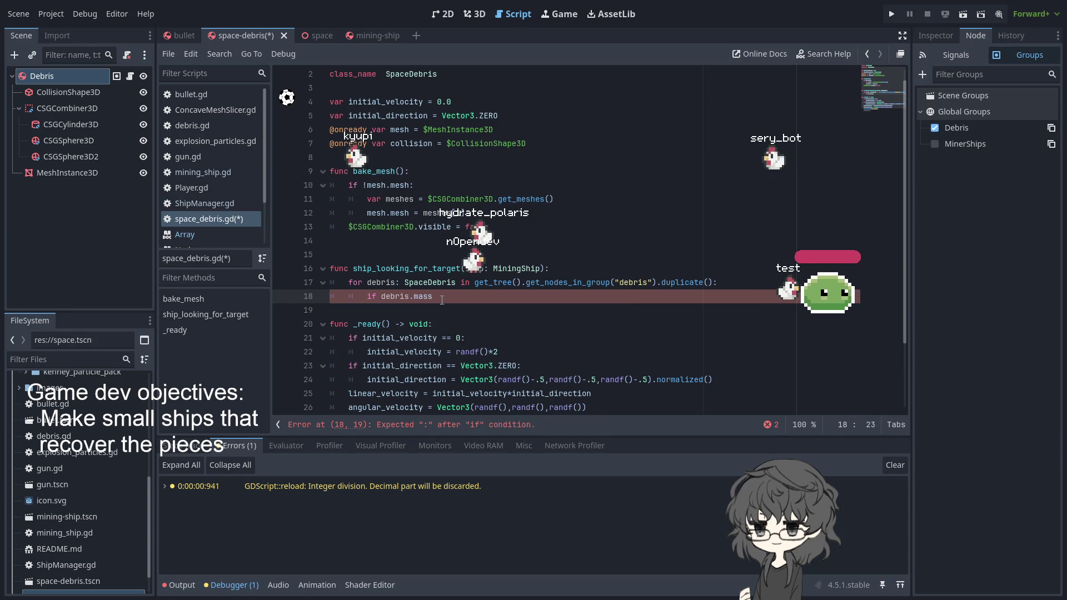
{"action": "type", "text": "<"}
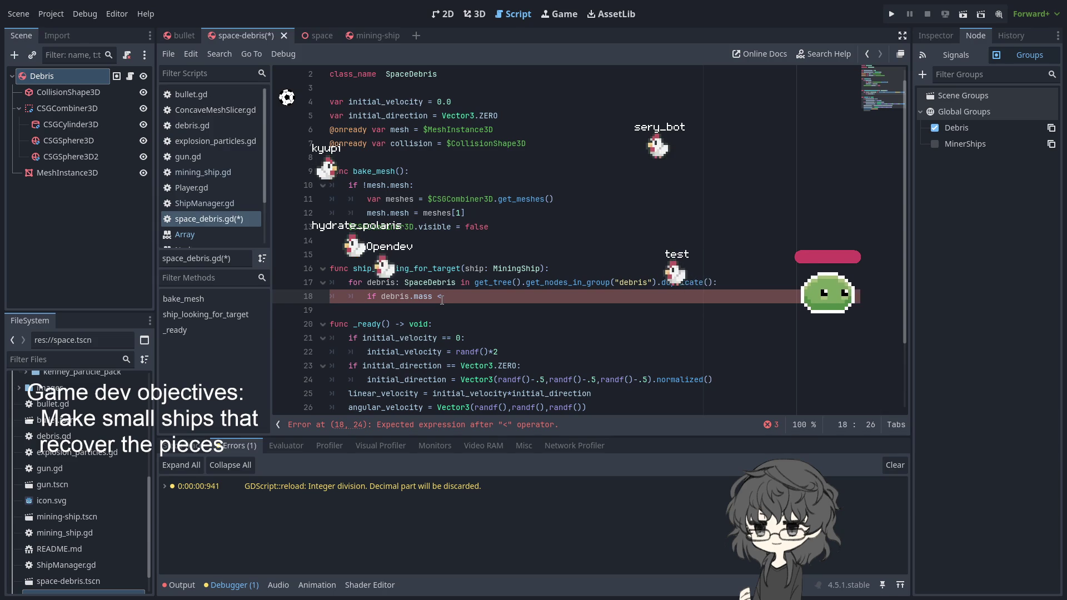
{"action": "key", "text": "alt+Left"}
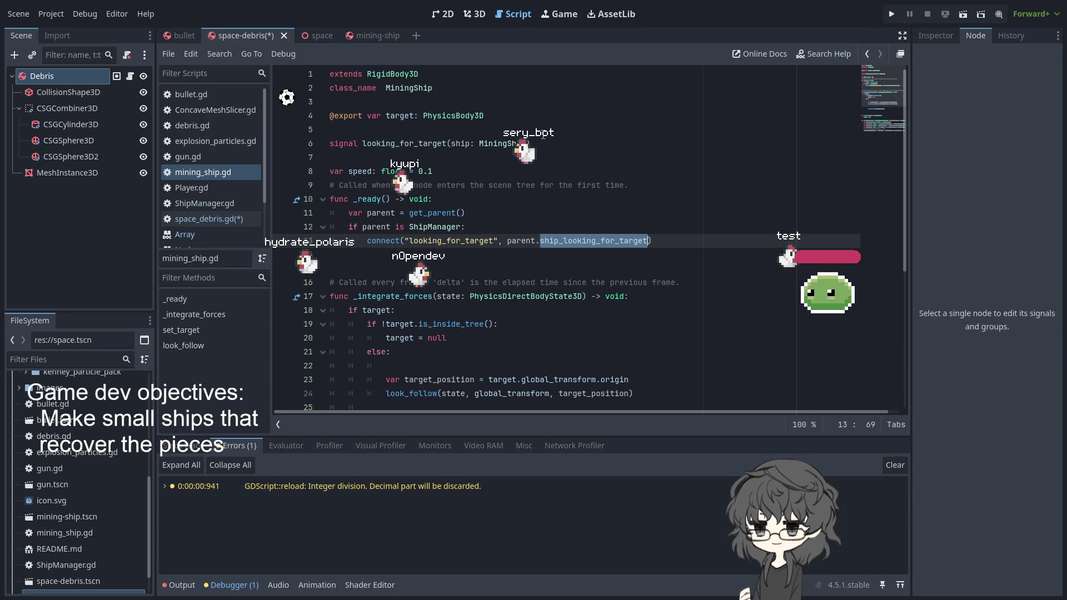
{"action": "left_click", "coordinate": [505, 113]}
{"action": "key", "text": "Return"}
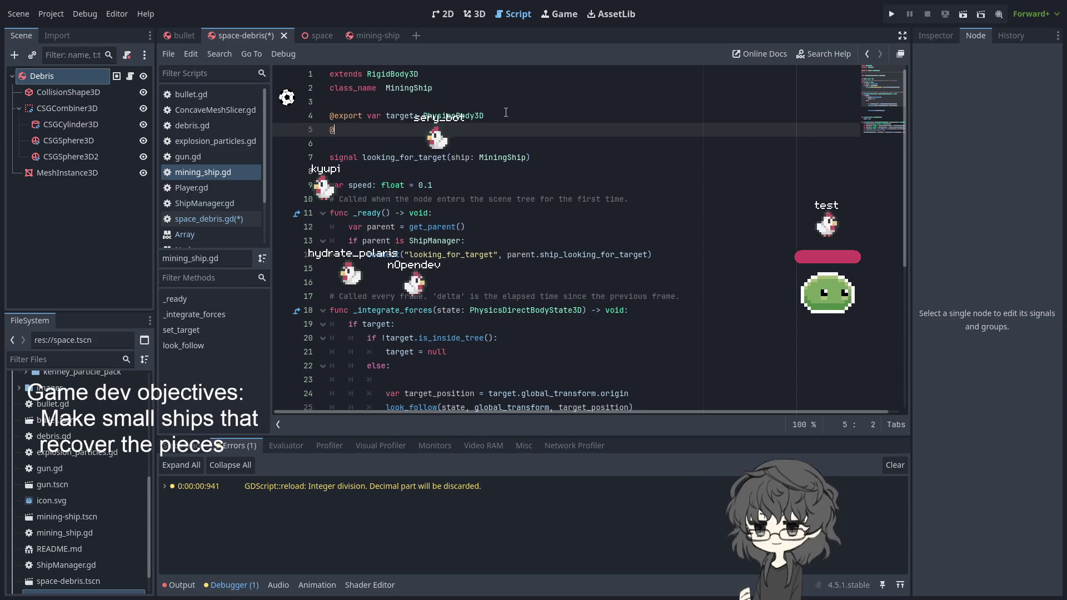
{"action": "type", "text": "@export var"}
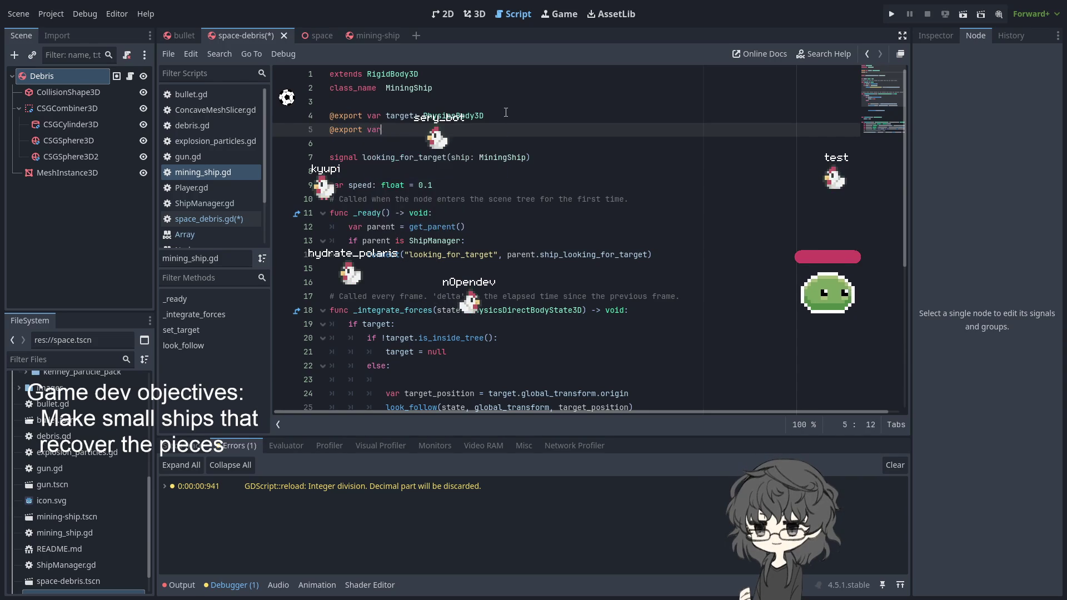
{"action": "type", "text": " capacity"}
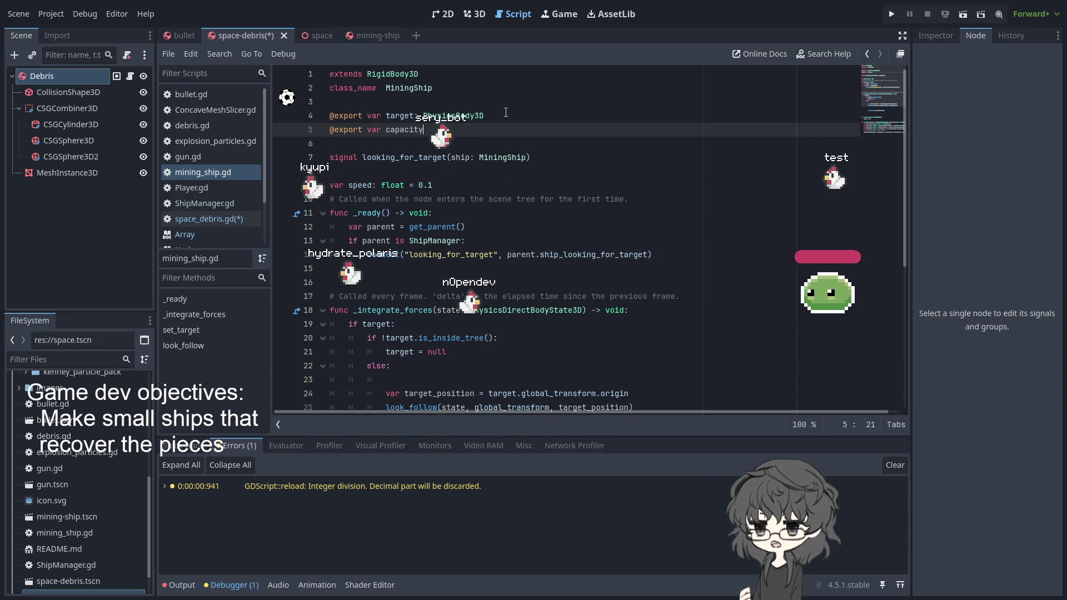
{"action": "type", "text": ": float:"}
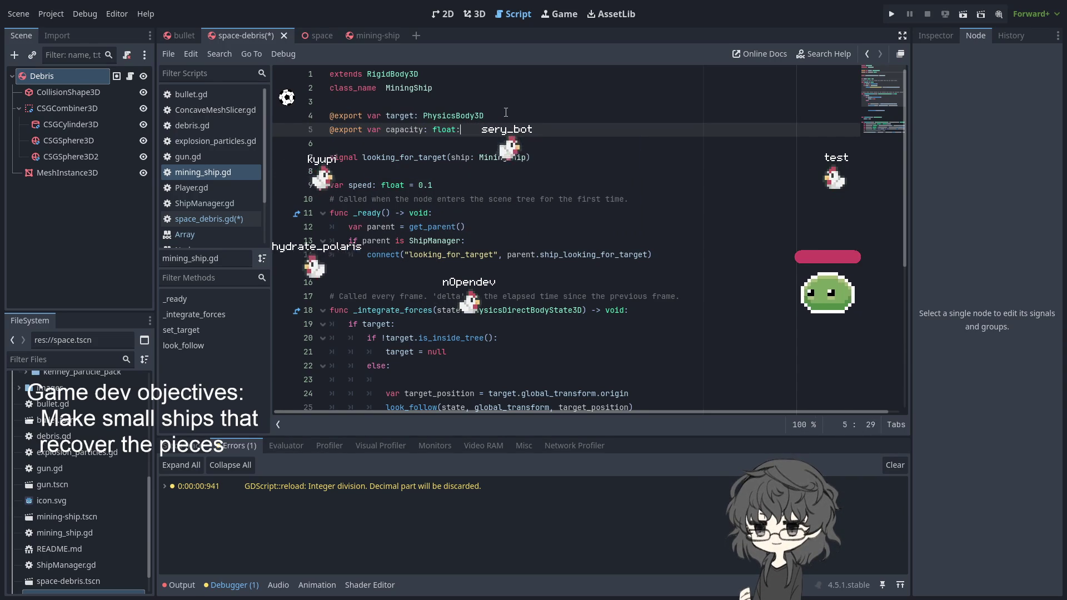
{"action": "type", "text": " = 100"}
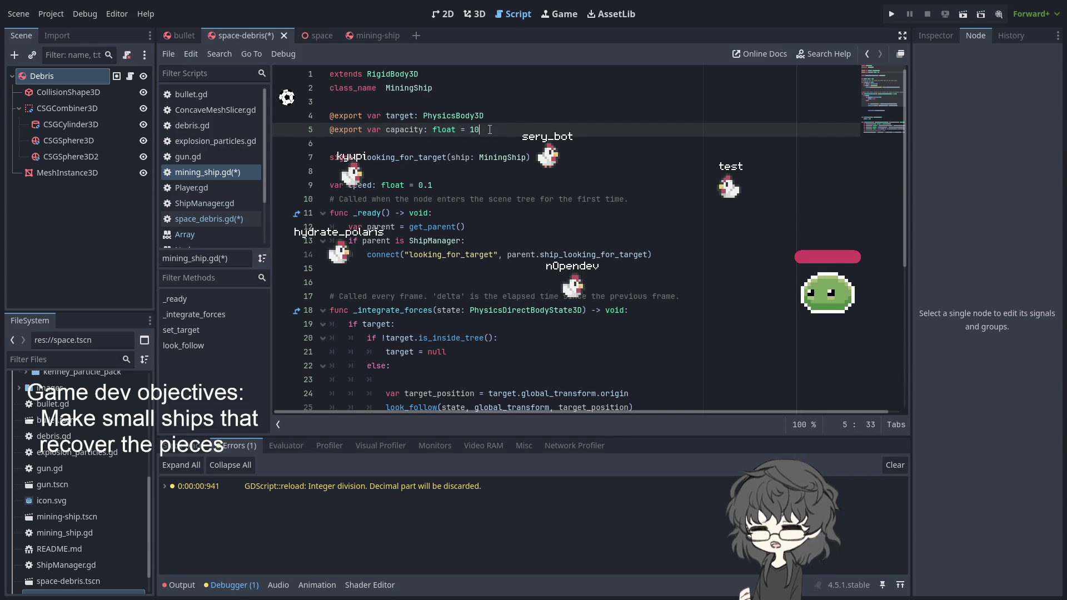
{"action": "type", "text": "0"}
{"action": "key", "text": "ctrl+s"}
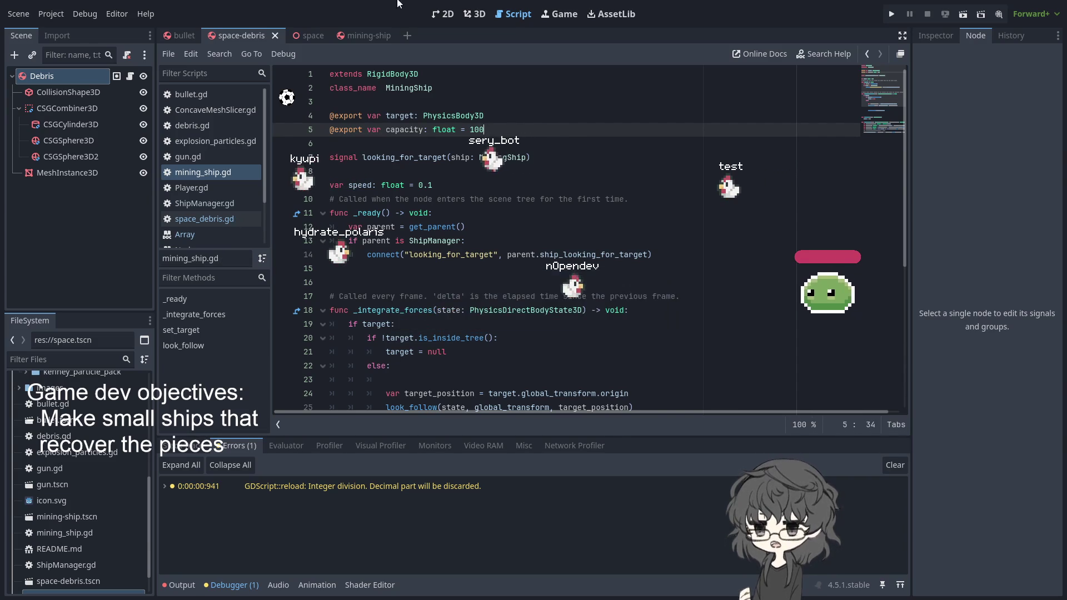
{"action": "left_click", "coordinate": [361, 35]}
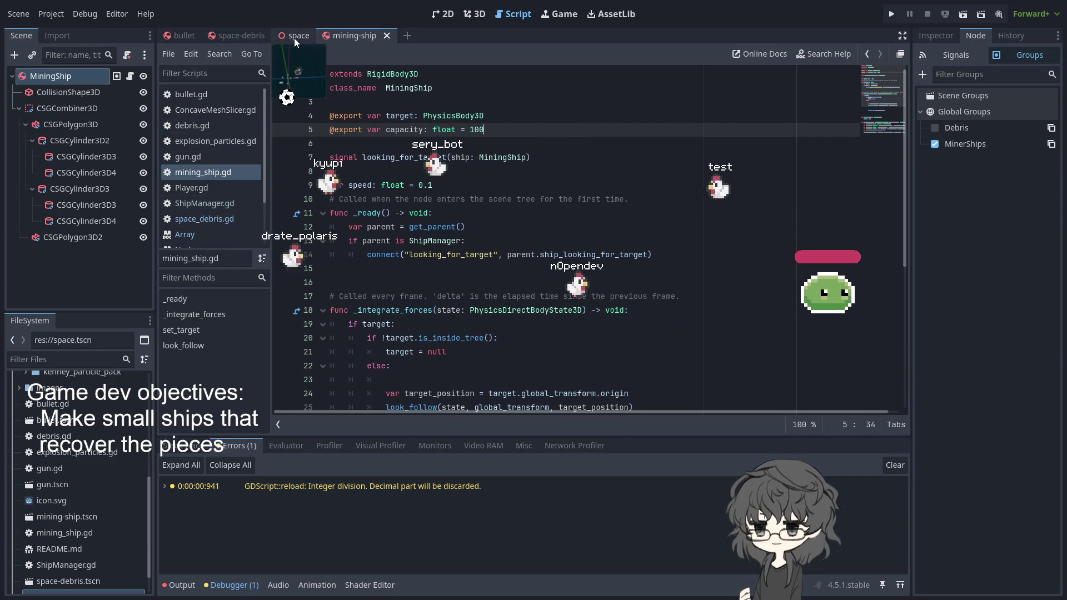
{"action": "left_click", "coordinate": [183, 36]}
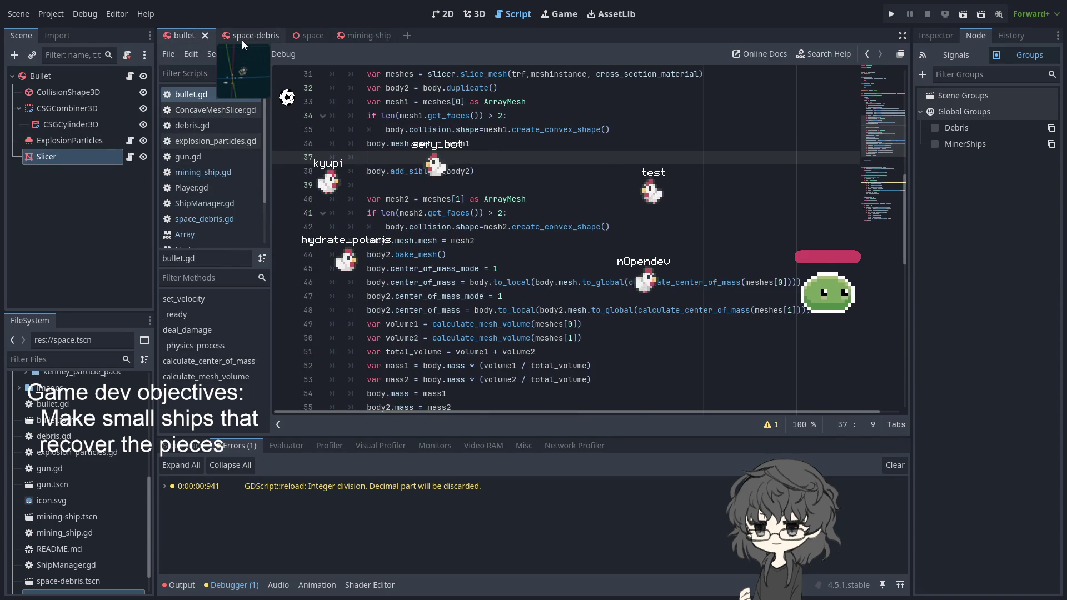
Step: Complete the debris script condition as 'if debris.mass < ship.capacity:'
{"action": "left_click", "coordinate": [244, 38]}
{"action": "left_click", "coordinate": [303, 35]}
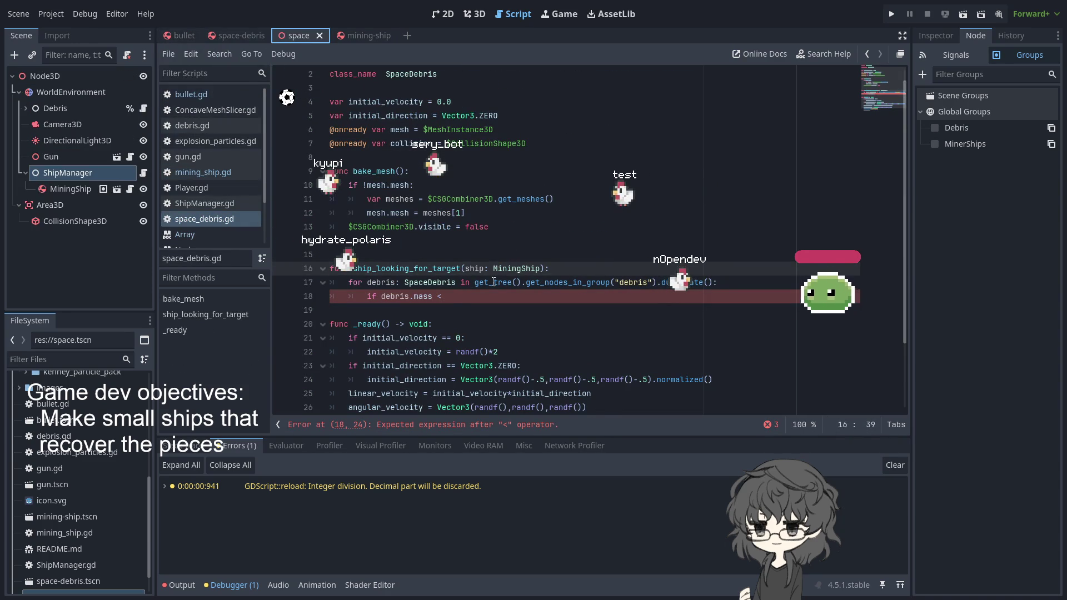
{"action": "left_click", "coordinate": [452, 300]}
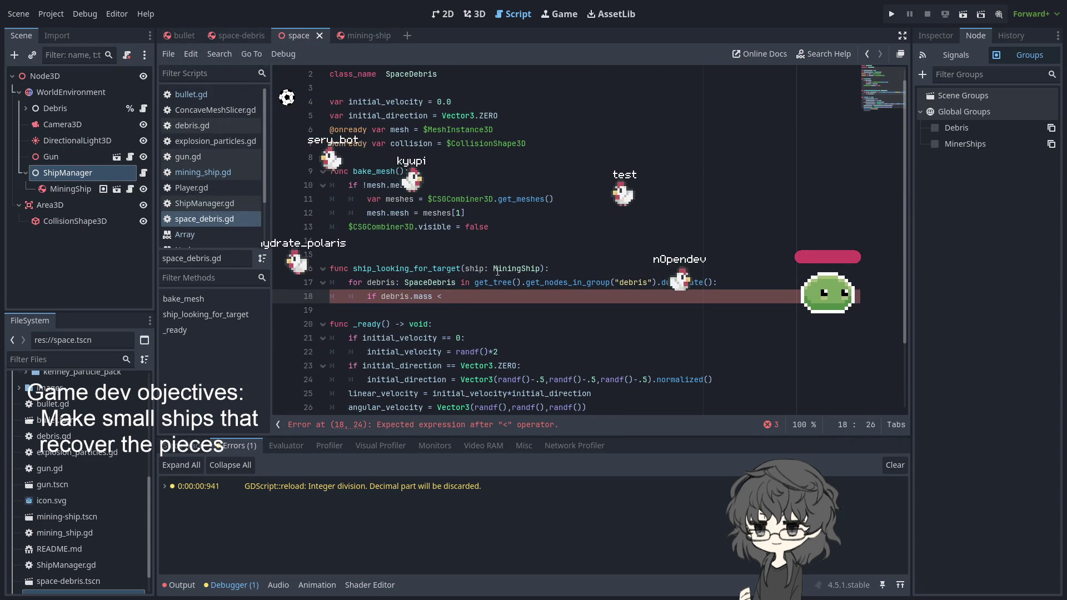
{"action": "type", "text": "1"}
{"action": "key", "text": "BackSpace"}
{"action": "key", "text": "BackSpace"}
{"action": "key", "text": "BackSpace"}
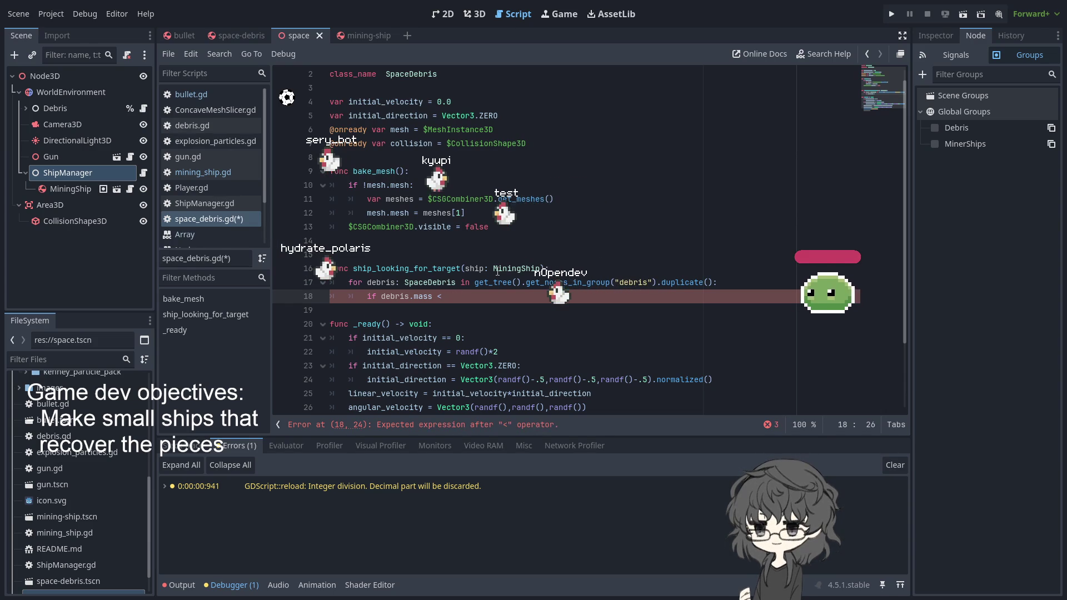
{"action": "type", "text": "ship.capacity,"}
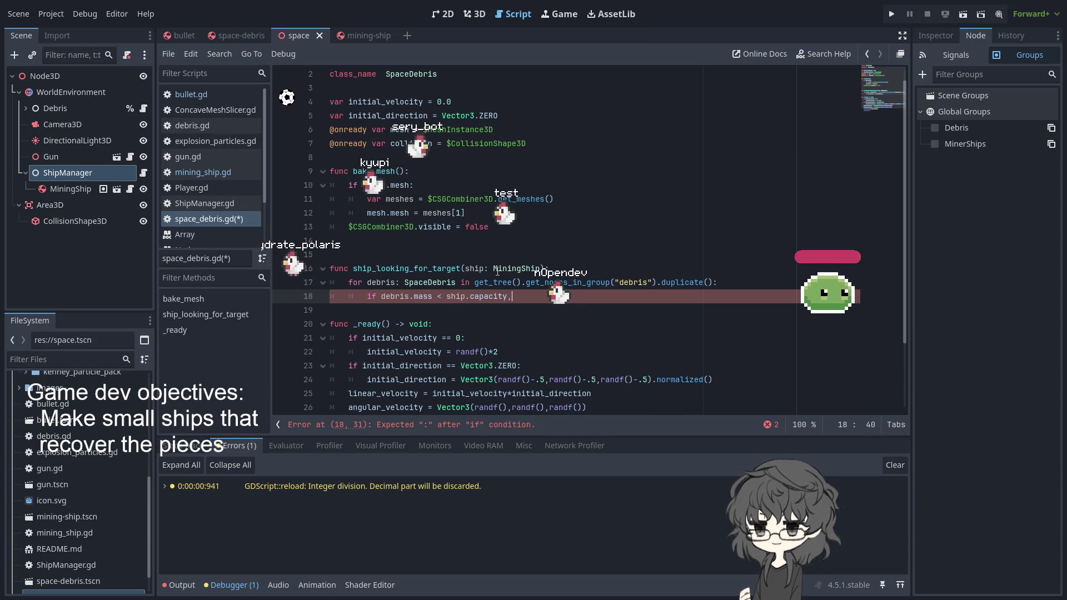
{"action": "key", "text": "BackSpace"}
{"action": "type", "text": ":"}
{"action": "key", "text": "Return"}
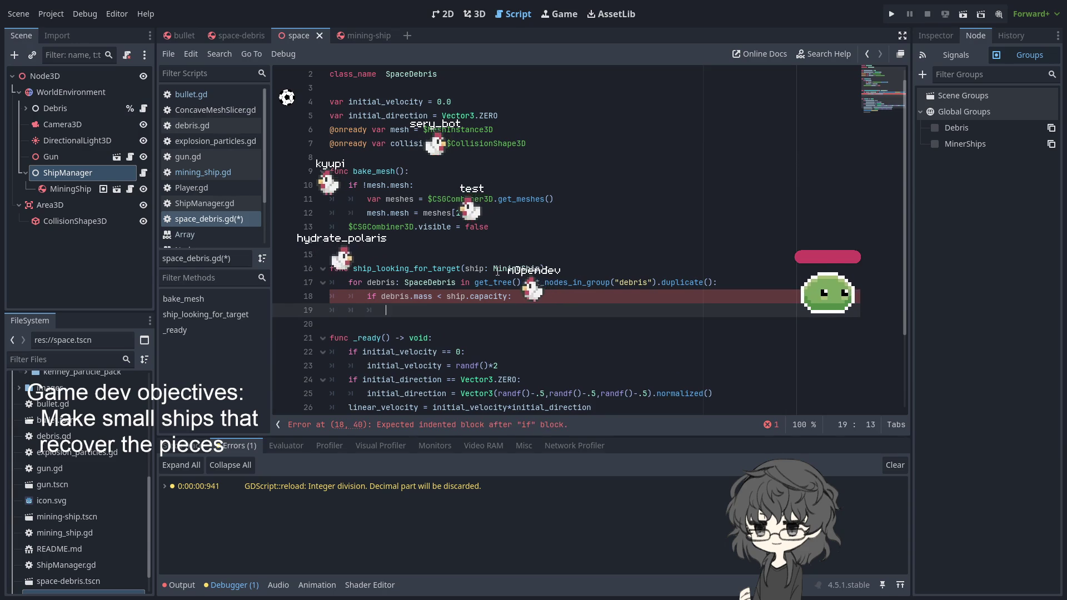
Step: Call ship.set_target(debris) inside the if block, then return to the mining ship script
{"action": "type", "text": "ship."}
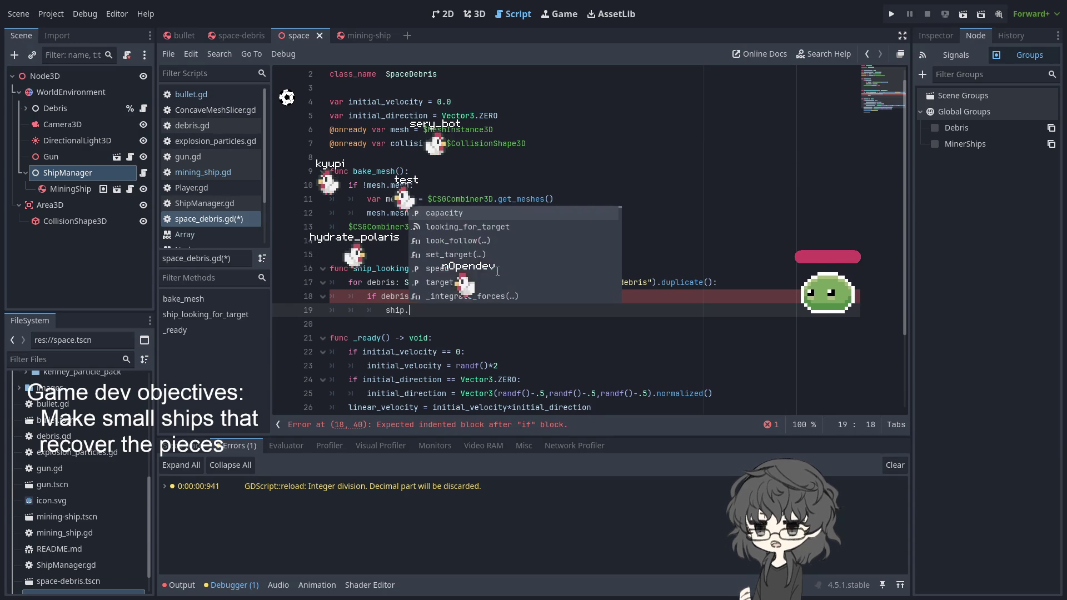
{"action": "key", "text": "Return"}
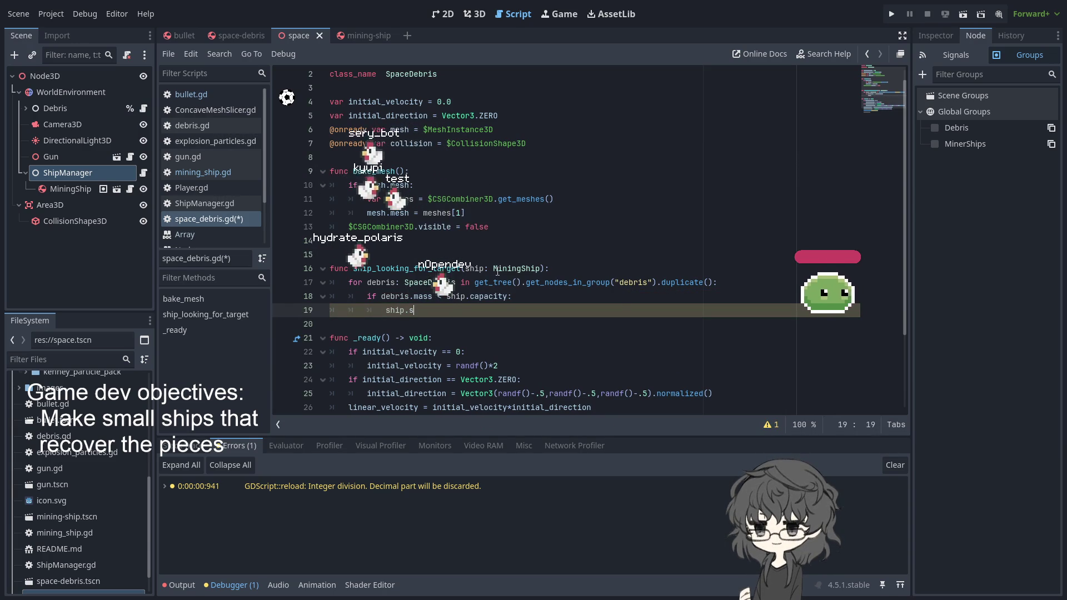
{"action": "key", "text": "ctrl+BackSpace"}
{"action": "type", "text": "set_t"}
{"action": "key", "text": "Return"}
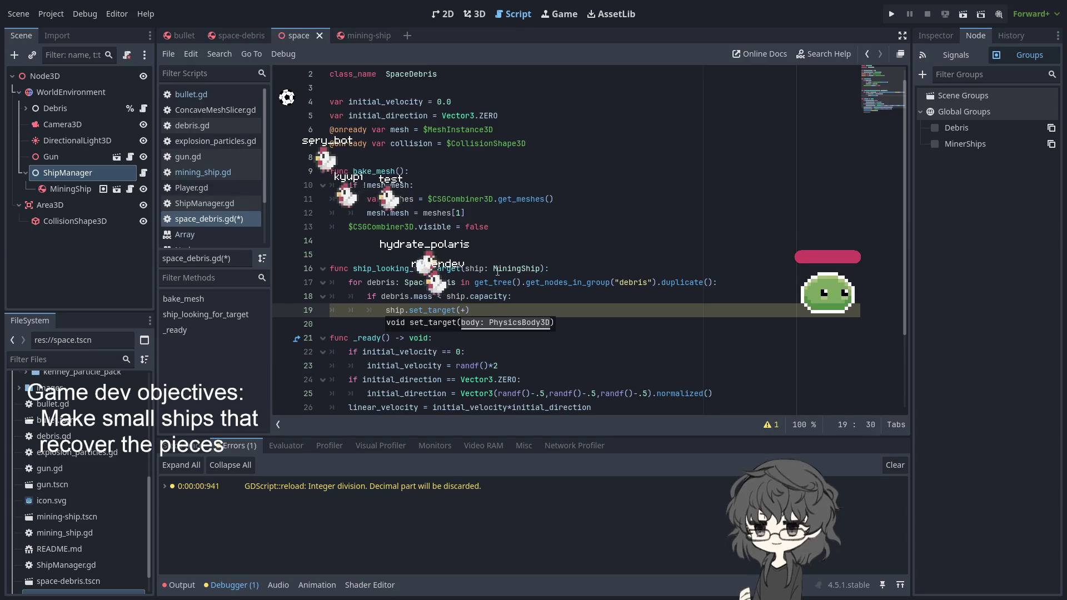
{"action": "type", "text": "e"}
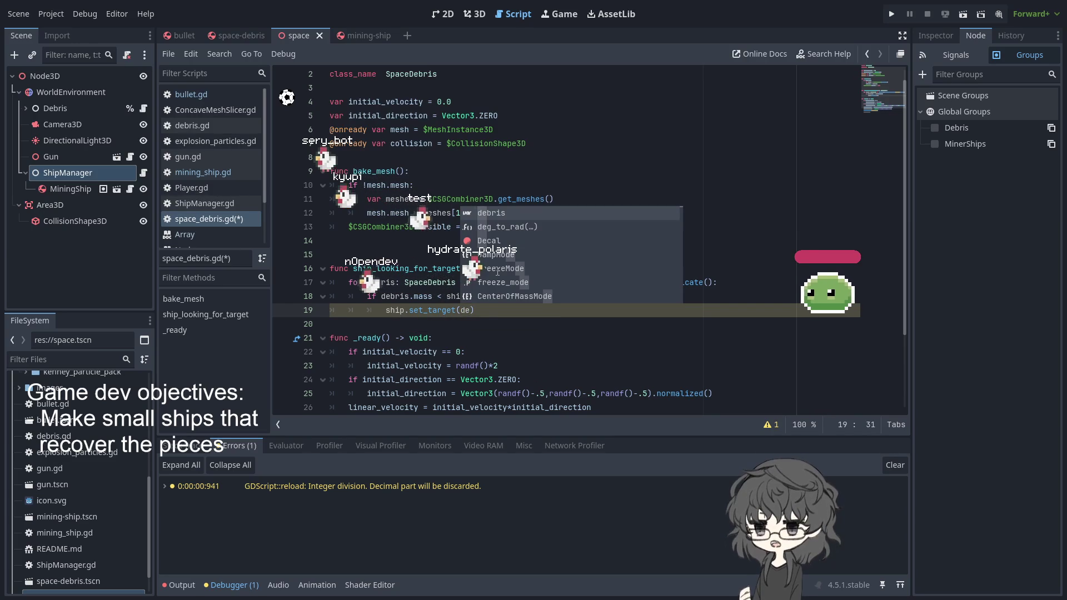
{"action": "key", "text": "Return"}
{"action": "left_click", "coordinate": [484, 259]}
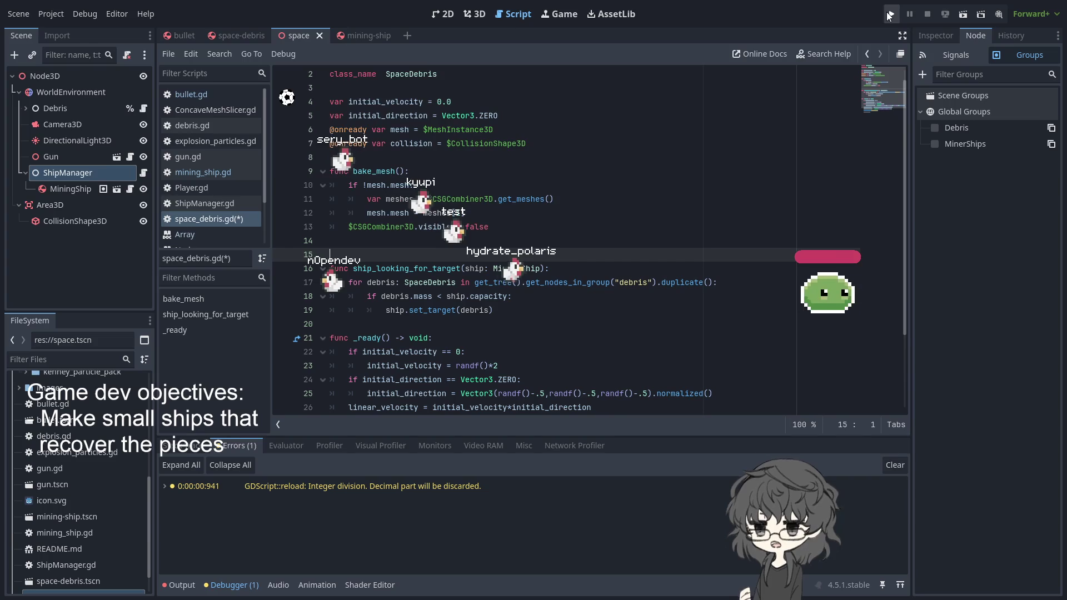
{"action": "left_click", "coordinate": [639, 273]}
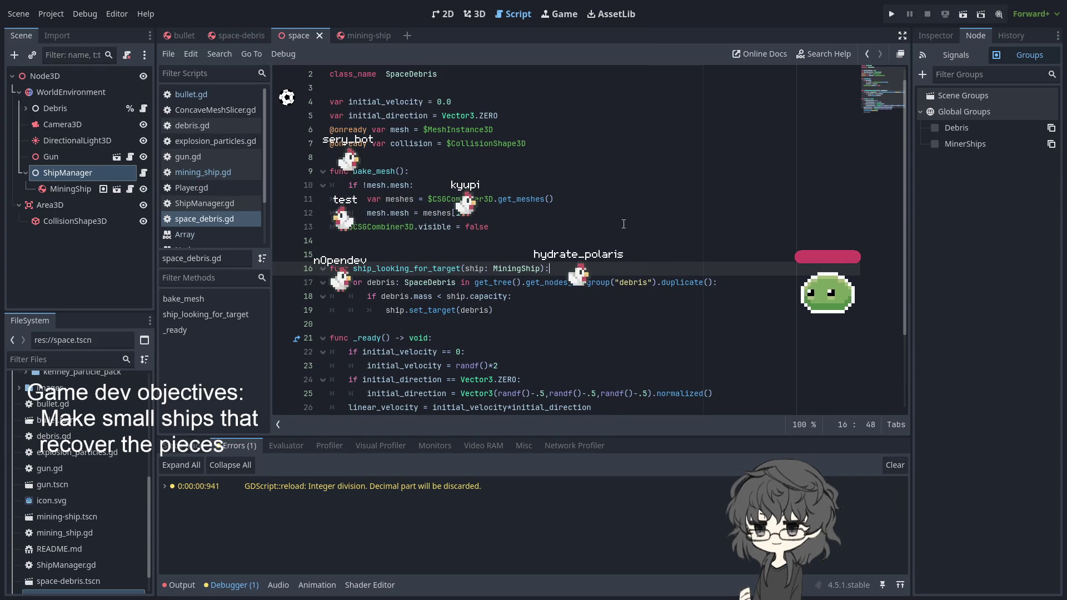
{"action": "left_click", "coordinate": [375, 36]}
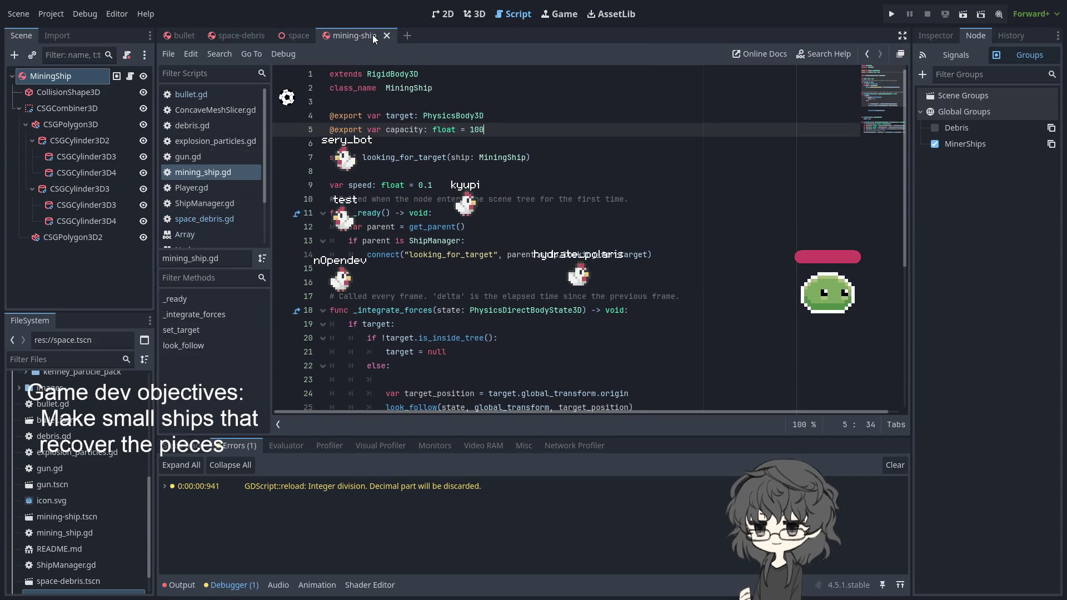
Step: Start a _process function declaration below _ready, just above the frame-update comment
{"action": "double_click", "coordinate": [400, 158]}
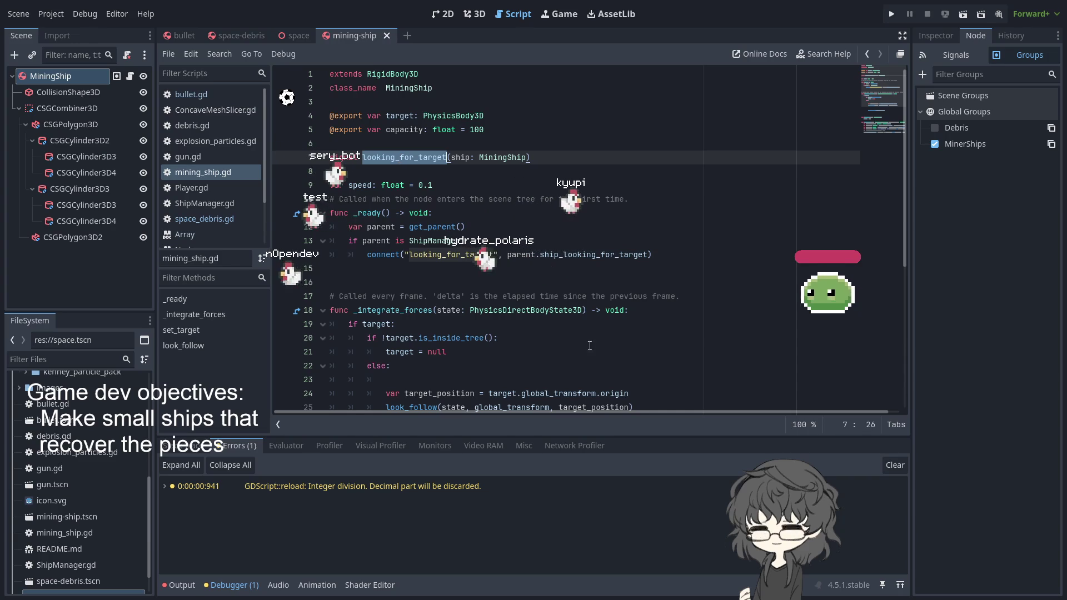
{"action": "scroll", "coordinate": [519, 299], "scroll_direction": "down", "scroll_amount": 5}
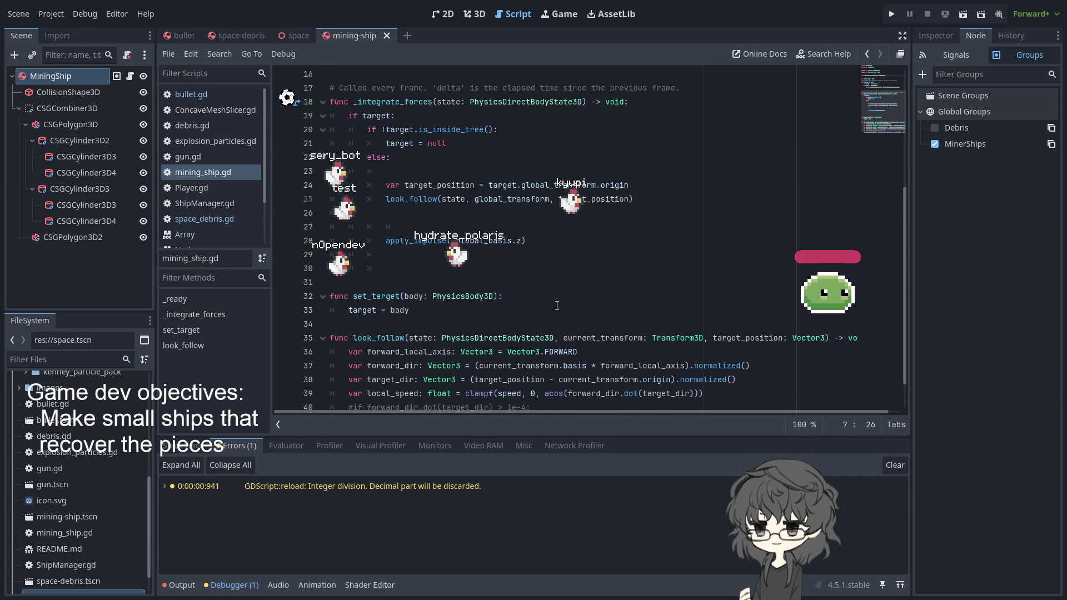
{"action": "scroll", "coordinate": [519, 299], "scroll_direction": "up", "scroll_amount": 5}
{"action": "scroll", "coordinate": [427, 244], "scroll_direction": "down", "scroll_amount": 6}
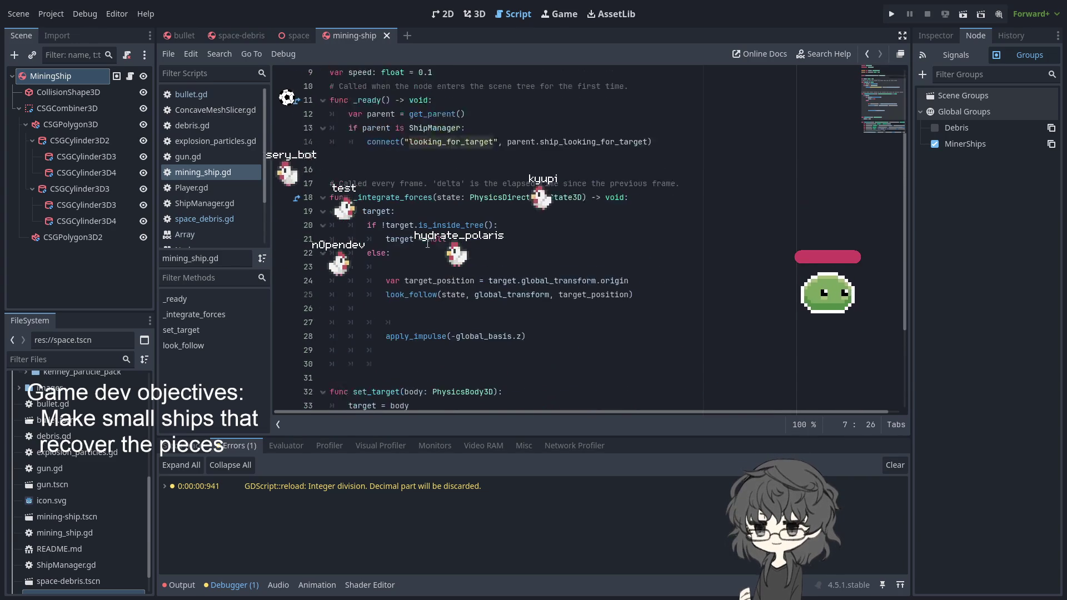
{"action": "scroll", "coordinate": [415, 243], "scroll_direction": "up", "scroll_amount": 6}
{"action": "left_click_drag", "start_coordinate": [390, 296], "coordinate": [389, 289]}
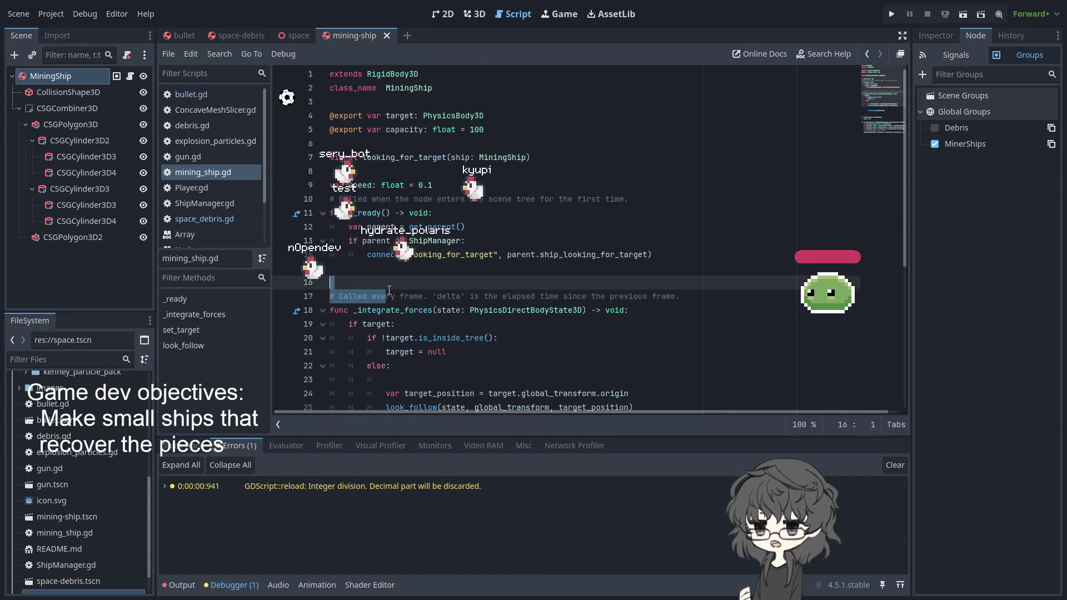
{"action": "key", "text": "Return"}
{"action": "key", "text": "Return"}
{"action": "type", "text": "func _"}
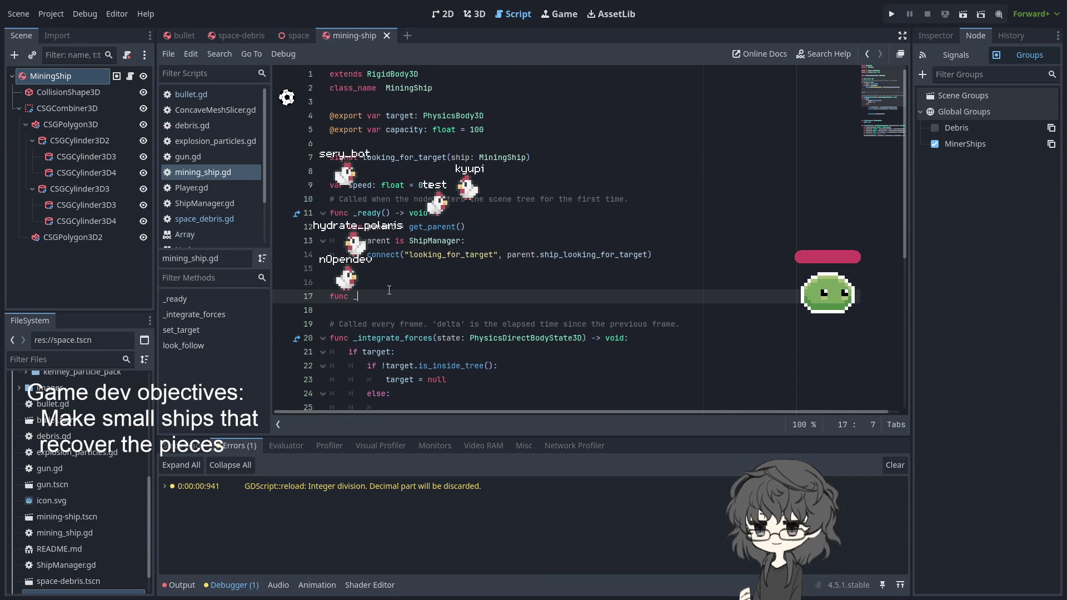
{"action": "type", "text": "pro"}
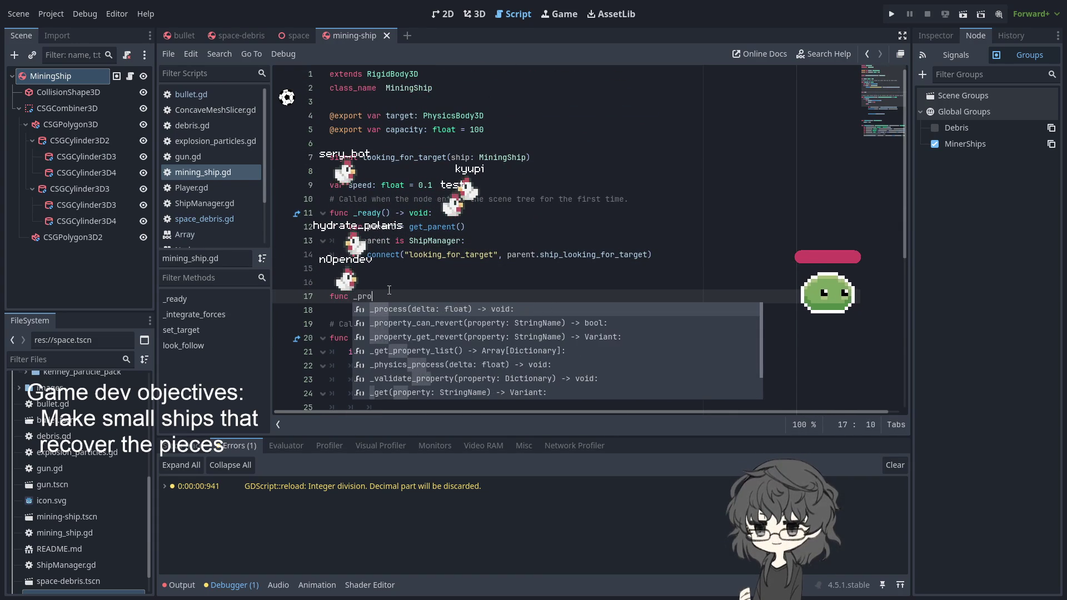
{"action": "key", "text": "Return"}
{"action": "key", "text": "Return"}
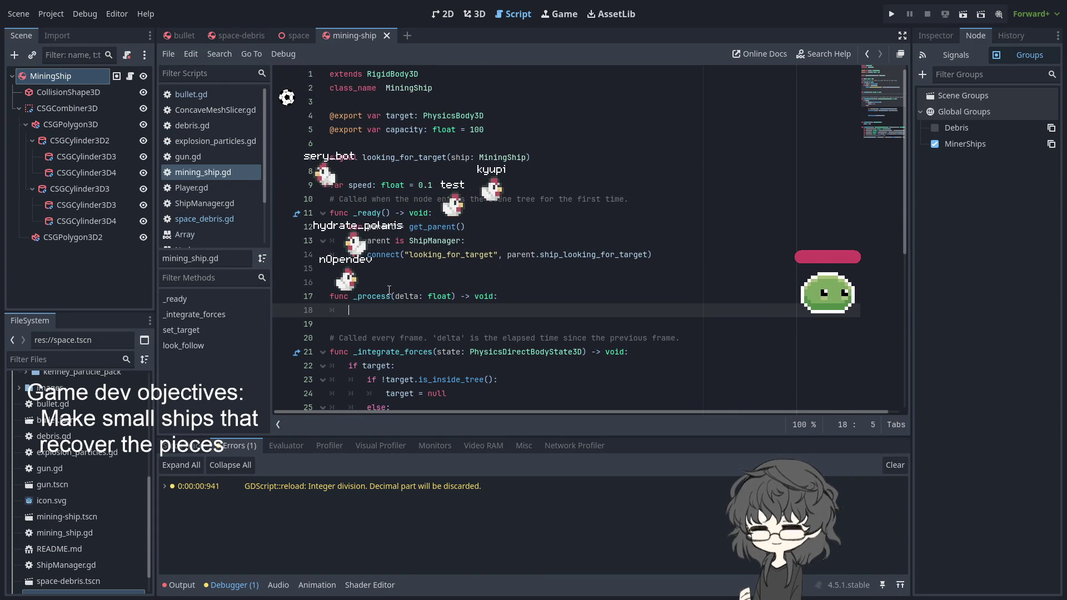